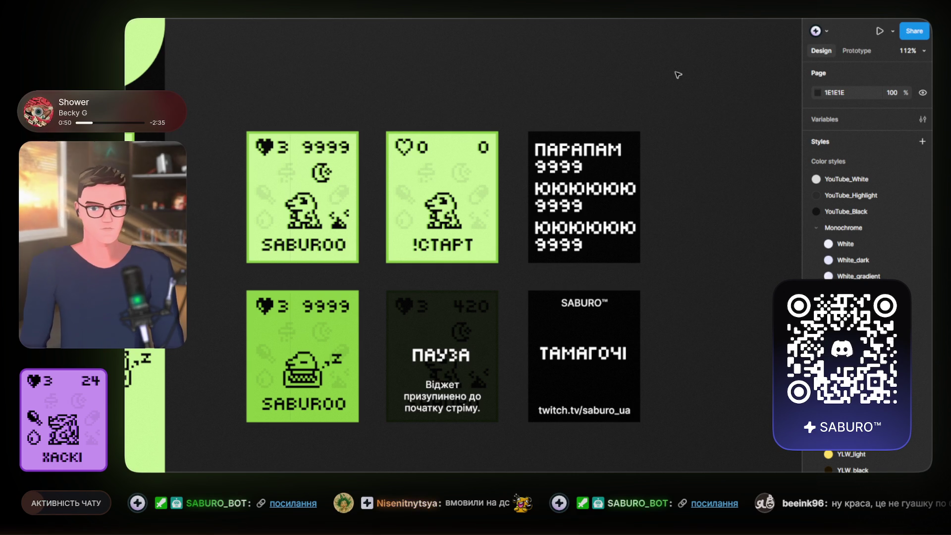
Move from the tamagotchi widgets to the moonlit-bridge stream frames and select the moon background image
{"action": "scroll", "coordinate": [603, 120], "scroll_direction": "left", "scroll_amount": 10}
{"action": "scroll", "coordinate": [603, 119], "scroll_direction": "left", "scroll_amount": 5}
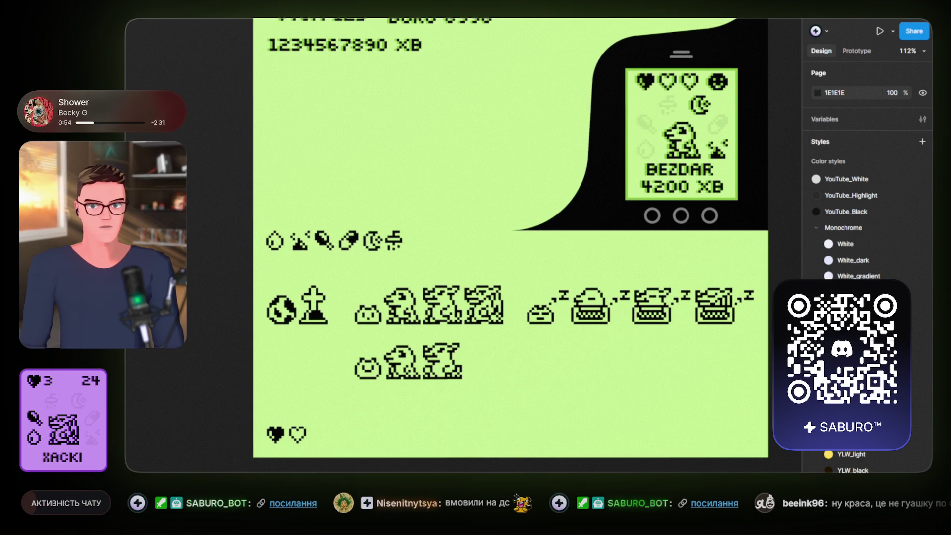
{"action": "key", "text": "n"}
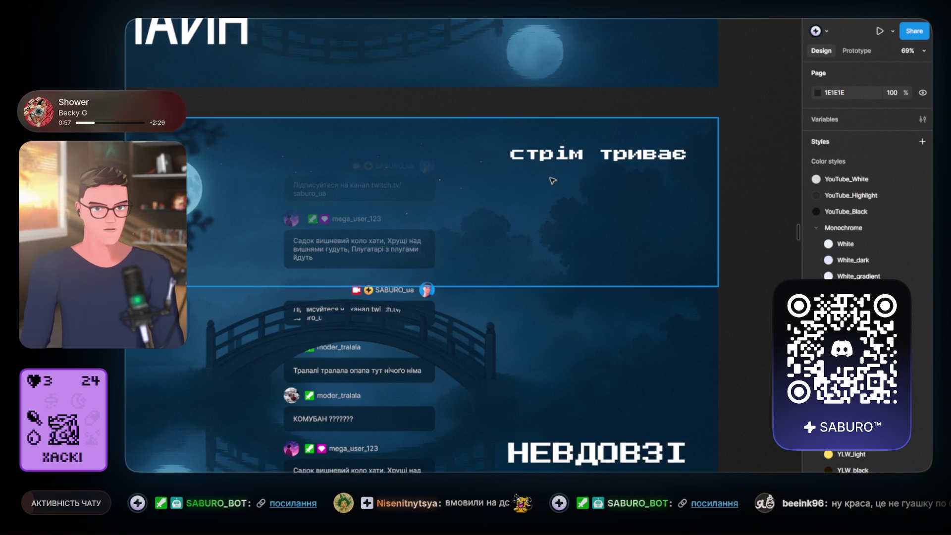
{"action": "scroll", "coordinate": [599, 223], "scroll_direction": "up", "scroll_amount": 5}
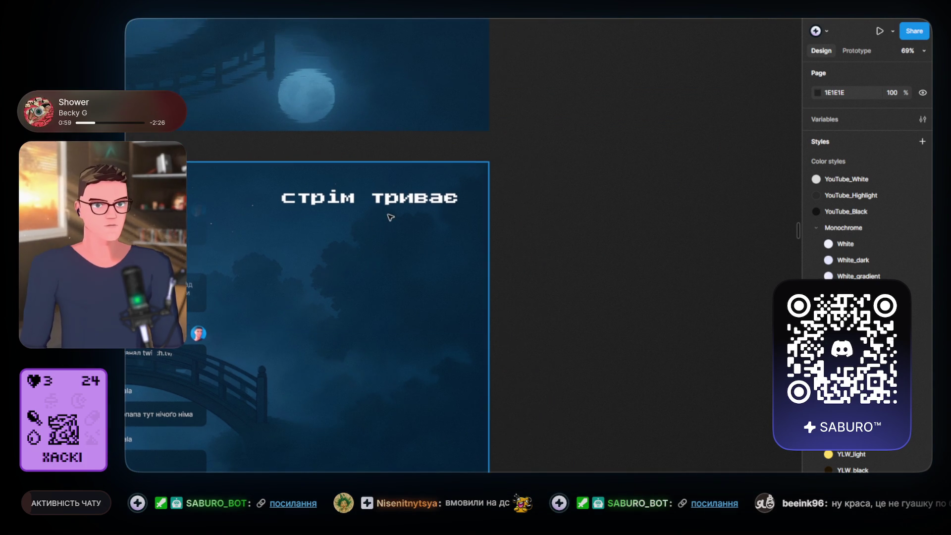
{"action": "scroll", "coordinate": [410, 202], "scroll_direction": "down", "scroll_amount": 3}
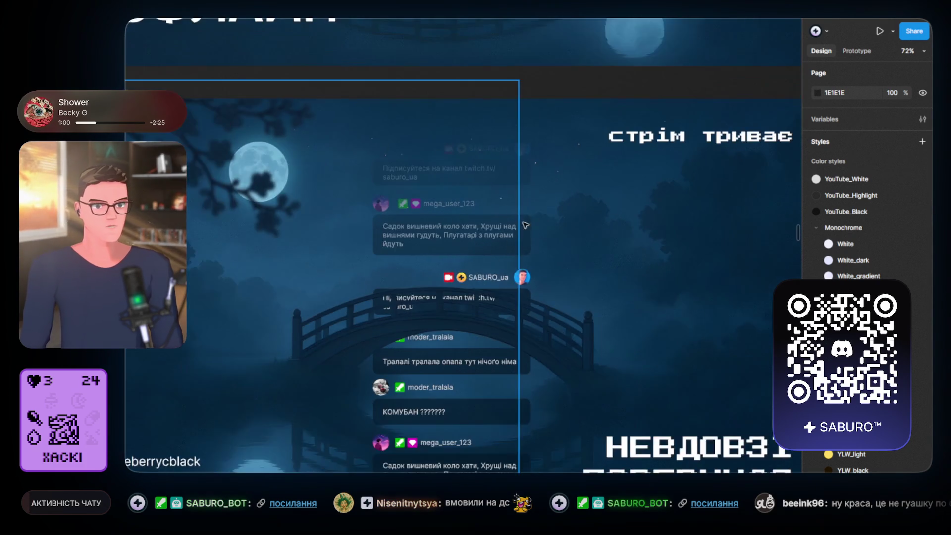
{"action": "scroll", "coordinate": [511, 258], "scroll_direction": "down", "scroll_amount": 2}
{"action": "left_click", "coordinate": [275, 224]}
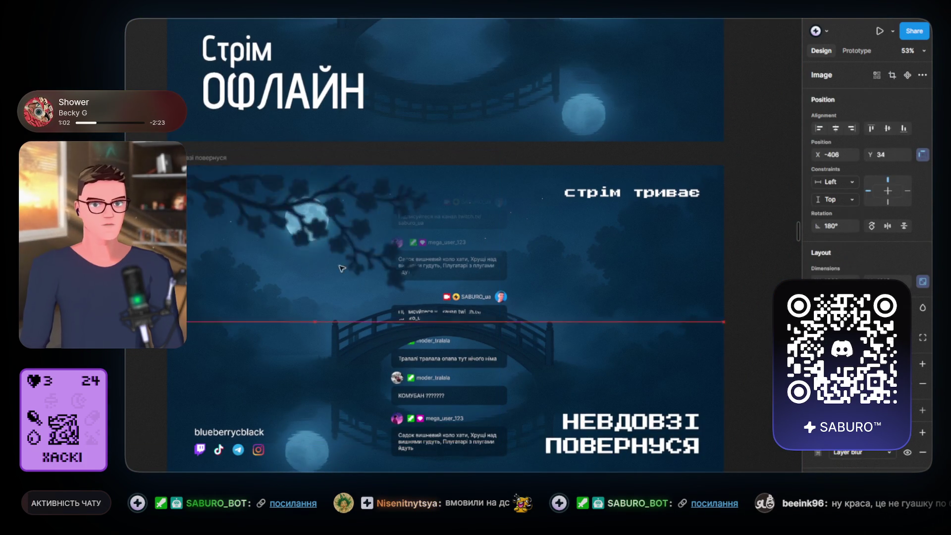
Shift the moonlit background image rightward, and undo an attempted move of the top gradient group
{"action": "left_click_drag", "start_coordinate": [276, 224], "coordinate": [397, 251]}
{"action": "left_click", "coordinate": [427, 151]}
{"action": "scroll", "coordinate": [430, 153], "scroll_direction": "up", "scroll_amount": 2}
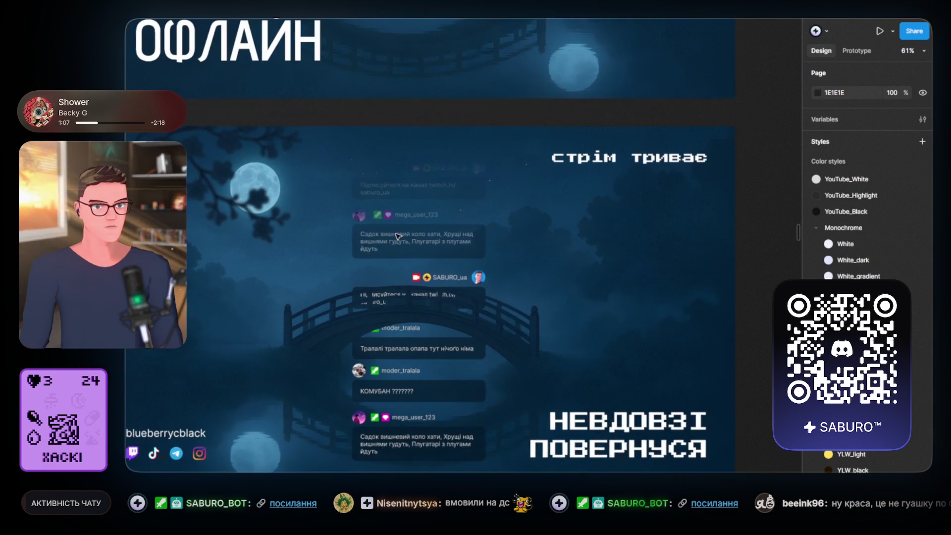
{"action": "mouse_move", "coordinate": [431, 153]}
{"action": "left_mouse_down"}
{"action": "mouse_move", "coordinate": [521, 165]}
{"action": "mouse_move", "coordinate": [535, 129]}
{"action": "mouse_move", "coordinate": [460, 191]}
{"action": "mouse_move", "coordinate": [592, 119]}
{"action": "mouse_move", "coordinate": [545, 164]}
{"action": "mouse_move", "coordinate": [515, 214]}
{"action": "left_mouse_up"}
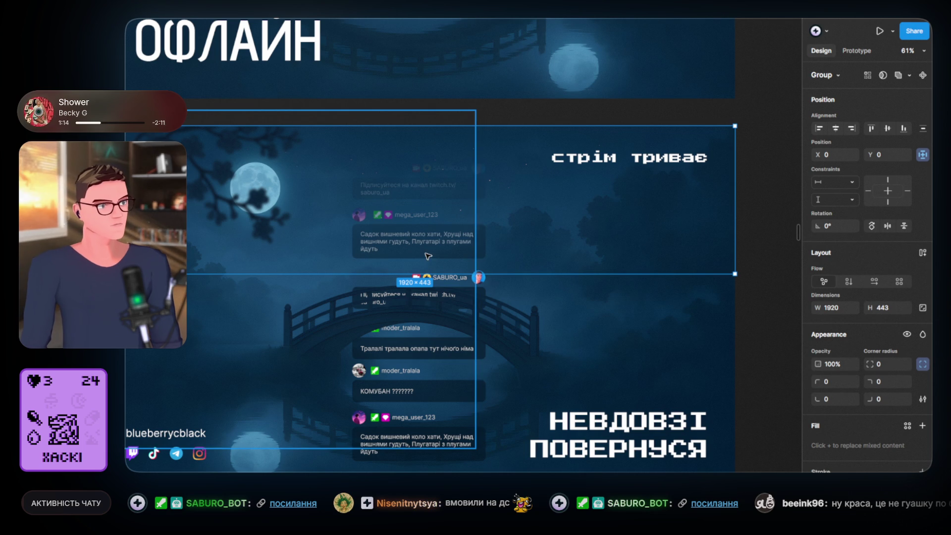
{"action": "mouse_move", "coordinate": [435, 182]}
{"action": "left_mouse_down"}
{"action": "mouse_move", "coordinate": [520, 158]}
{"action": "mouse_move", "coordinate": [530, 211]}
{"action": "left_mouse_up"}
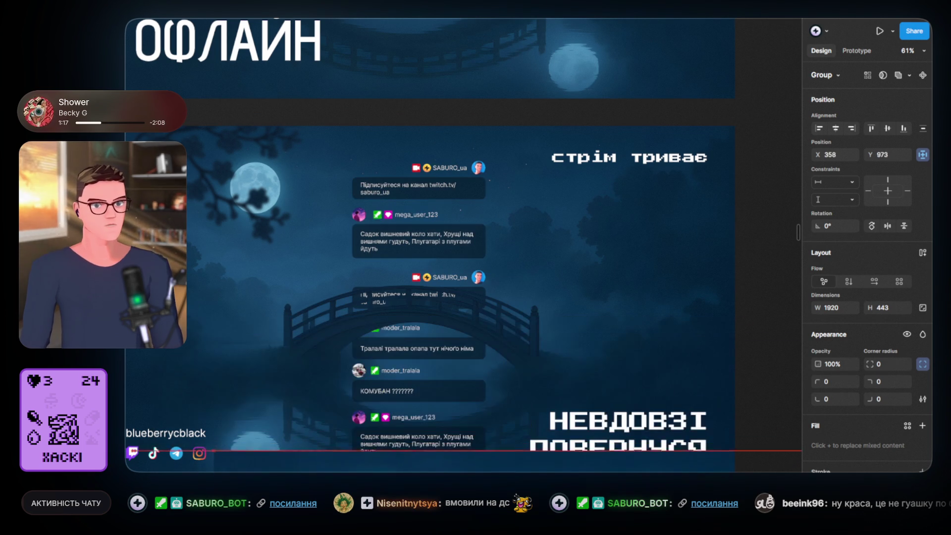
{"action": "key", "text": "ctrl+z"}
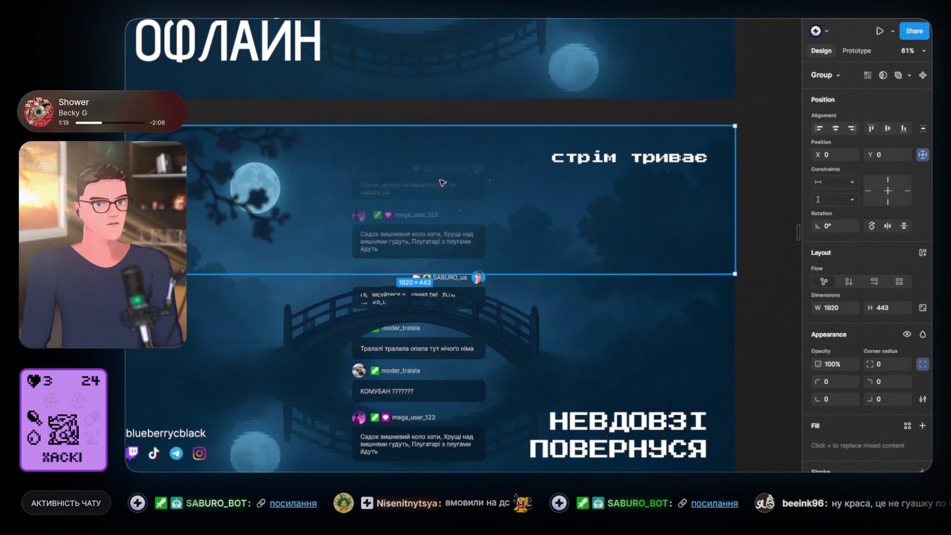
{"action": "scroll", "coordinate": [428, 246], "scroll_direction": "up", "scroll_amount": 3}
{"action": "left_click", "coordinate": [255, 278]}
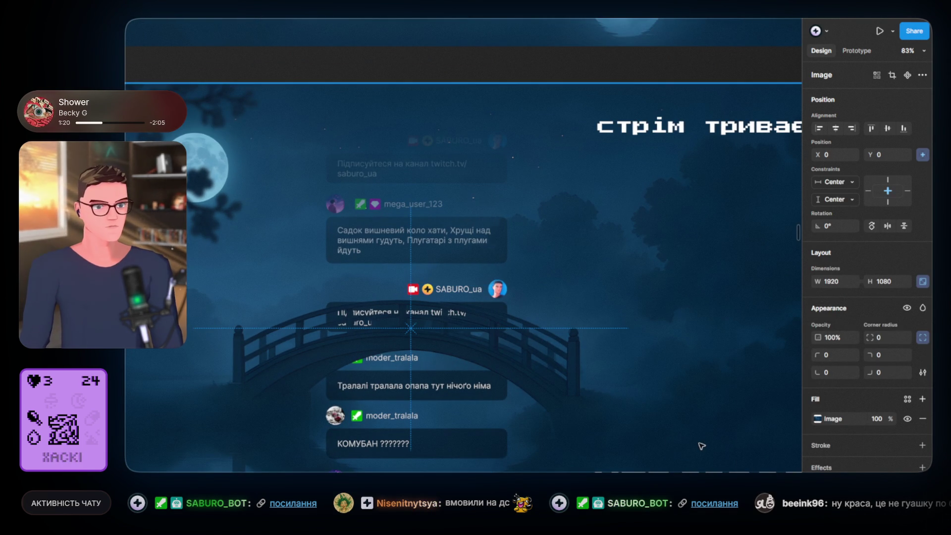
Pull the mask rectangle's linear gradient end stop slightly inward, then deselect the rectangle
{"action": "key", "text": "Tab"}
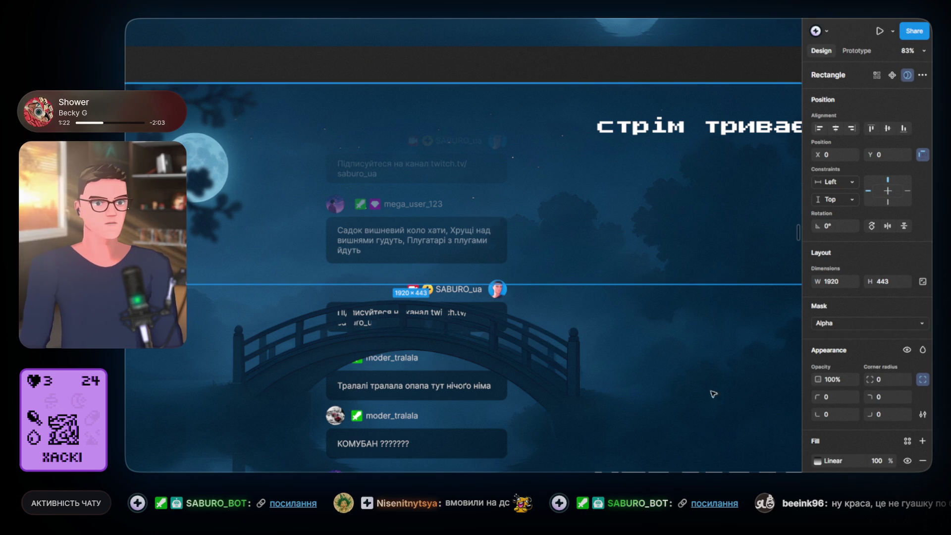
{"action": "left_click", "coordinate": [817, 461]}
{"action": "left_click", "coordinate": [795, 414]}
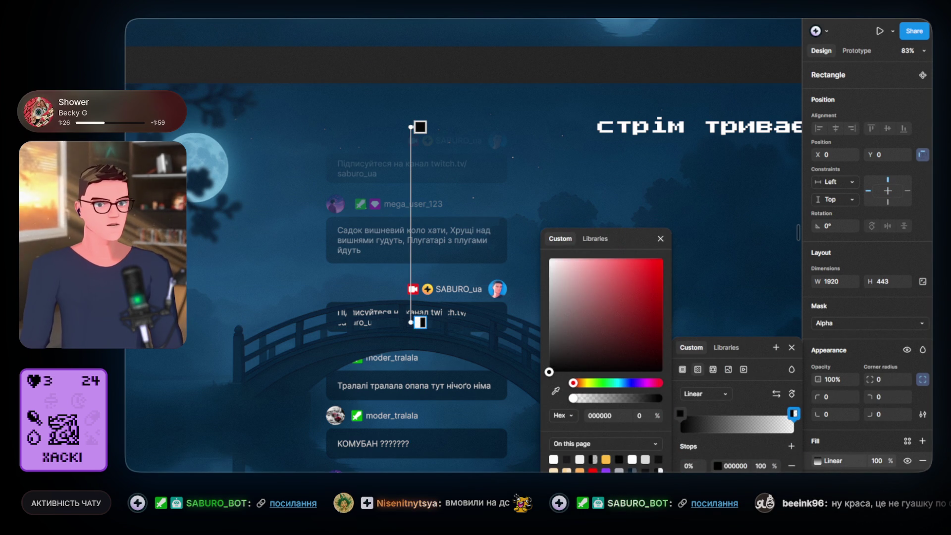
{"action": "left_click_drag", "start_coordinate": [797, 418], "coordinate": [793, 420]}
{"action": "left_click", "coordinate": [526, 59]}
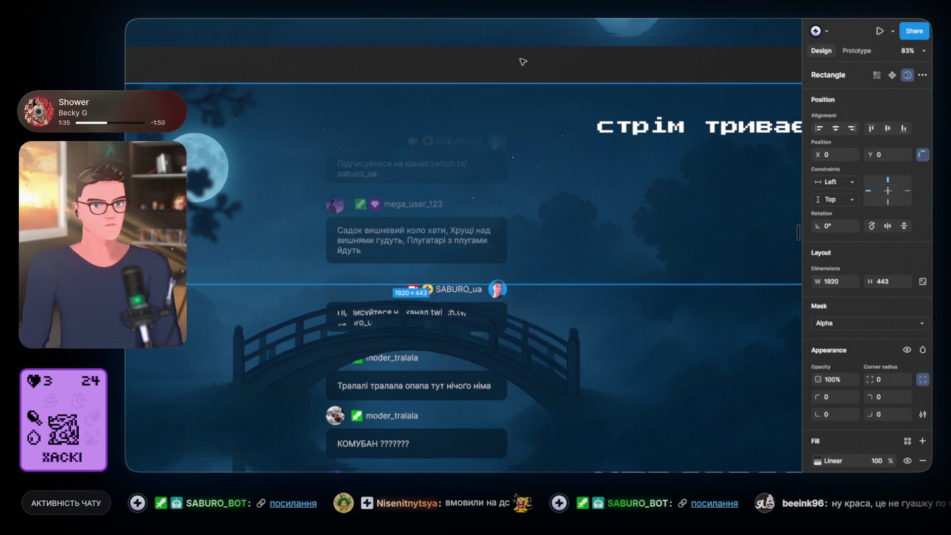
{"action": "key", "text": "Escape"}
{"action": "scroll", "coordinate": [507, 392], "scroll_direction": "down", "scroll_amount": 5}
{"action": "scroll", "coordinate": [507, 392], "scroll_direction": "up", "scroll_amount": 5}
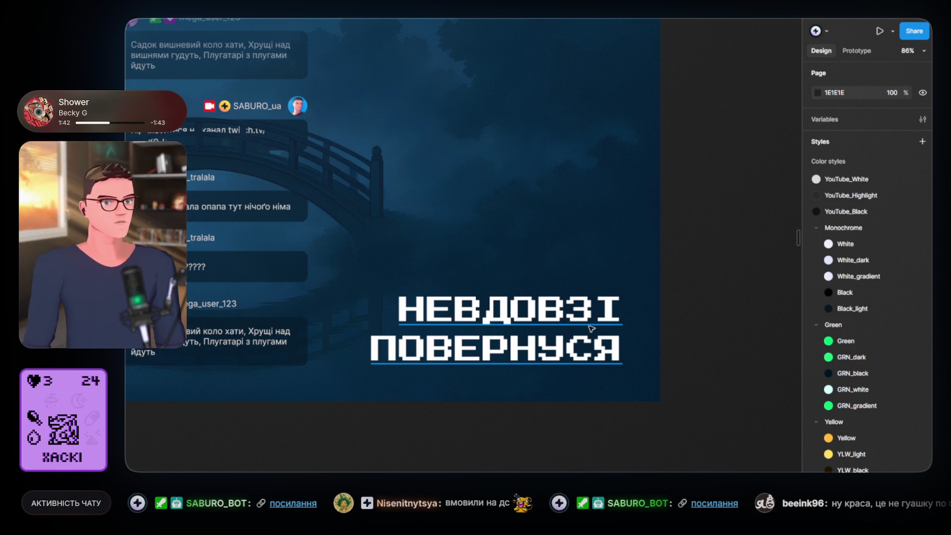
{"action": "scroll", "coordinate": [707, 302], "scroll_direction": "down", "scroll_amount": 8}
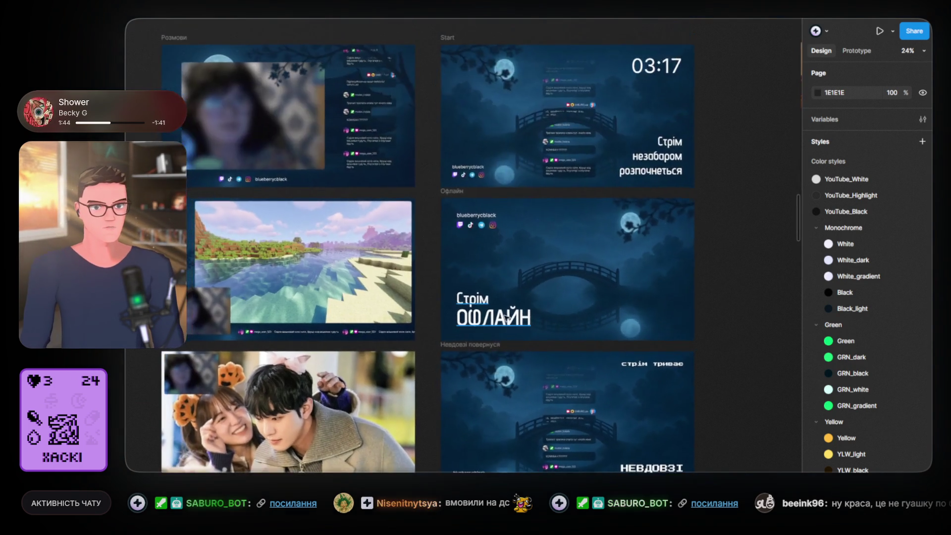
{"action": "scroll", "coordinate": [507, 319], "scroll_direction": "up", "scroll_amount": 4}
{"action": "scroll", "coordinate": [573, 376], "scroll_direction": "up", "scroll_amount": 3}
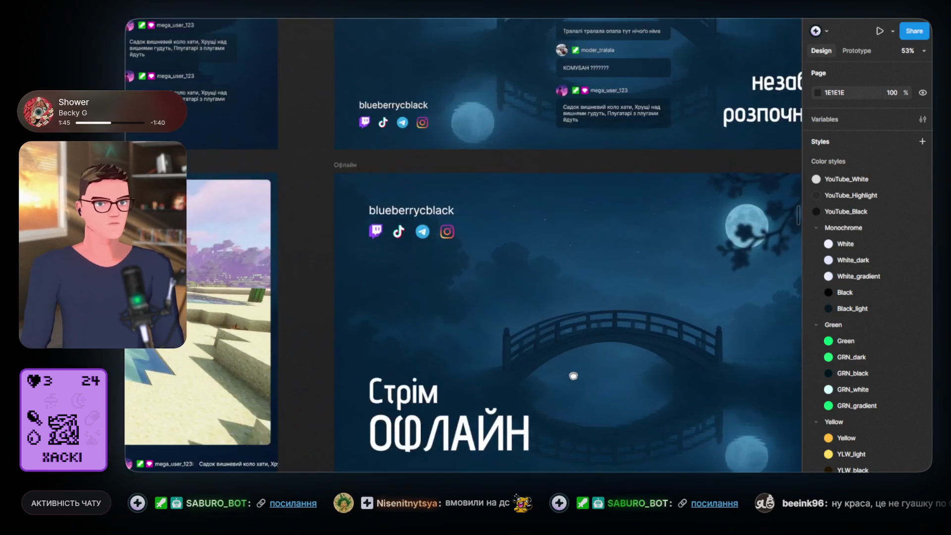
{"action": "scroll", "coordinate": [461, 222], "scroll_direction": "up", "scroll_amount": 4}
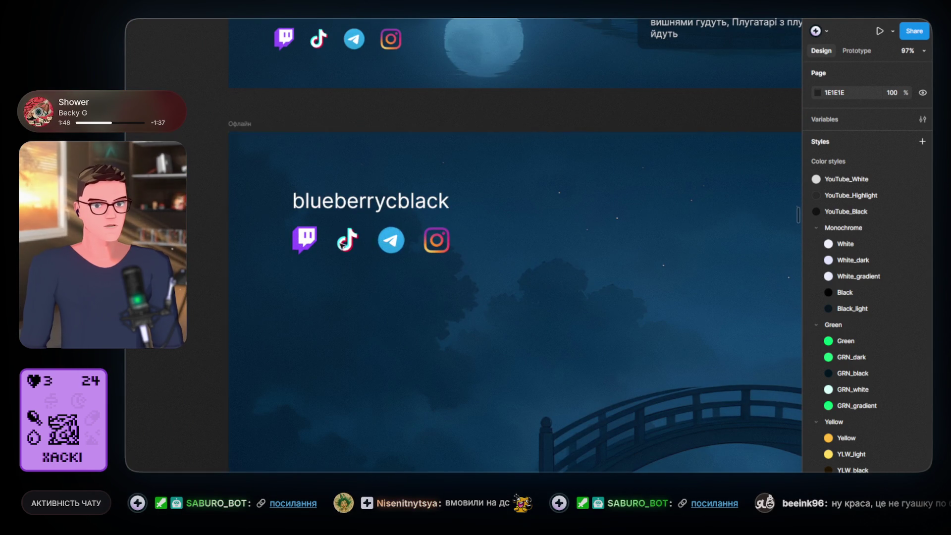
{"action": "scroll", "coordinate": [525, 272], "scroll_direction": "down", "scroll_amount": 6}
{"action": "scroll", "coordinate": [557, 326], "scroll_direction": "up", "scroll_amount": 3}
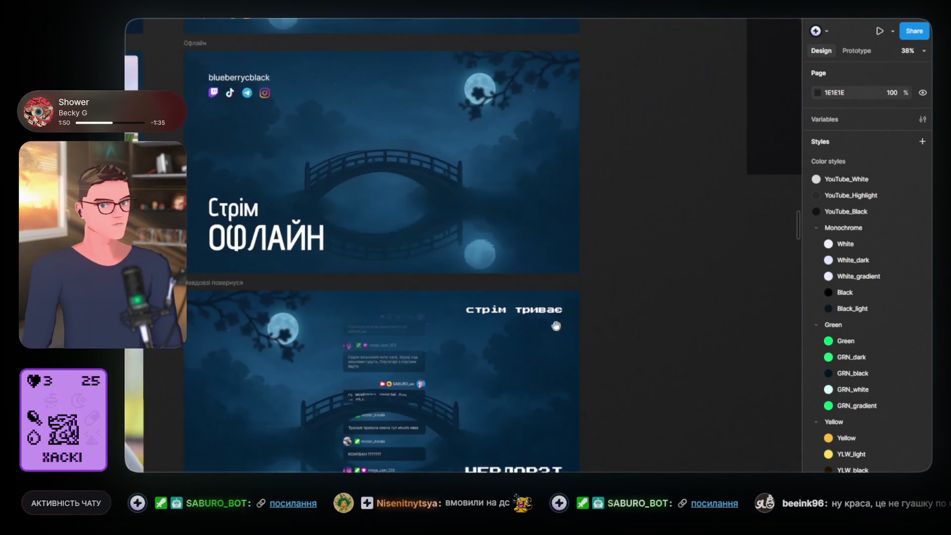
{"action": "scroll", "coordinate": [556, 326], "scroll_direction": "down", "scroll_amount": 3}
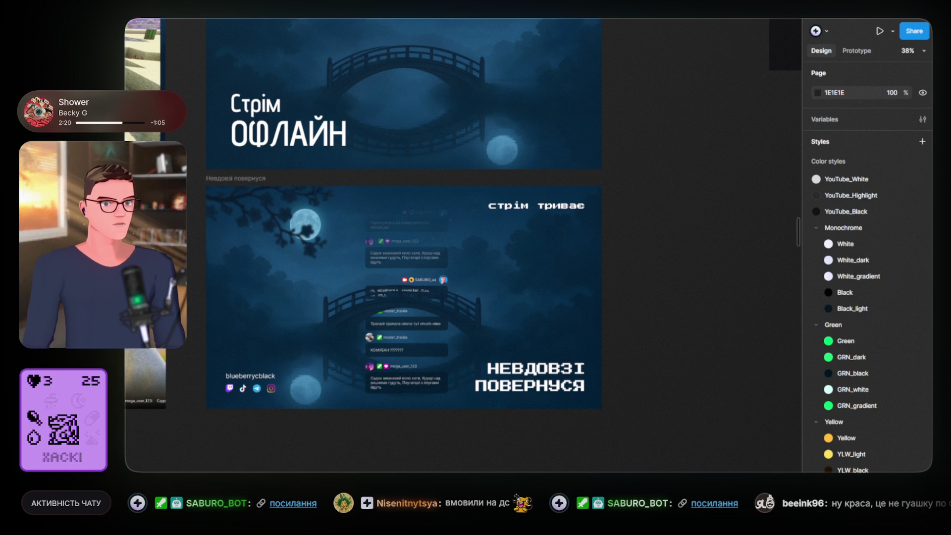
{"action": "mouse_move", "coordinate": [711, 186]}
{"action": "left_mouse_down"}
{"action": "mouse_move", "coordinate": [682, 162]}
{"action": "mouse_move", "coordinate": [698, 164]}
{"action": "left_mouse_up"}
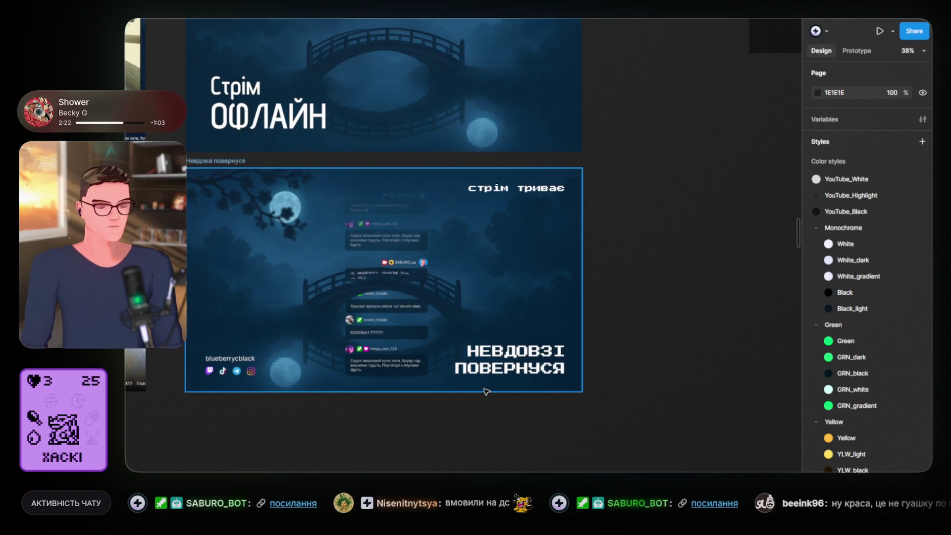
Snap the НЕВДОВЗІ ПОВЕРНУСЯ heading into the frame's lower right at X 1307, Y 850
{"action": "scroll", "coordinate": [499, 397], "scroll_direction": "up", "scroll_amount": 3}
{"action": "left_click_drag", "start_coordinate": [616, 397], "coordinate": [490, 380]}
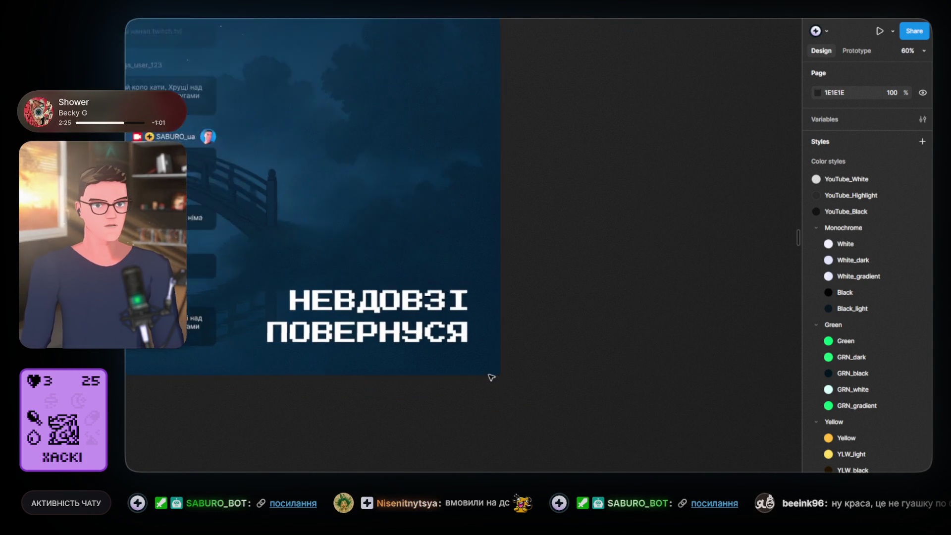
{"action": "scroll", "coordinate": [571, 296], "scroll_direction": "right", "scroll_amount": 3}
{"action": "scroll", "coordinate": [578, 363], "scroll_direction": "up", "scroll_amount": 2}
{"action": "scroll", "coordinate": [582, 363], "scroll_direction": "down", "scroll_amount": 1}
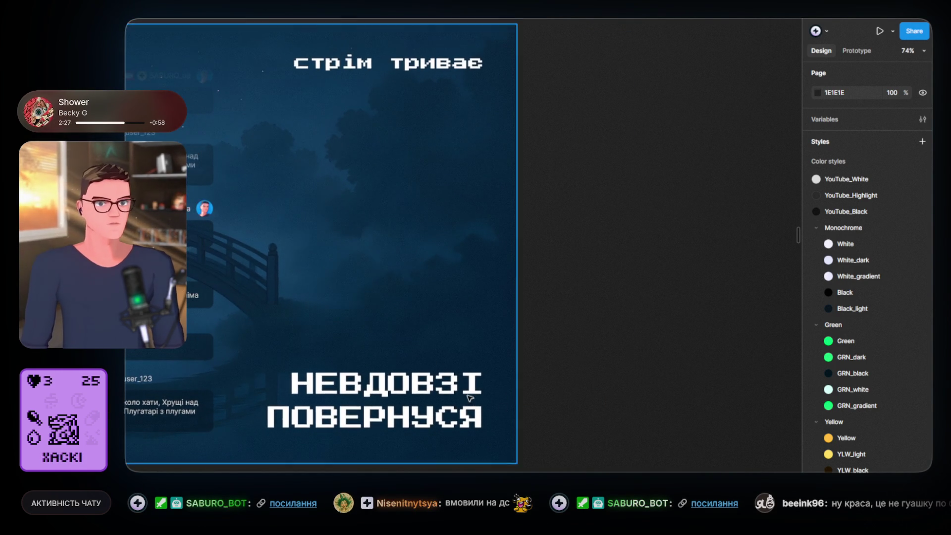
{"action": "left_click", "coordinate": [441, 396]}
{"action": "left_click_drag", "start_coordinate": [455, 393], "coordinate": [455, 391]}
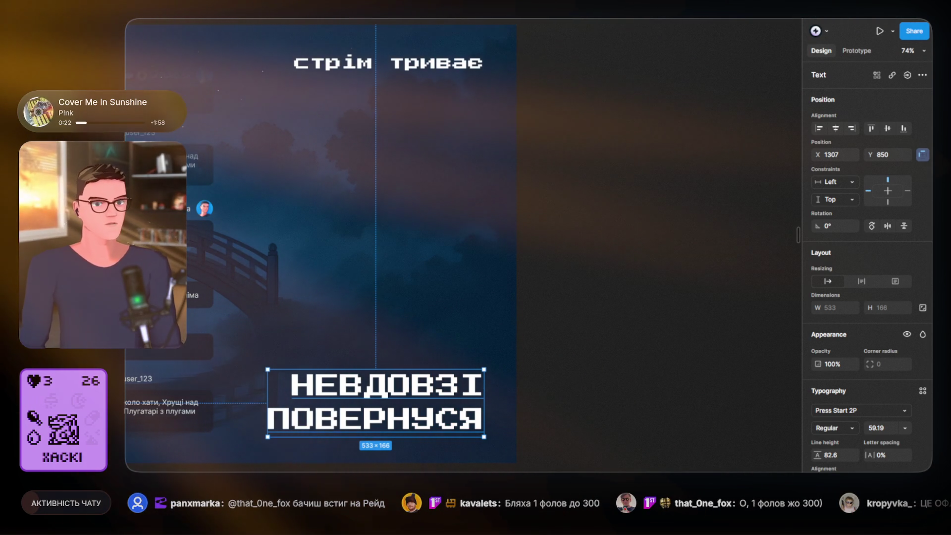
{"action": "left_click", "coordinate": [632, 233]}
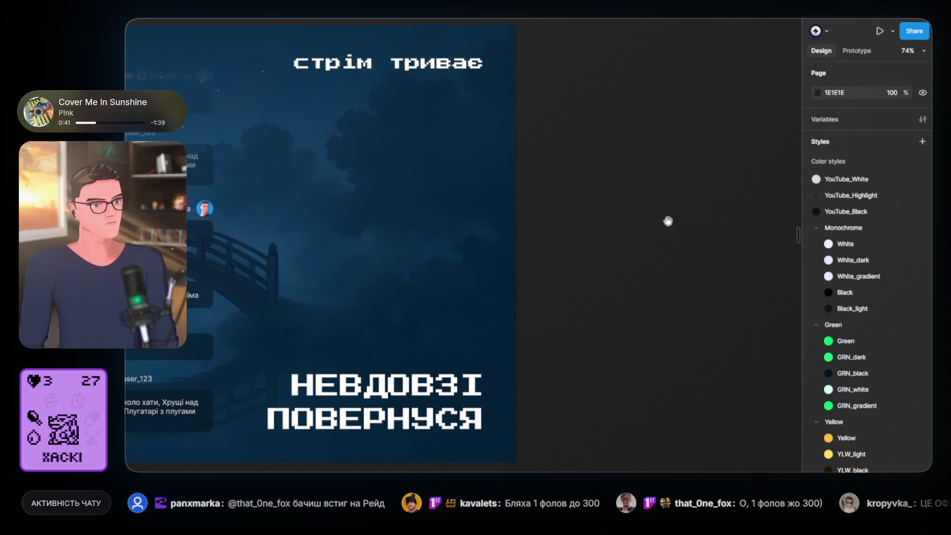
{"action": "left_click_drag", "start_coordinate": [668, 221], "coordinate": [682, 217]}
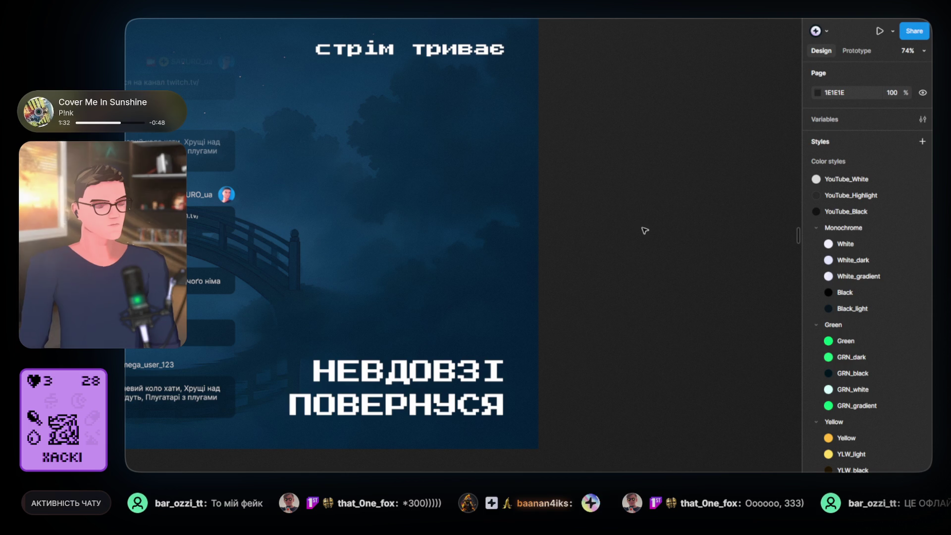
Nudge the НЕВДОВЗІ ПОВЕРНУСЯ heading up one pixel, then down a few pixels
{"action": "scroll", "coordinate": [652, 187], "scroll_direction": "up", "scroll_amount": 1}
{"action": "scroll", "coordinate": [657, 183], "scroll_direction": "down", "scroll_amount": 2}
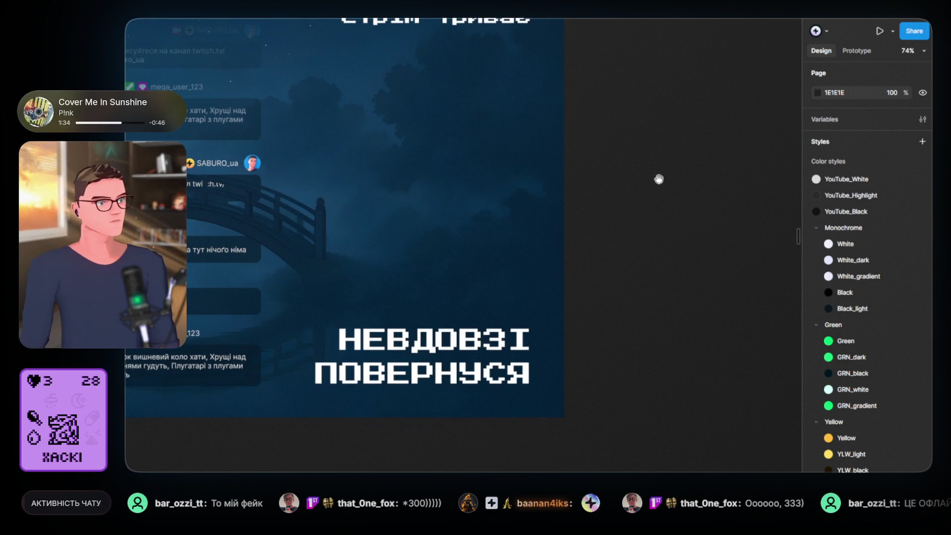
{"action": "scroll", "coordinate": [639, 297], "scroll_direction": "up", "scroll_amount": 1}
{"action": "scroll", "coordinate": [641, 233], "scroll_direction": "down", "scroll_amount": 3}
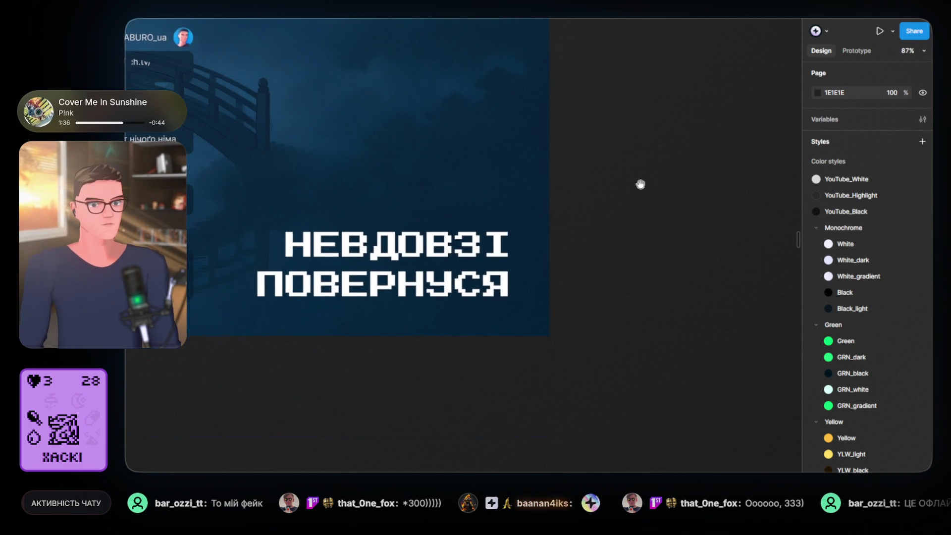
{"action": "left_click", "coordinate": [475, 278]}
{"action": "key", "text": "Up"}
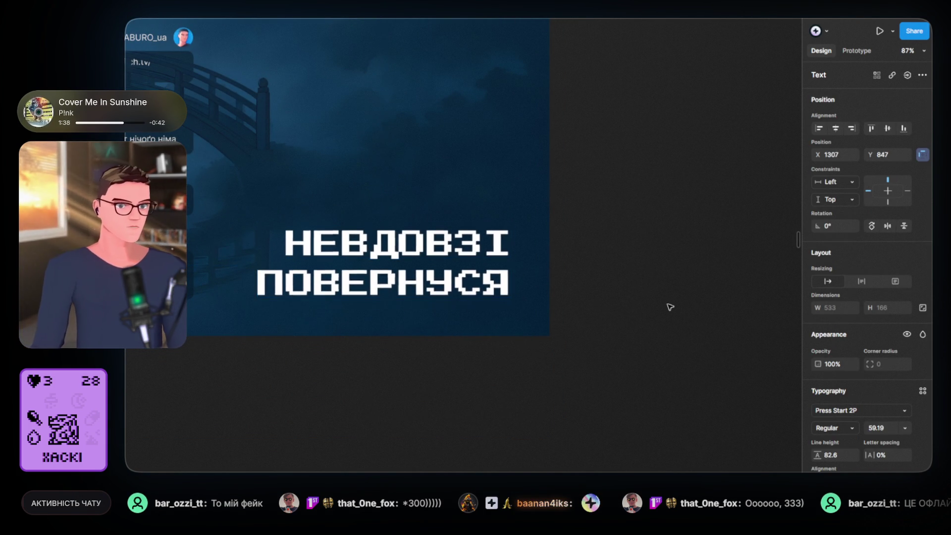
{"action": "key", "text": "Down"}
{"action": "key", "text": "Down"}
{"action": "key", "text": "Down"}
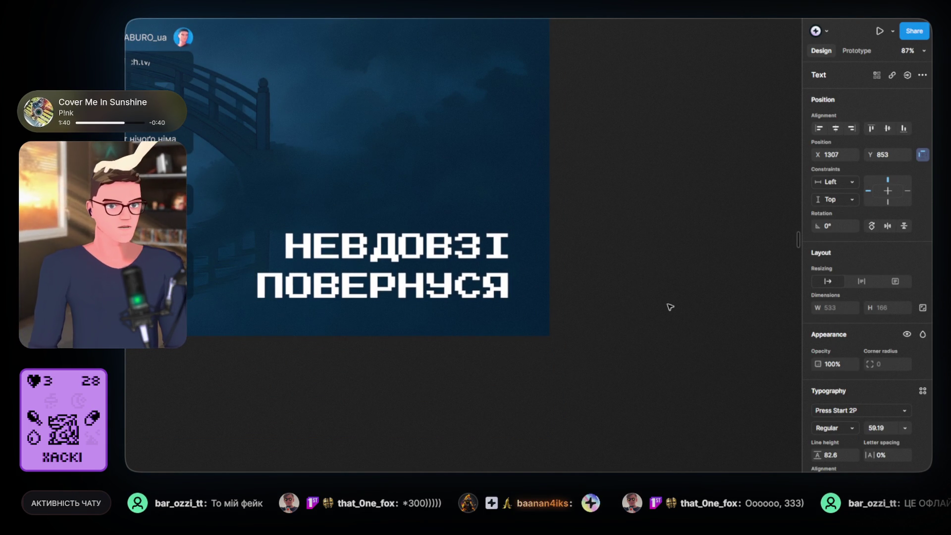
{"action": "left_click", "coordinate": [648, 257]}
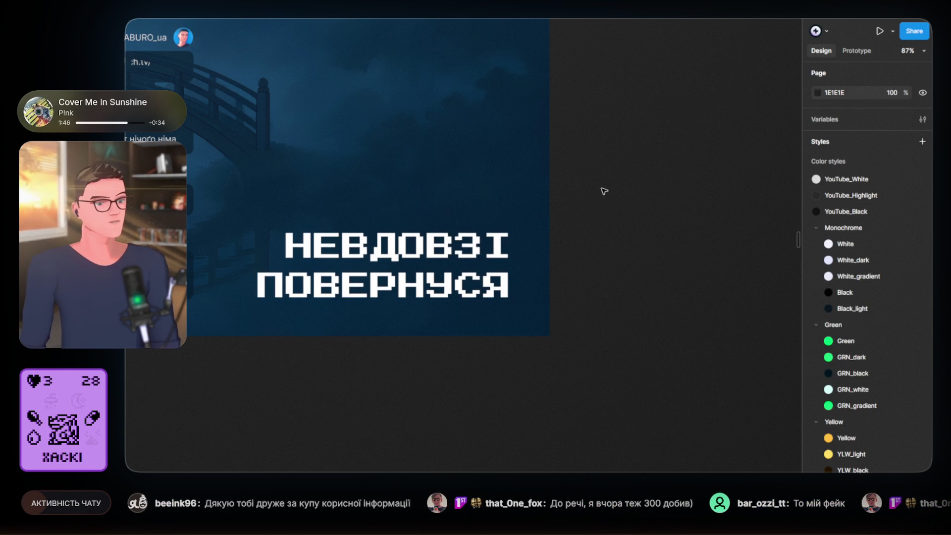
Nudge the heading one more step down so it sits at Y 854
{"action": "scroll", "coordinate": [584, 193], "scroll_direction": "down", "scroll_amount": 5}
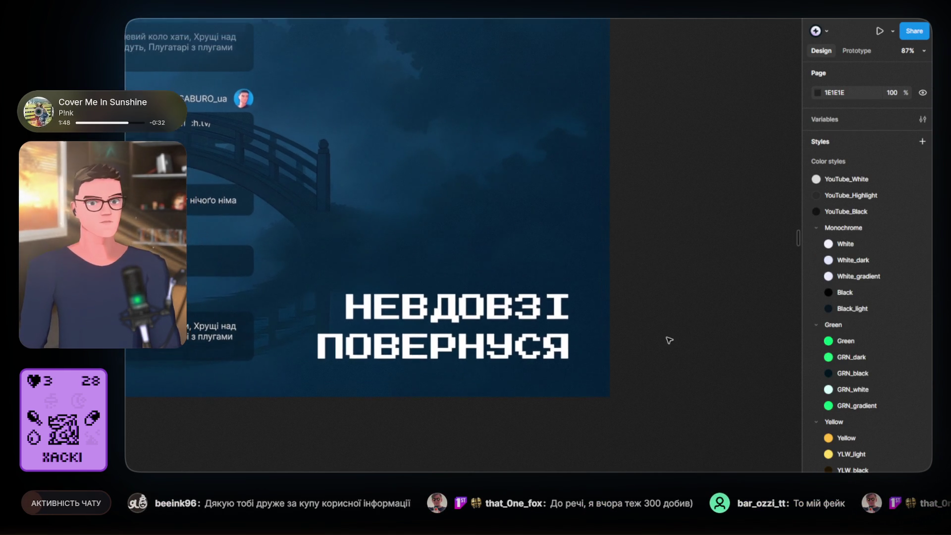
{"action": "scroll", "coordinate": [667, 330], "scroll_direction": "up", "scroll_amount": 5}
{"action": "left_click", "coordinate": [442, 349]}
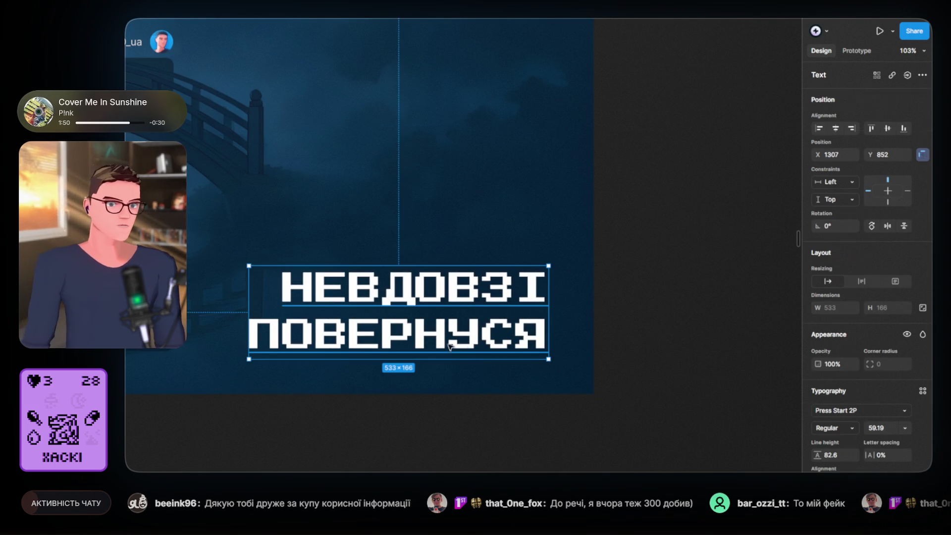
{"action": "key", "text": "Down"}
{"action": "key", "text": "Down"}
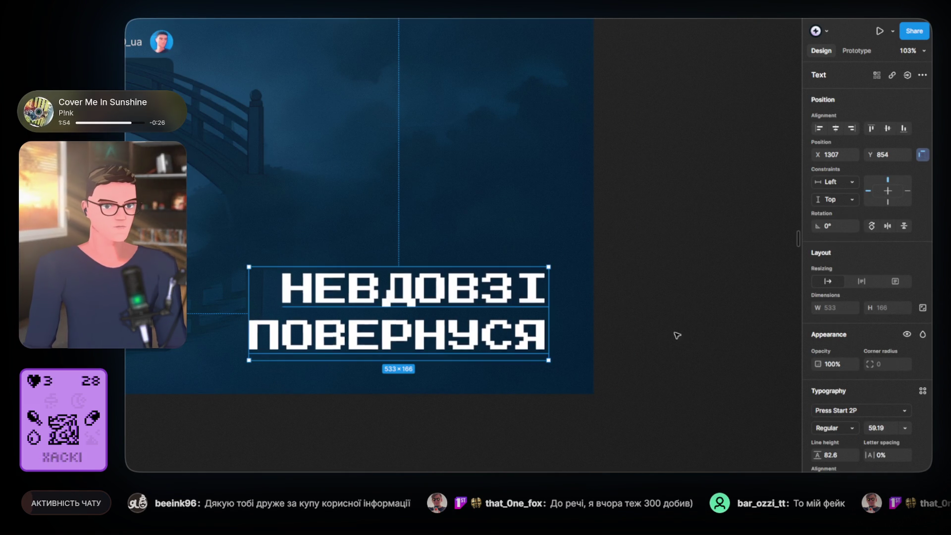
{"action": "left_click", "coordinate": [671, 313]}
{"action": "scroll", "coordinate": [581, 227], "scroll_direction": "left", "scroll_amount": 3}
{"action": "scroll", "coordinate": [582, 227], "scroll_direction": "up", "scroll_amount": 2}
{"action": "scroll", "coordinate": [498, 289], "scroll_direction": "down", "scroll_amount": 5}
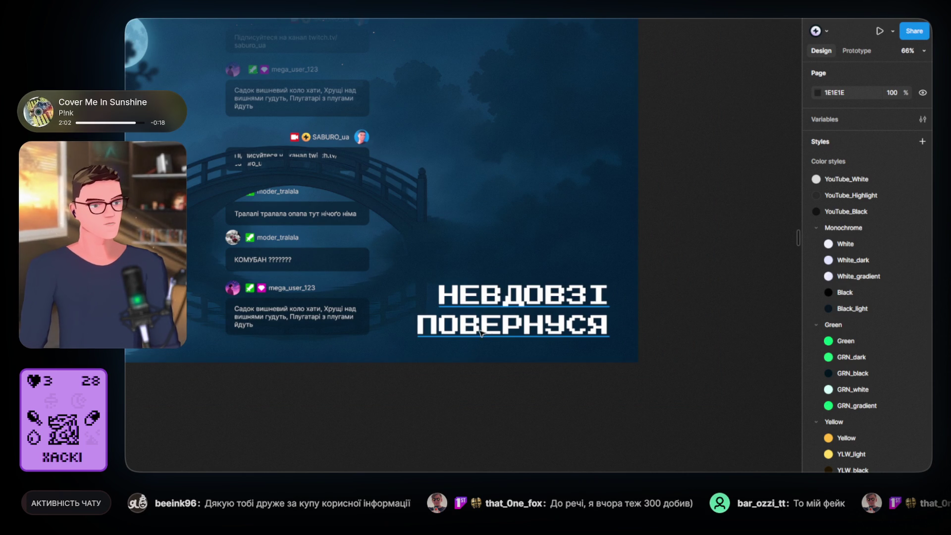
{"action": "scroll", "coordinate": [480, 332], "scroll_direction": "down", "scroll_amount": 5}
{"action": "scroll", "coordinate": [451, 321], "scroll_direction": "up", "scroll_amount": 8}
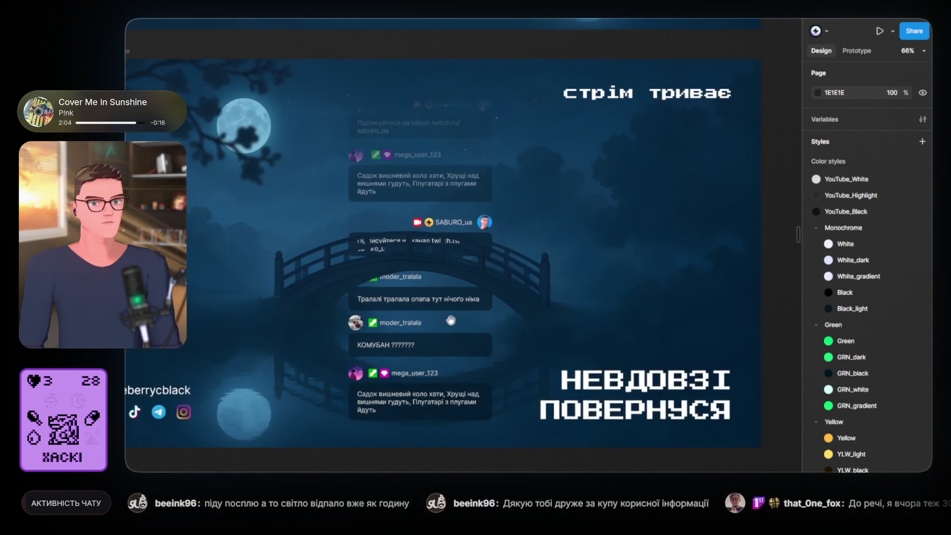
{"action": "scroll", "coordinate": [451, 321], "scroll_direction": "down", "scroll_amount": 2}
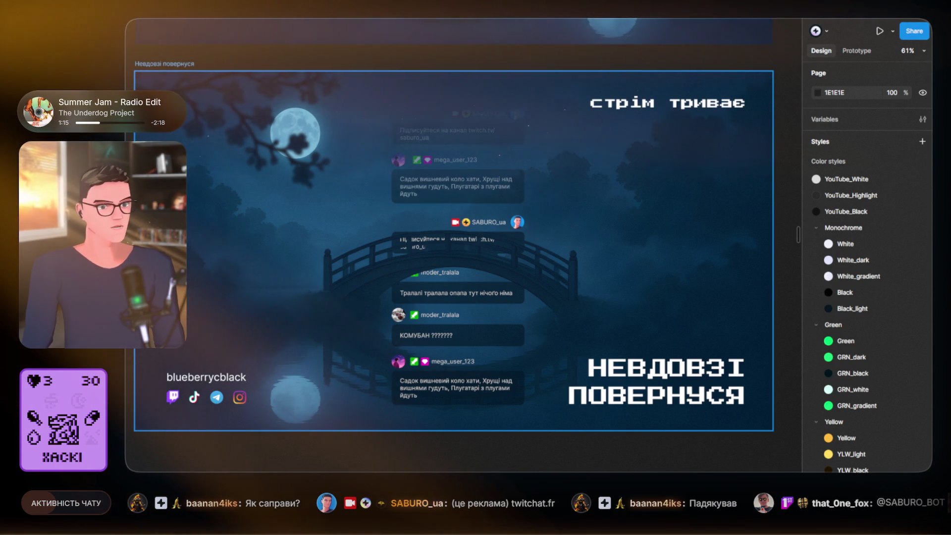
{"action": "scroll", "coordinate": [460, 319], "scroll_direction": "down", "scroll_amount": 10}
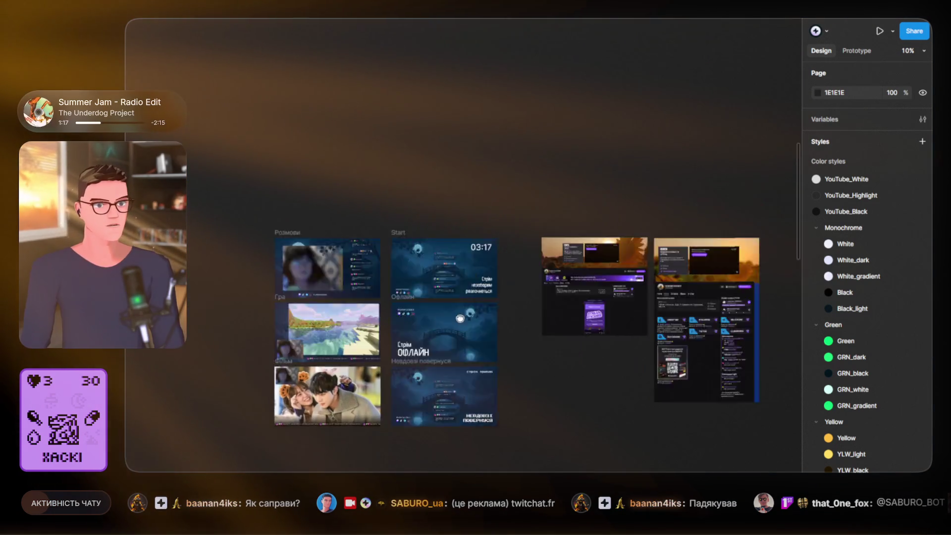
{"action": "scroll", "coordinate": [459, 319], "scroll_direction": "down", "scroll_amount": 5}
{"action": "scroll", "coordinate": [522, 280], "scroll_direction": "up", "scroll_amount": 3}
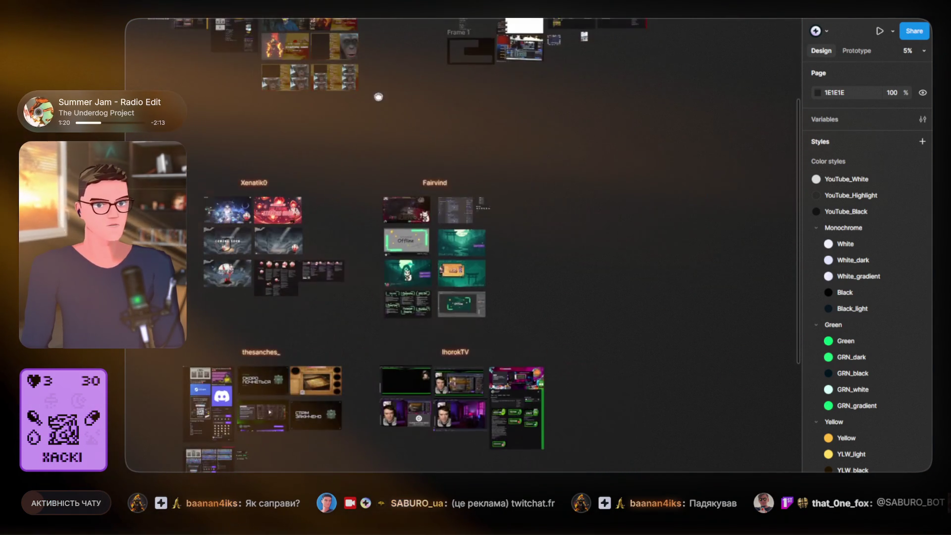
{"action": "scroll", "coordinate": [379, 96], "scroll_direction": "down", "scroll_amount": 5}
{"action": "scroll", "coordinate": [627, 255], "scroll_direction": "down", "scroll_amount": 3}
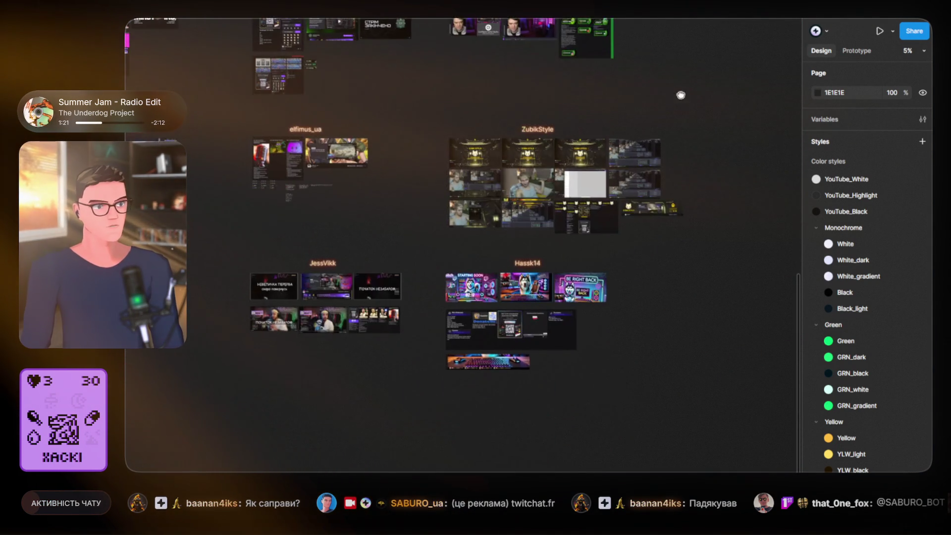
{"action": "scroll", "coordinate": [681, 94], "scroll_direction": "up", "scroll_amount": 6}
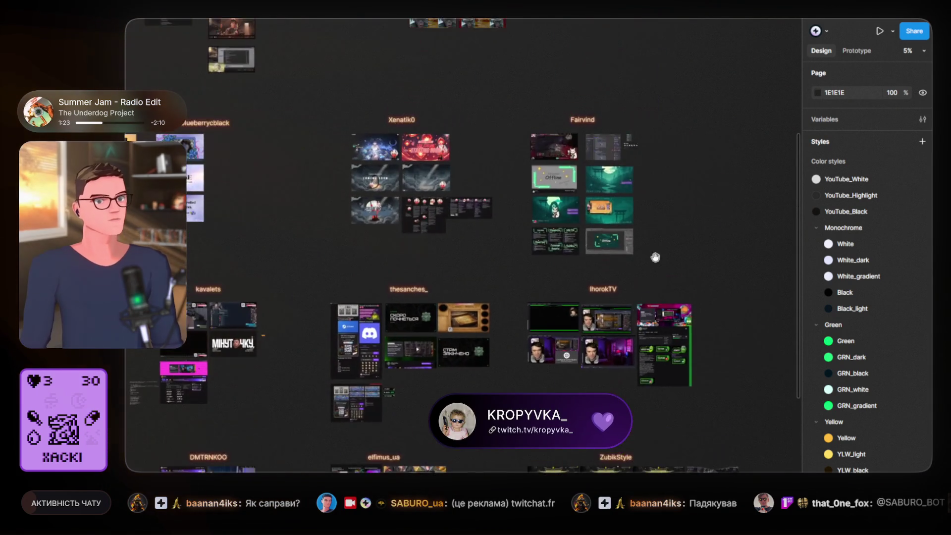
{"action": "scroll", "coordinate": [656, 257], "scroll_direction": "up", "scroll_amount": 6}
{"action": "scroll", "coordinate": [614, 302], "scroll_direction": "right", "scroll_amount": 4}
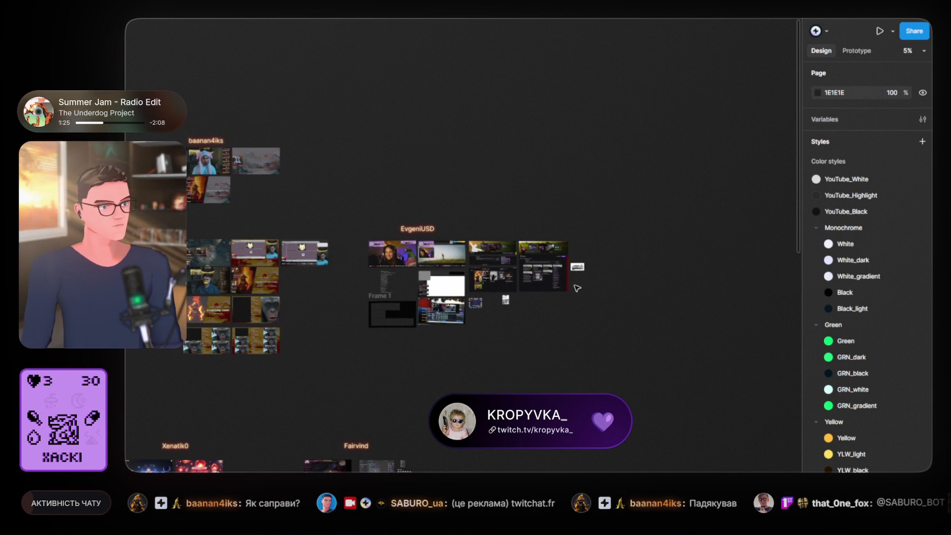
{"action": "scroll", "coordinate": [582, 276], "scroll_direction": "up", "scroll_amount": 10}
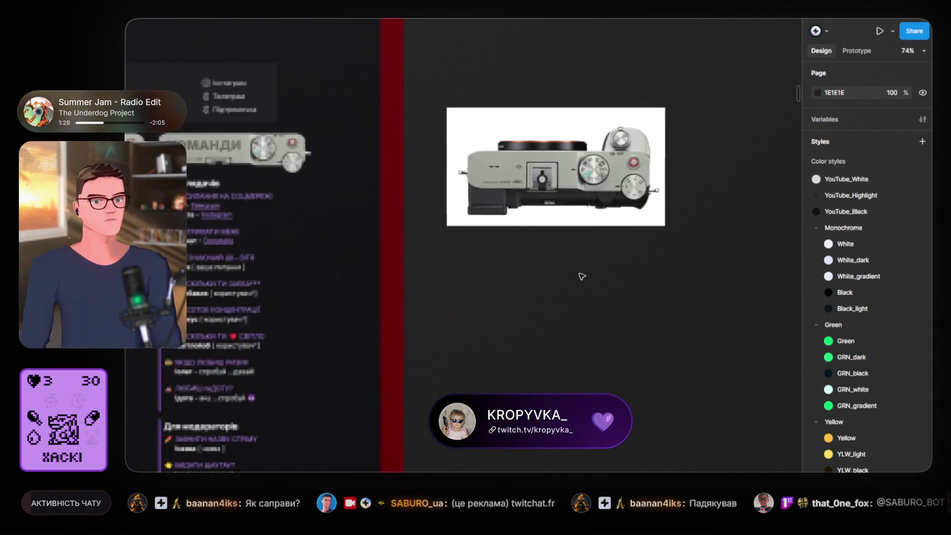
{"action": "scroll", "coordinate": [582, 276], "scroll_direction": "down", "scroll_amount": 5}
{"action": "scroll", "coordinate": [516, 309], "scroll_direction": "left", "scroll_amount": 4}
{"action": "scroll", "coordinate": [515, 310], "scroll_direction": "up", "scroll_amount": 1}
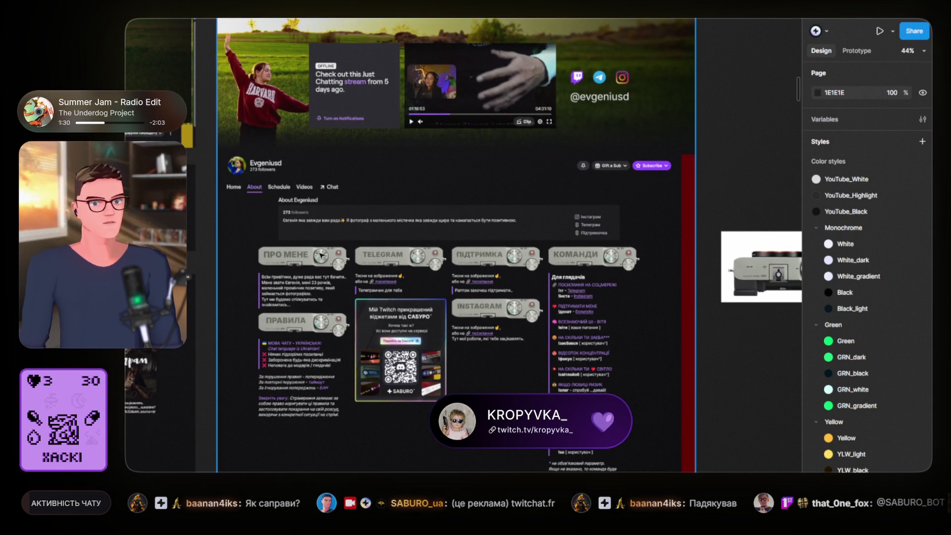
{"action": "scroll", "coordinate": [391, 273], "scroll_direction": "down", "scroll_amount": 5}
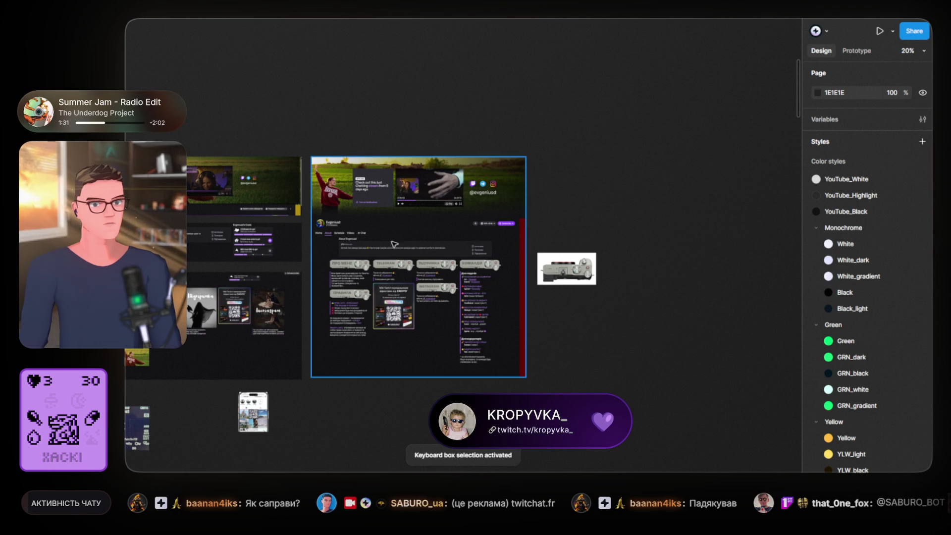
{"action": "scroll", "coordinate": [505, 231], "scroll_direction": "up", "scroll_amount": 2}
{"action": "scroll", "coordinate": [506, 230], "scroll_direction": "up", "scroll_amount": 4}
{"action": "scroll", "coordinate": [662, 239], "scroll_direction": "down", "scroll_amount": 3}
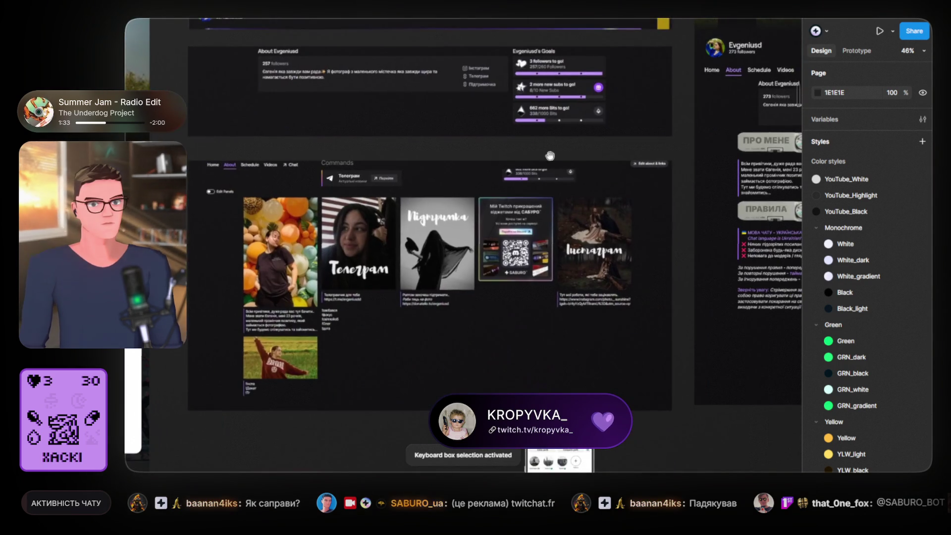
{"action": "scroll", "coordinate": [662, 239], "scroll_direction": "up", "scroll_amount": 2}
{"action": "scroll", "coordinate": [694, 214], "scroll_direction": "right", "scroll_amount": 5}
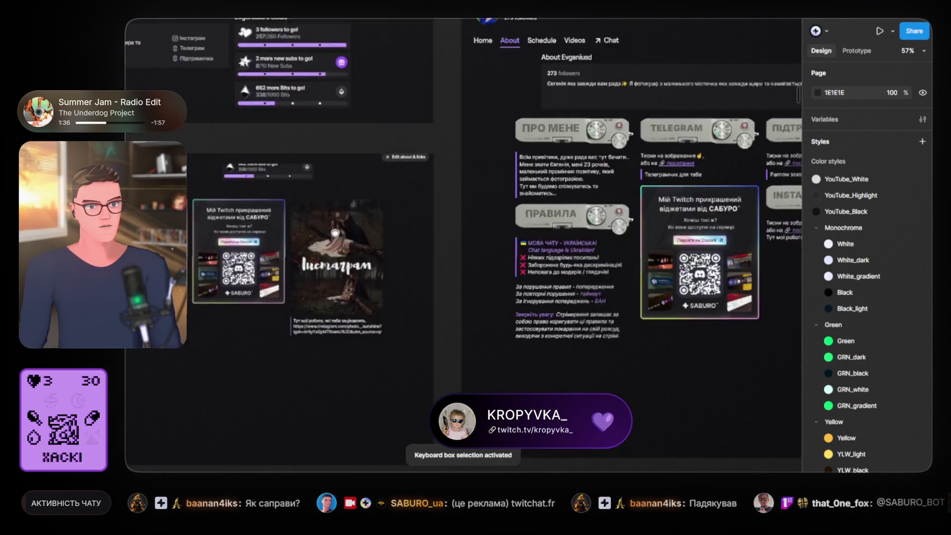
{"action": "scroll", "coordinate": [693, 215], "scroll_direction": "up", "scroll_amount": 2}
{"action": "scroll", "coordinate": [266, 275], "scroll_direction": "down", "scroll_amount": 5}
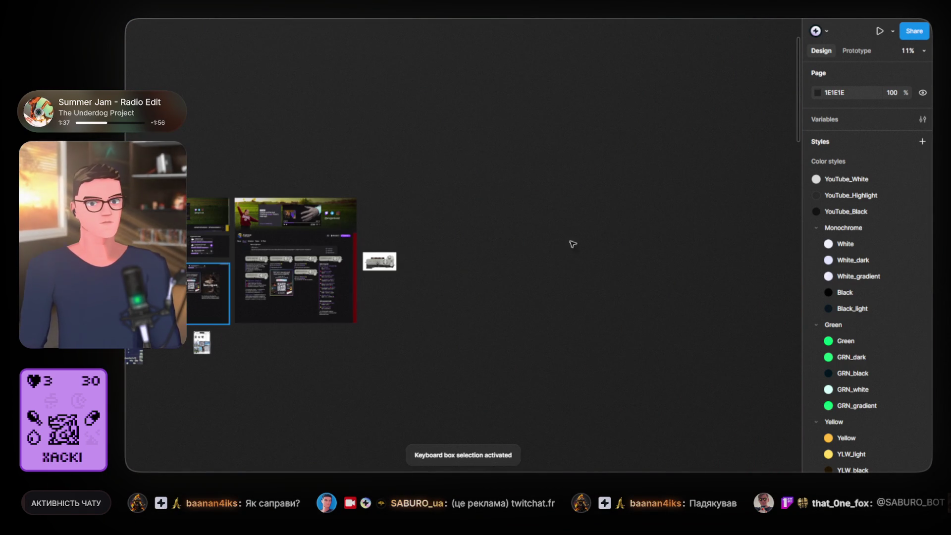
{"action": "scroll", "coordinate": [359, 232], "scroll_direction": "up", "scroll_amount": 5}
{"action": "scroll", "coordinate": [371, 223], "scroll_direction": "left", "scroll_amount": 5}
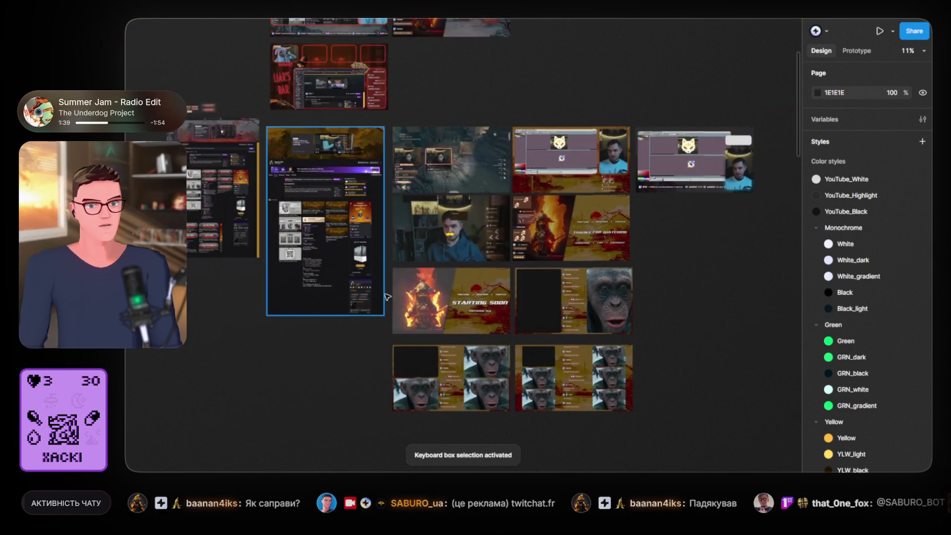
{"action": "scroll", "coordinate": [392, 309], "scroll_direction": "up", "scroll_amount": 3}
{"action": "scroll", "coordinate": [413, 210], "scroll_direction": "left", "scroll_amount": 5}
{"action": "scroll", "coordinate": [385, 162], "scroll_direction": "up", "scroll_amount": 5}
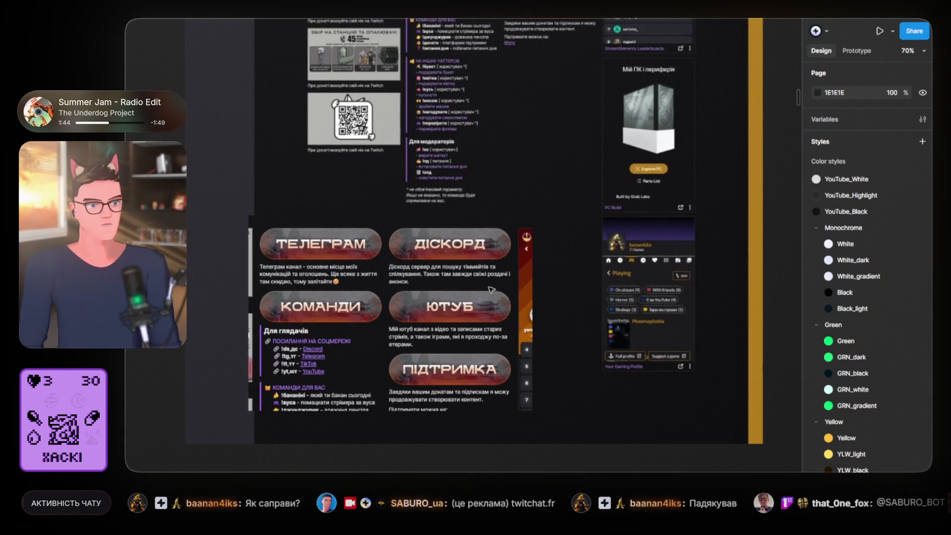
{"action": "scroll", "coordinate": [491, 290], "scroll_direction": "down", "scroll_amount": 5}
{"action": "scroll", "coordinate": [490, 289], "scroll_direction": "down", "scroll_amount": 5}
{"action": "scroll", "coordinate": [396, 283], "scroll_direction": "right", "scroll_amount": 5}
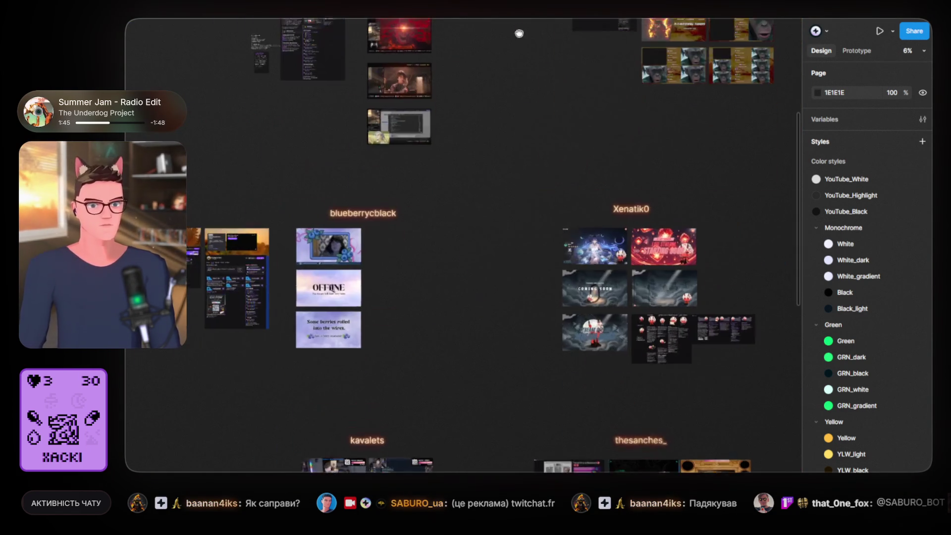
{"action": "scroll", "coordinate": [335, 279], "scroll_direction": "left", "scroll_amount": 3}
{"action": "scroll", "coordinate": [335, 279], "scroll_direction": "up", "scroll_amount": 10}
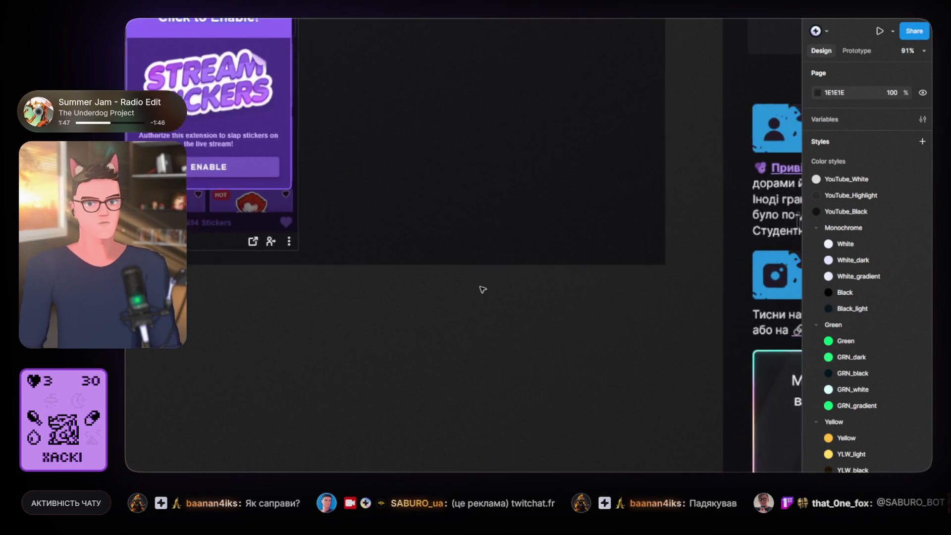
{"action": "scroll", "coordinate": [485, 289], "scroll_direction": "down", "scroll_amount": 5}
{"action": "scroll", "coordinate": [483, 288], "scroll_direction": "up", "scroll_amount": 5}
{"action": "scroll", "coordinate": [471, 152], "scroll_direction": "down", "scroll_amount": 2}
{"action": "scroll", "coordinate": [396, 198], "scroll_direction": "up", "scroll_amount": 3}
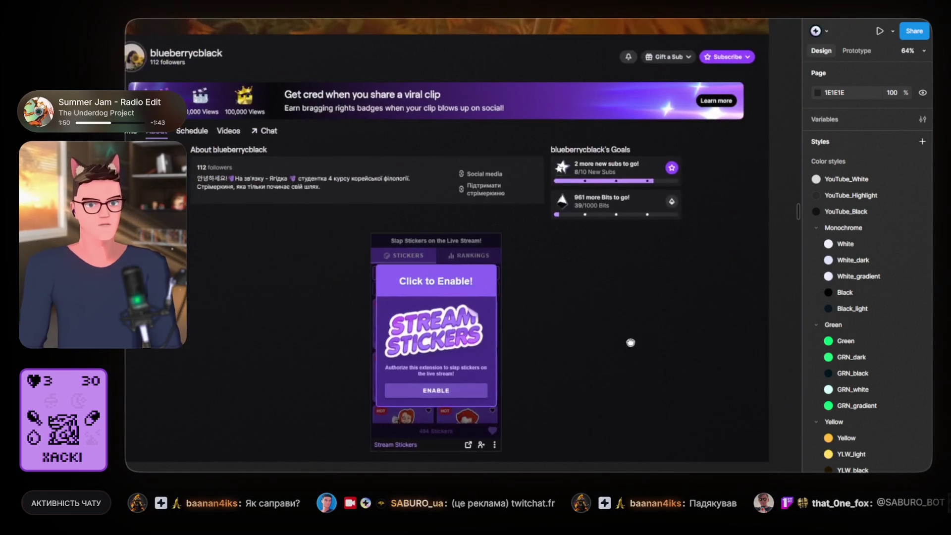
{"action": "scroll", "coordinate": [332, 186], "scroll_direction": "up", "scroll_amount": 3}
{"action": "left_click_drag", "start_coordinate": [332, 187], "coordinate": [414, 157]}
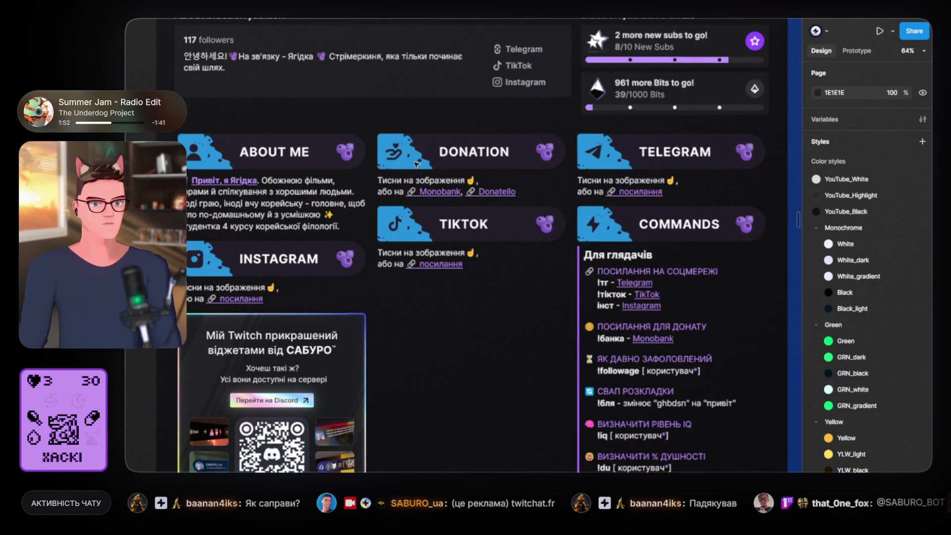
{"action": "scroll", "coordinate": [415, 163], "scroll_direction": "down", "scroll_amount": 6}
{"action": "scroll", "coordinate": [558, 282], "scroll_direction": "up", "scroll_amount": 4}
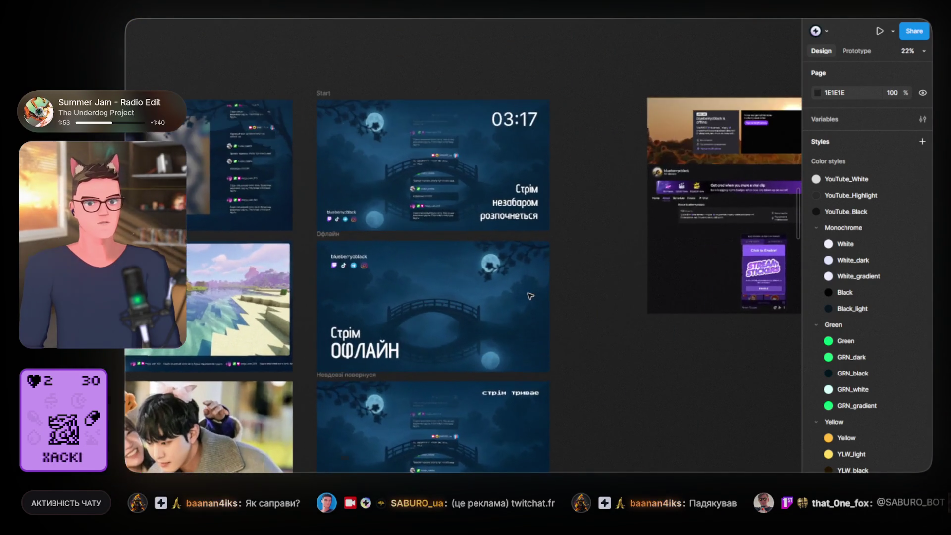
{"action": "scroll", "coordinate": [530, 296], "scroll_direction": "up", "scroll_amount": 5}
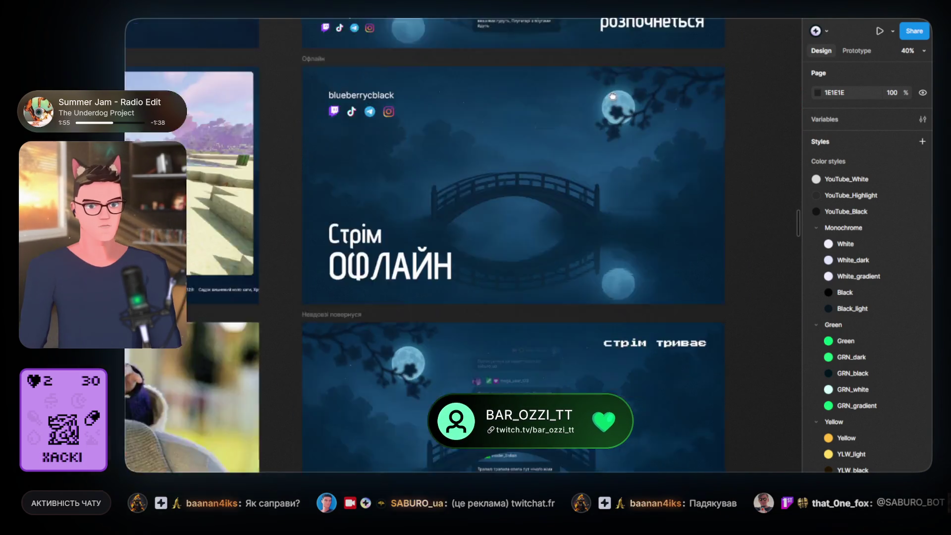
{"action": "scroll", "coordinate": [613, 97], "scroll_direction": "down", "scroll_amount": 5}
{"action": "scroll", "coordinate": [482, 289], "scroll_direction": "down", "scroll_amount": 5}
{"action": "scroll", "coordinate": [476, 248], "scroll_direction": "right", "scroll_amount": 10}
{"action": "scroll", "coordinate": [476, 248], "scroll_direction": "right", "scroll_amount": 2}
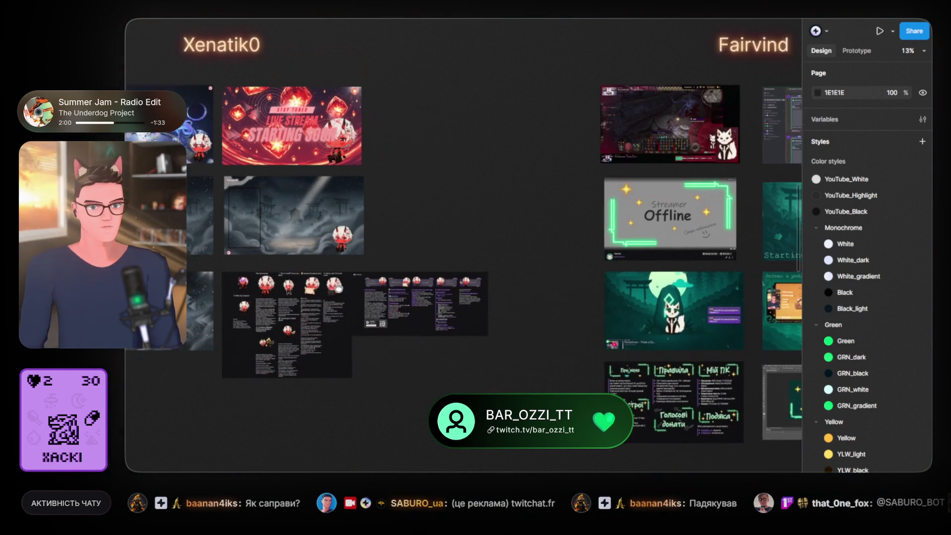
{"action": "scroll", "coordinate": [347, 297], "scroll_direction": "up", "scroll_amount": 10}
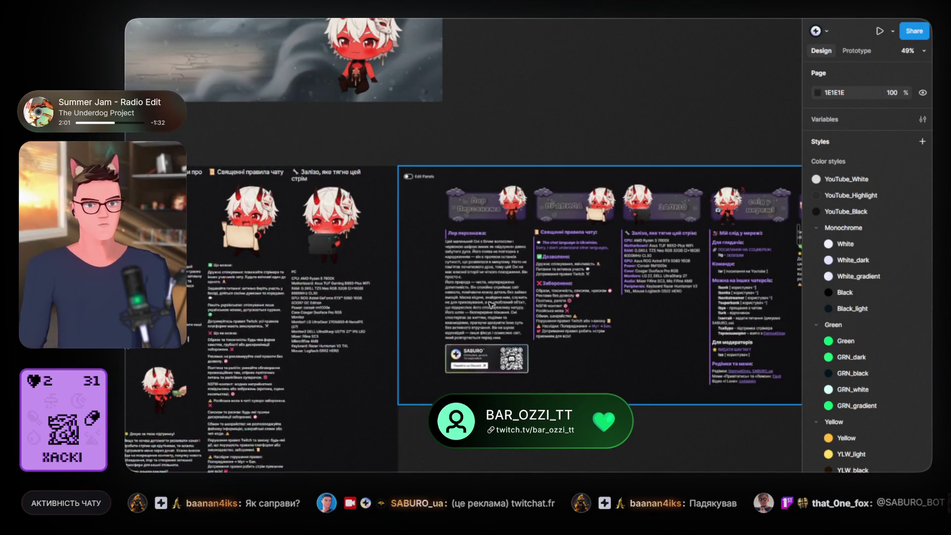
{"action": "scroll", "coordinate": [491, 305], "scroll_direction": "up", "scroll_amount": 3}
{"action": "left_click_drag", "start_coordinate": [491, 305], "coordinate": [350, 198]}
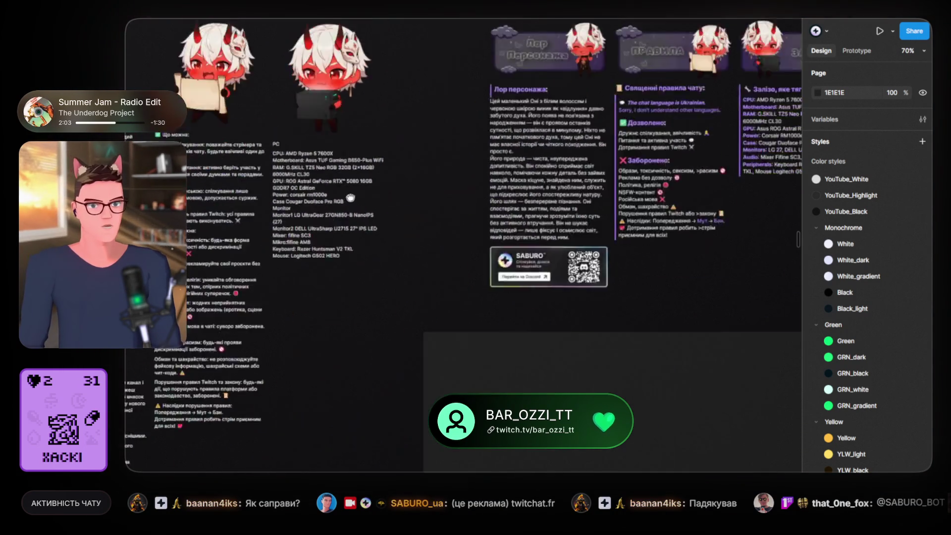
{"action": "scroll", "coordinate": [369, 358], "scroll_direction": "down", "scroll_amount": 8}
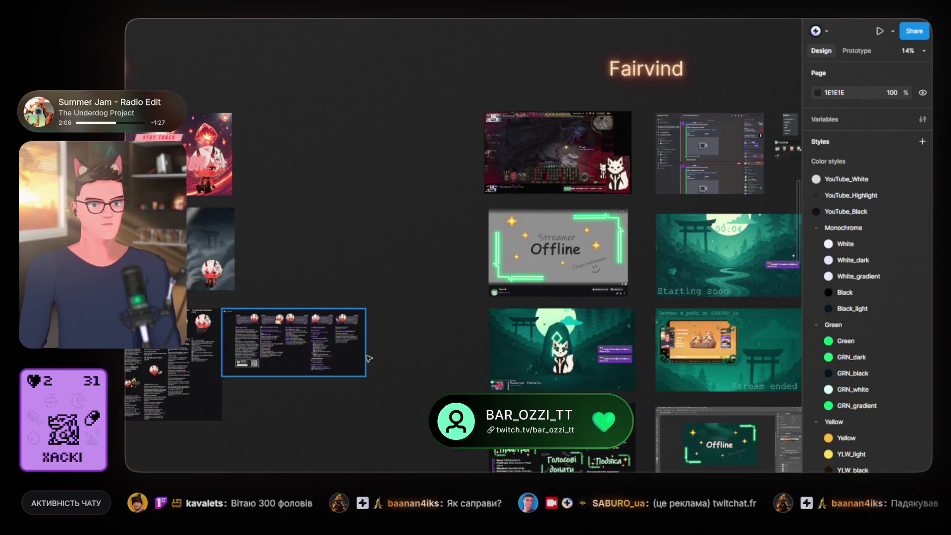
{"action": "scroll", "coordinate": [370, 358], "scroll_direction": "right", "scroll_amount": 5}
{"action": "scroll", "coordinate": [344, 319], "scroll_direction": "down", "scroll_amount": 4}
{"action": "scroll", "coordinate": [344, 318], "scroll_direction": "down", "scroll_amount": 3}
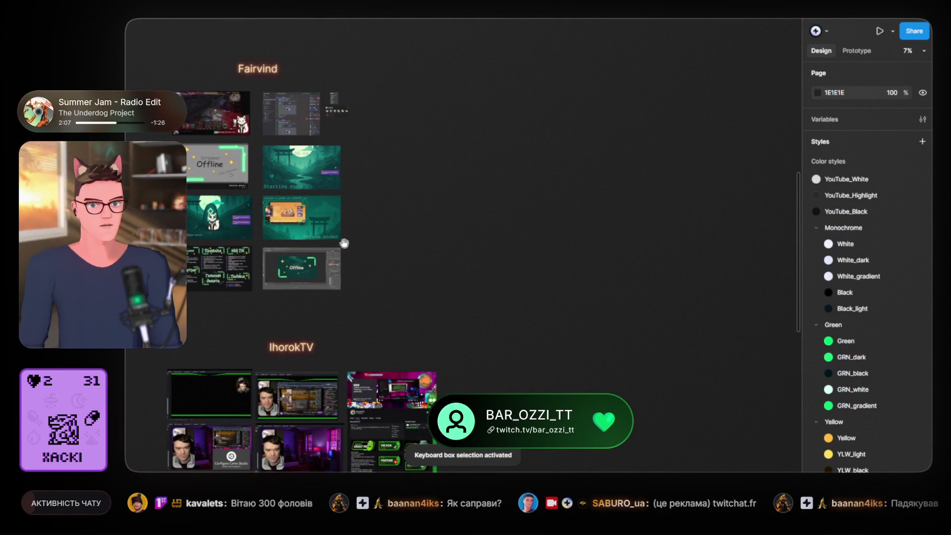
{"action": "scroll", "coordinate": [344, 244], "scroll_direction": "left", "scroll_amount": 7}
{"action": "scroll", "coordinate": [344, 243], "scroll_direction": "down", "scroll_amount": 3}
{"action": "scroll", "coordinate": [698, 151], "scroll_direction": "left", "scroll_amount": 4}
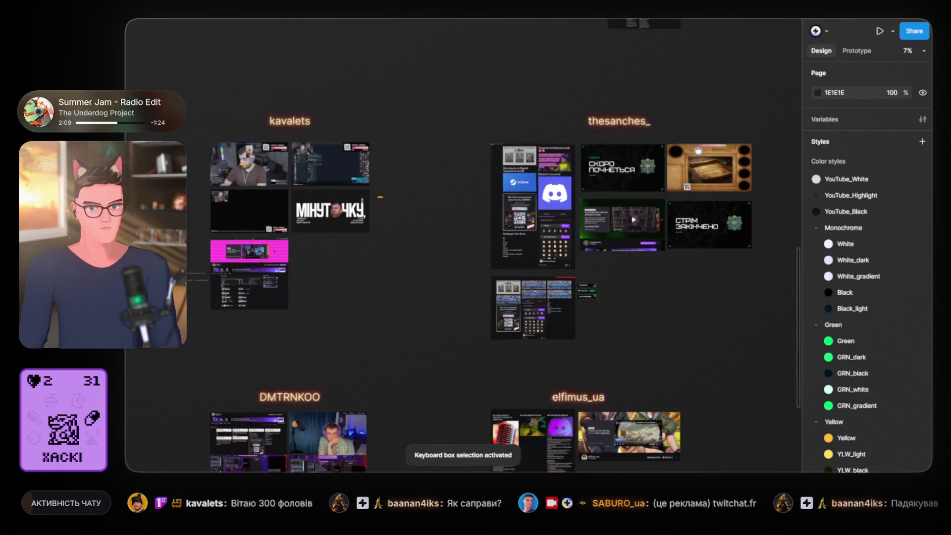
{"action": "scroll", "coordinate": [699, 151], "scroll_direction": "left", "scroll_amount": 2}
{"action": "scroll", "coordinate": [369, 310], "scroll_direction": "up", "scroll_amount": 10}
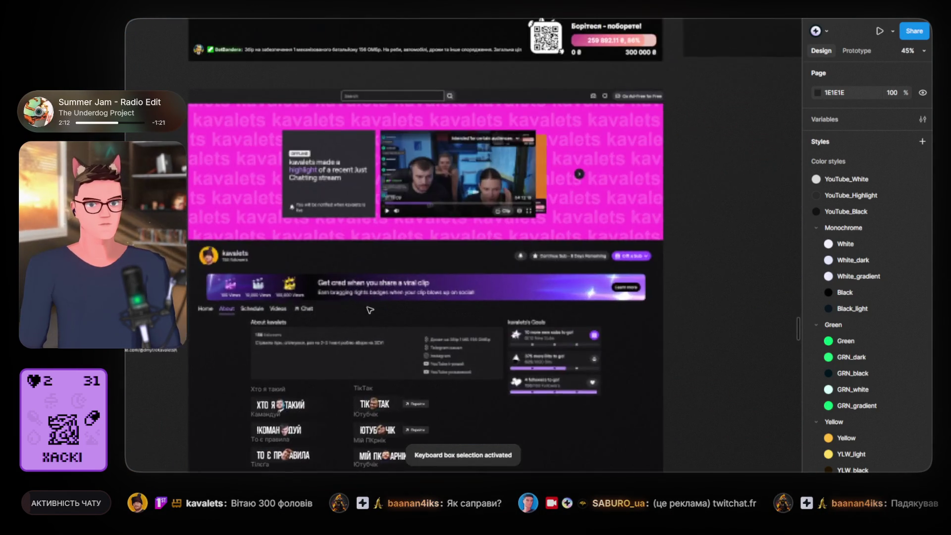
{"action": "scroll", "coordinate": [369, 310], "scroll_direction": "up", "scroll_amount": 5}
{"action": "scroll", "coordinate": [406, 297], "scroll_direction": "down", "scroll_amount": 5}
{"action": "scroll", "coordinate": [440, 284], "scroll_direction": "down", "scroll_amount": 2}
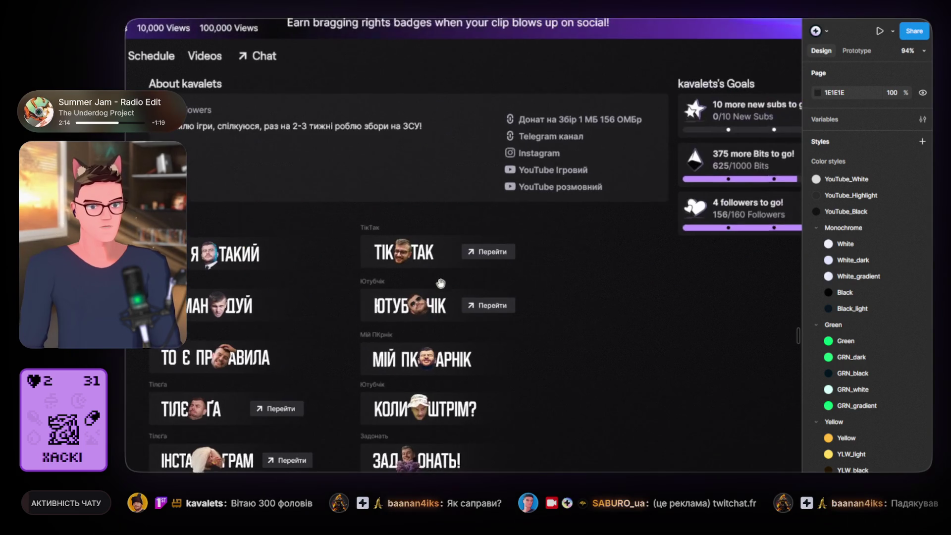
{"action": "scroll", "coordinate": [440, 283], "scroll_direction": "down", "scroll_amount": 4}
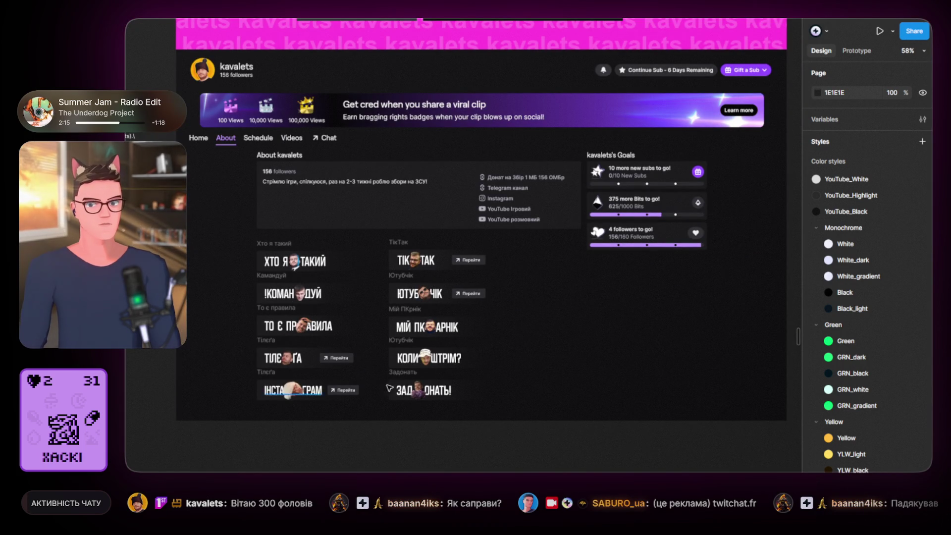
{"action": "scroll", "coordinate": [353, 266], "scroll_direction": "down", "scroll_amount": 3}
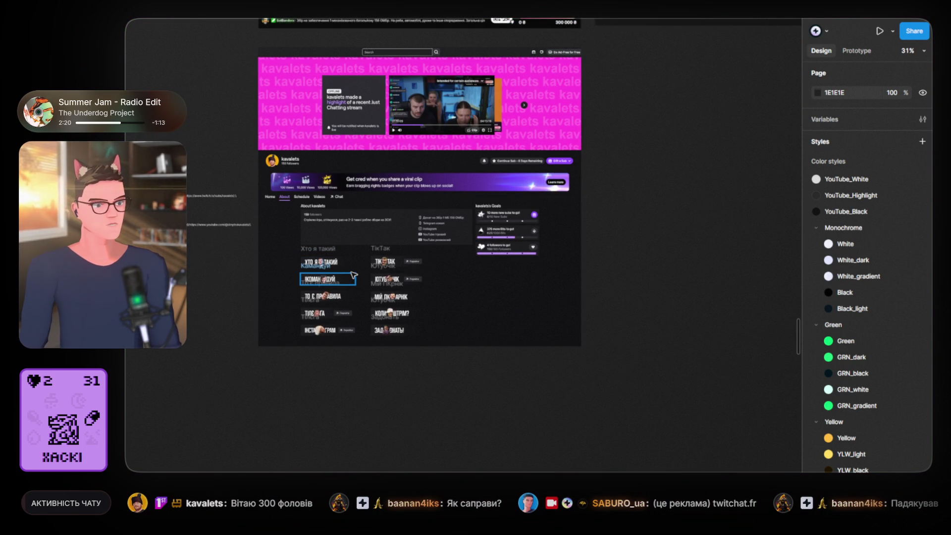
{"action": "scroll", "coordinate": [351, 280], "scroll_direction": "down", "scroll_amount": 5}
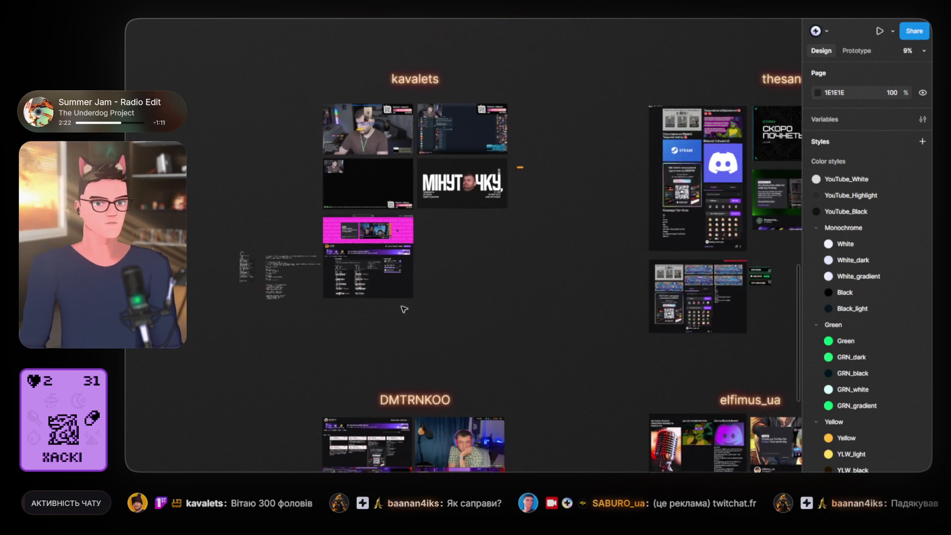
{"action": "left_click_drag", "start_coordinate": [448, 323], "coordinate": [410, 146]}
{"action": "left_click_drag", "start_coordinate": [484, 238], "coordinate": [272, 170]}
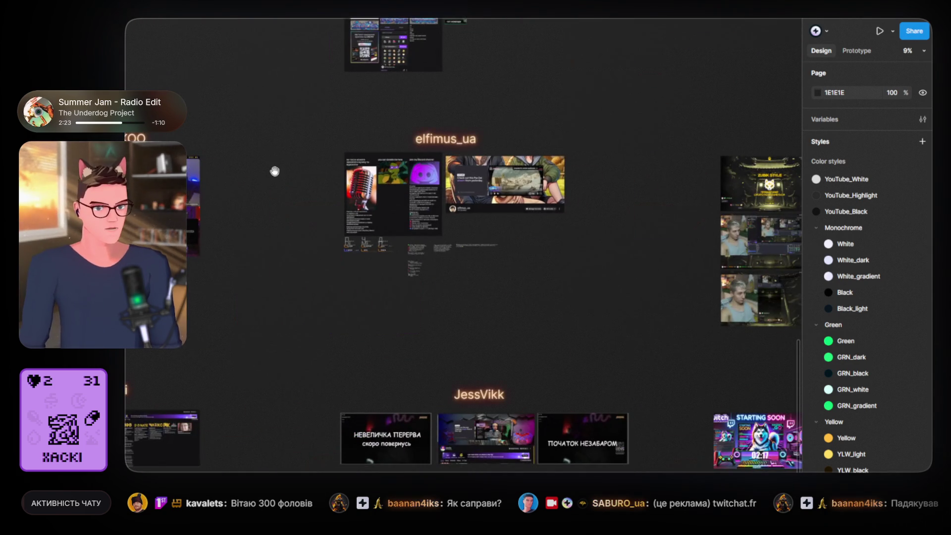
{"action": "scroll", "coordinate": [421, 282], "scroll_direction": "up", "scroll_amount": 2}
{"action": "scroll", "coordinate": [367, 273], "scroll_direction": "up", "scroll_amount": 10}
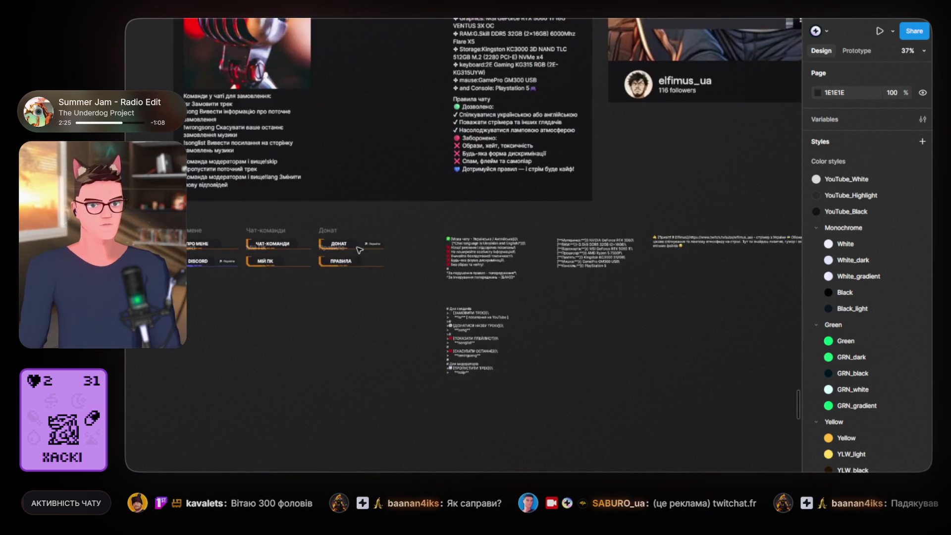
{"action": "left_click_drag", "start_coordinate": [369, 140], "coordinate": [450, 297]}
{"action": "scroll", "coordinate": [415, 268], "scroll_direction": "down", "scroll_amount": 3}
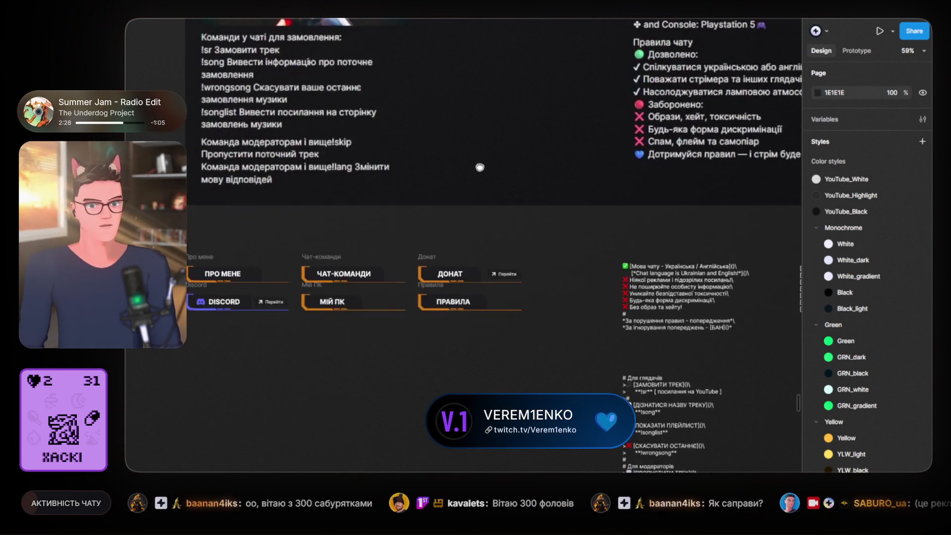
{"action": "mouse_move", "coordinate": [414, 268]}
{"action": "left_mouse_down"}
{"action": "mouse_move", "coordinate": [495, 237]}
{"action": "mouse_move", "coordinate": [611, 219]}
{"action": "left_mouse_up"}
{"action": "scroll", "coordinate": [496, 238], "scroll_direction": "up", "scroll_amount": 4}
{"action": "scroll", "coordinate": [611, 219], "scroll_direction": "down", "scroll_amount": 15}
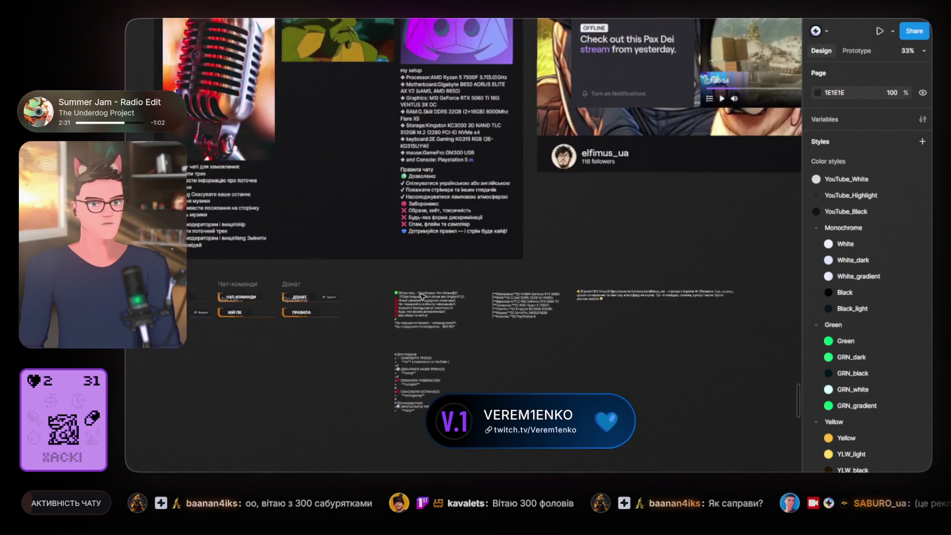
{"action": "mouse_move", "coordinate": [502, 328]}
{"action": "left_mouse_down"}
{"action": "mouse_move", "coordinate": [491, 191]}
{"action": "mouse_move", "coordinate": [503, 187]}
{"action": "mouse_move", "coordinate": [313, 211]}
{"action": "mouse_move", "coordinate": [573, 314]}
{"action": "left_mouse_up"}
{"action": "mouse_move", "coordinate": [251, 72]}
{"action": "left_mouse_down"}
{"action": "mouse_move", "coordinate": [288, 200]}
{"action": "mouse_move", "coordinate": [371, 237]}
{"action": "mouse_move", "coordinate": [282, 239]}
{"action": "mouse_move", "coordinate": [293, 309]}
{"action": "left_mouse_up"}
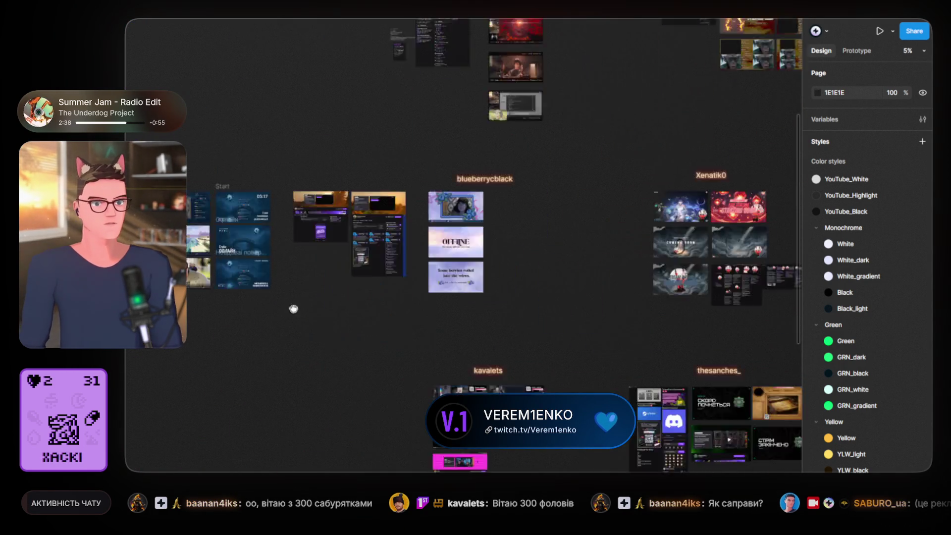
{"action": "scroll", "coordinate": [293, 308], "scroll_direction": "down", "scroll_amount": 3}
{"action": "mouse_move", "coordinate": [483, 241]}
{"action": "left_mouse_down"}
{"action": "mouse_move", "coordinate": [568, 245]}
{"action": "mouse_move", "coordinate": [446, 260]}
{"action": "left_mouse_up"}
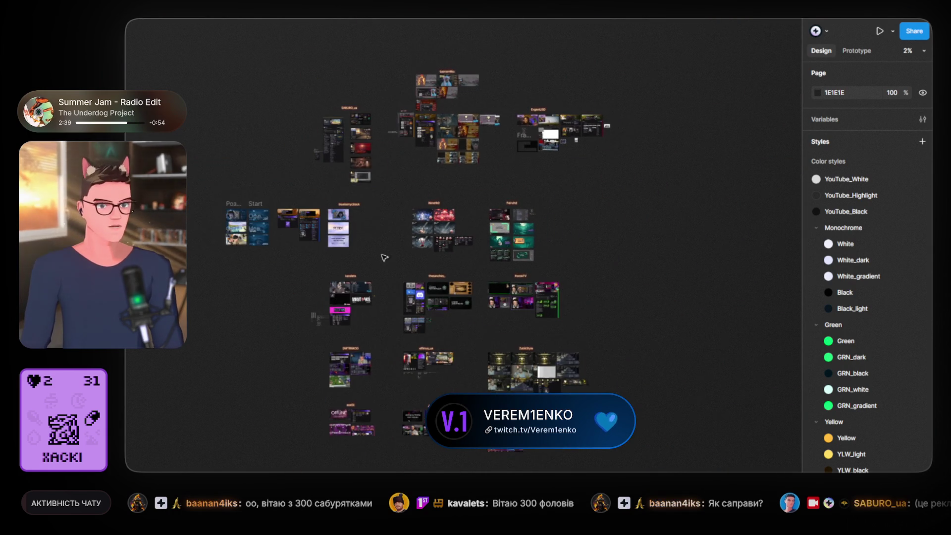
{"action": "scroll", "coordinate": [149, 275], "scroll_direction": "up", "scroll_amount": 5}
Zoom into the 'Невдовзі повернуся' frame and briefly select its moonlit background image
{"action": "scroll", "coordinate": [199, 189], "scroll_direction": "up", "scroll_amount": 5}
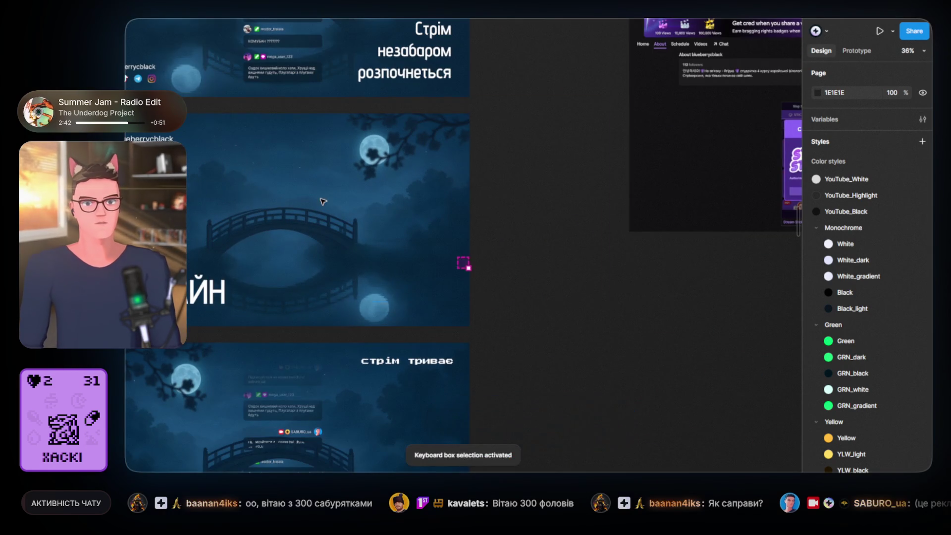
{"action": "scroll", "coordinate": [475, 196], "scroll_direction": "left", "scroll_amount": 5}
{"action": "scroll", "coordinate": [534, 199], "scroll_direction": "down", "scroll_amount": 2}
{"action": "scroll", "coordinate": [493, 314], "scroll_direction": "up", "scroll_amount": 2}
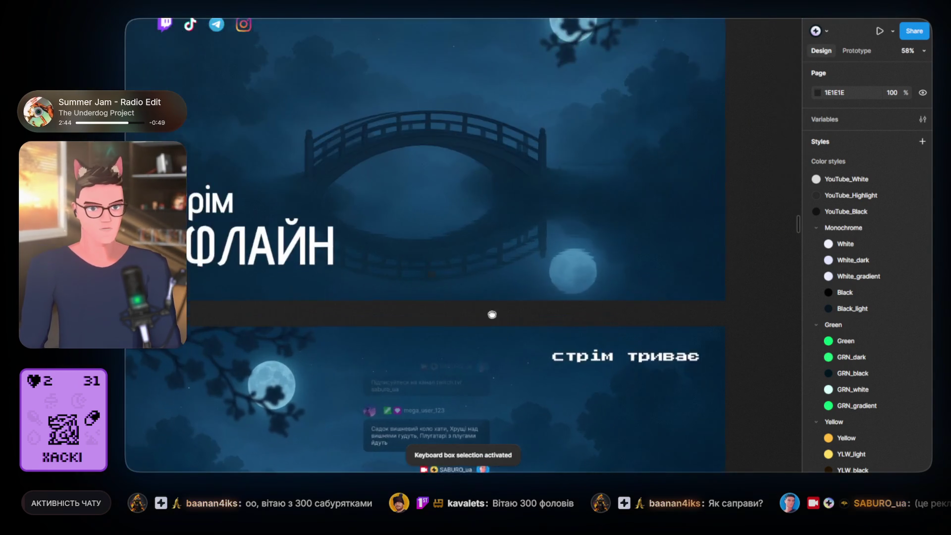
{"action": "scroll", "coordinate": [492, 314], "scroll_direction": "down", "scroll_amount": 3}
{"action": "scroll", "coordinate": [435, 228], "scroll_direction": "up", "scroll_amount": 2}
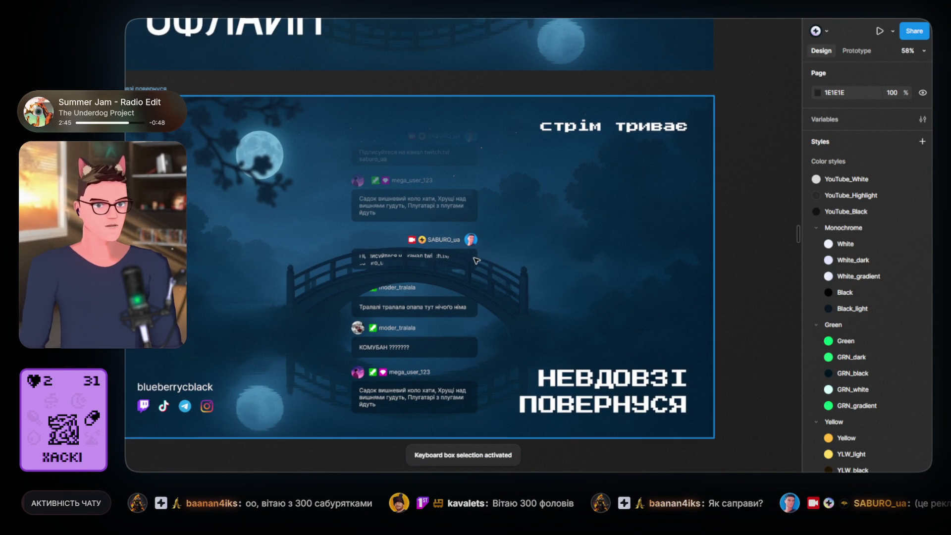
{"action": "scroll", "coordinate": [289, 183], "scroll_direction": "left", "scroll_amount": 3}
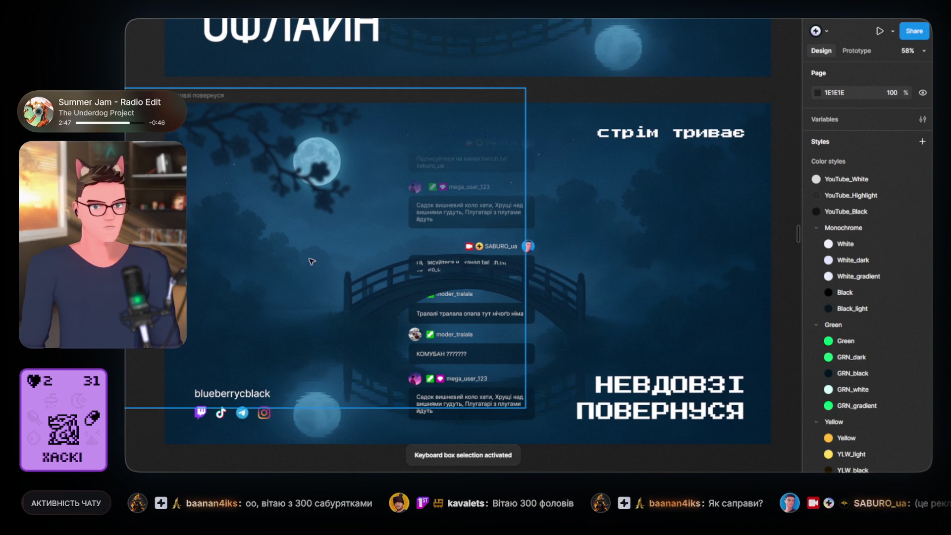
{"action": "left_click", "coordinate": [311, 261]}
{"action": "key", "text": "Escape"}
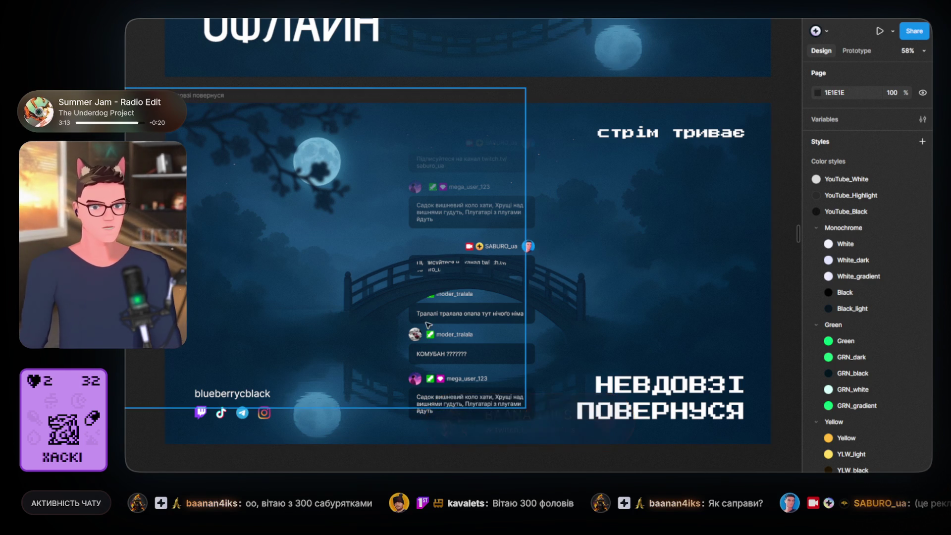
Inspect the 'стрім триває' text, then select the НЕВДОВЗІ ПОВЕРНУСЯ heading
{"action": "left_click", "coordinate": [658, 143]}
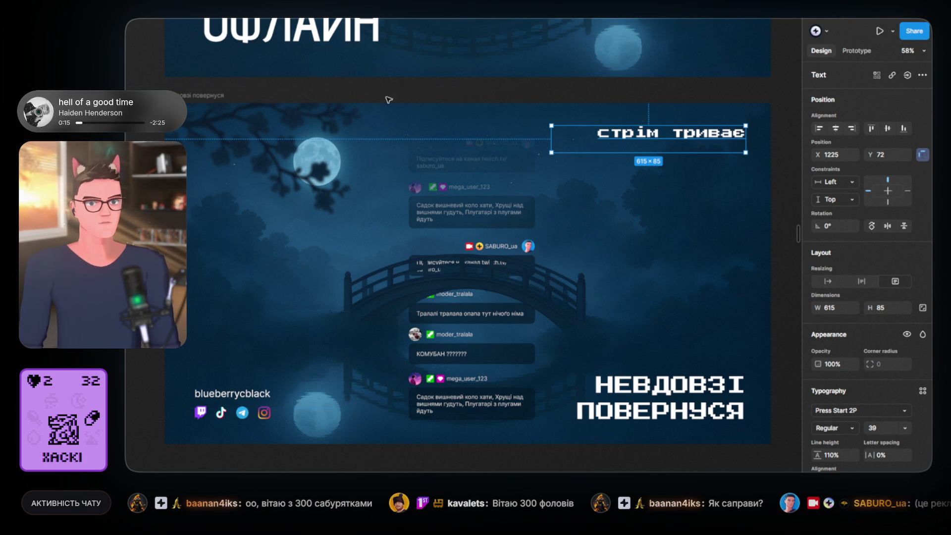
{"action": "left_click", "coordinate": [506, 97]}
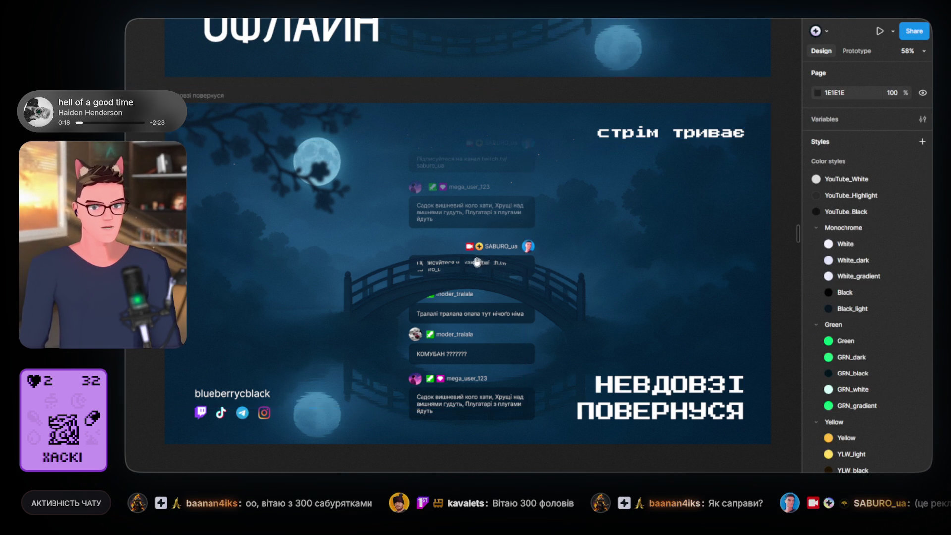
{"action": "scroll", "coordinate": [309, 344], "scroll_direction": "down", "scroll_amount": 3}
{"action": "scroll", "coordinate": [309, 344], "scroll_direction": "up", "scroll_amount": 5}
{"action": "scroll", "coordinate": [669, 308], "scroll_direction": "right", "scroll_amount": 5}
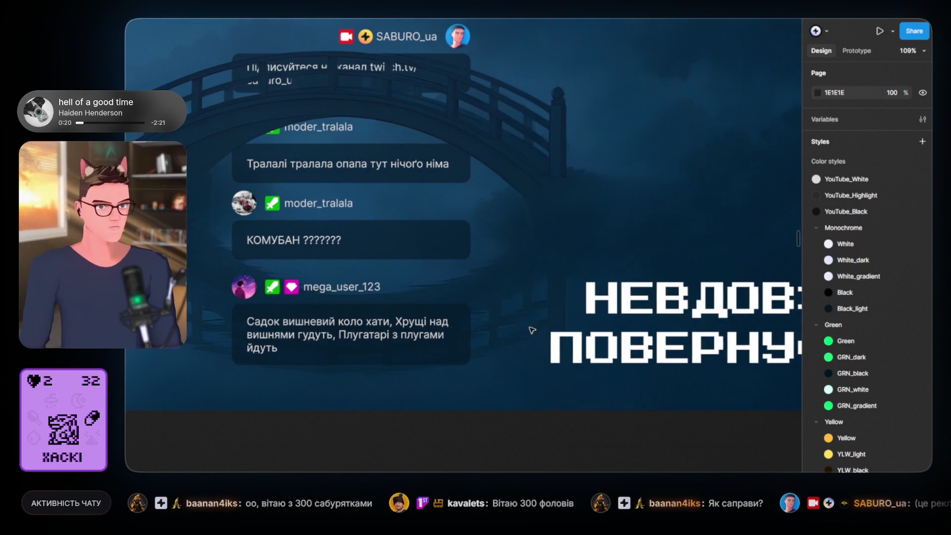
{"action": "left_click", "coordinate": [670, 308]}
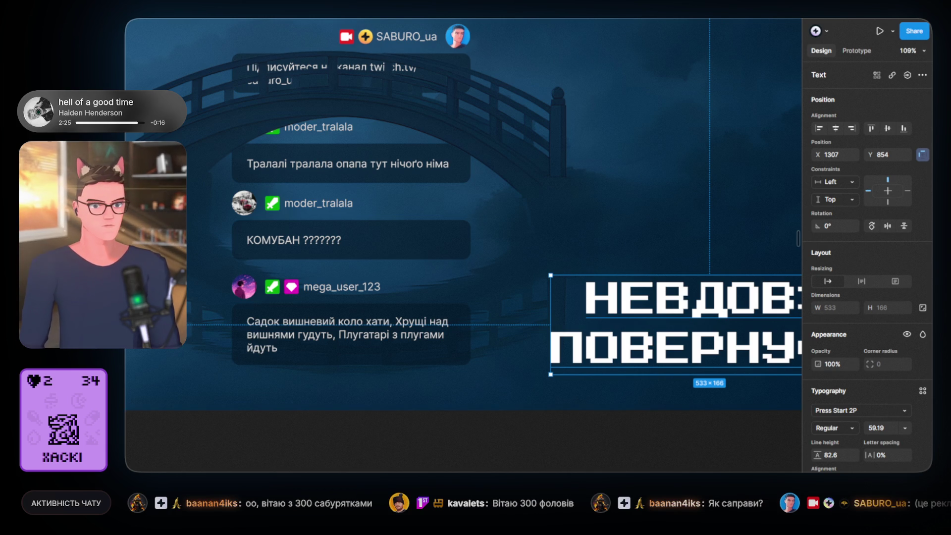
{"action": "left_click", "coordinate": [345, 241]}
{"action": "mouse_move", "coordinate": [345, 241]}
{"action": "left_mouse_down"}
{"action": "mouse_move", "coordinate": [568, 237]}
{"action": "mouse_move", "coordinate": [874, 252]}
{"action": "mouse_move", "coordinate": [651, 218]}
{"action": "left_mouse_up"}
{"action": "scroll", "coordinate": [575, 255], "scroll_direction": "right", "scroll_amount": 10}
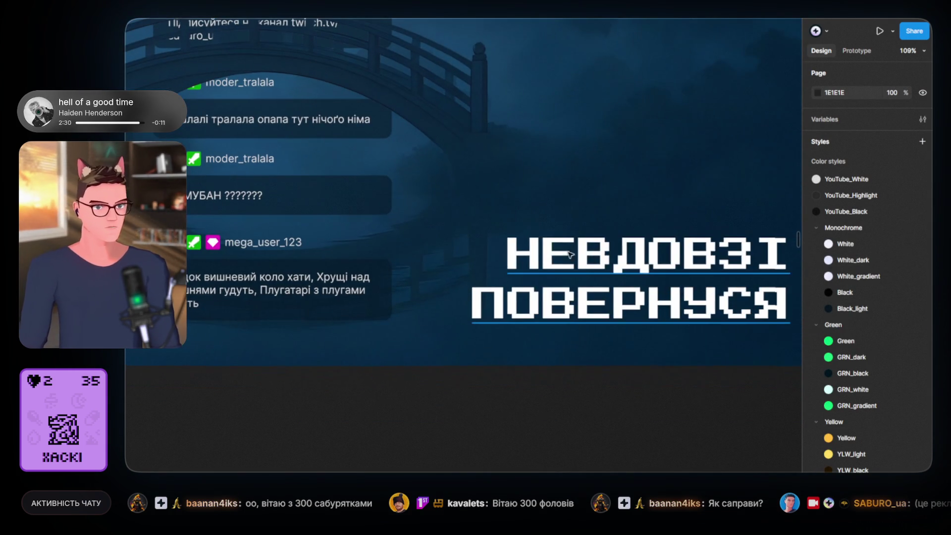
{"action": "left_click", "coordinate": [574, 255]}
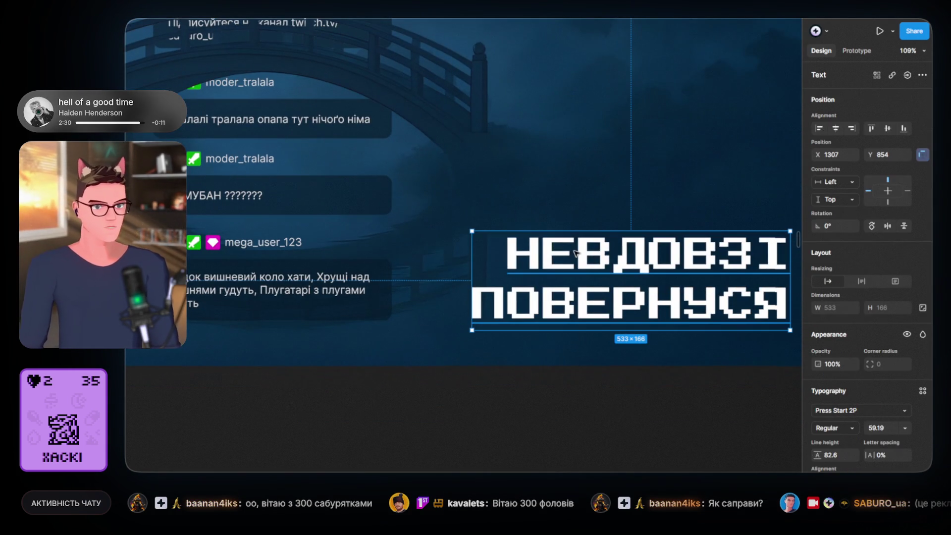
{"action": "left_click", "coordinate": [363, 408]}
{"action": "mouse_move", "coordinate": [320, 362]}
{"action": "left_mouse_down"}
{"action": "mouse_move", "coordinate": [680, 339]}
{"action": "mouse_move", "coordinate": [747, 348]}
{"action": "left_mouse_up"}
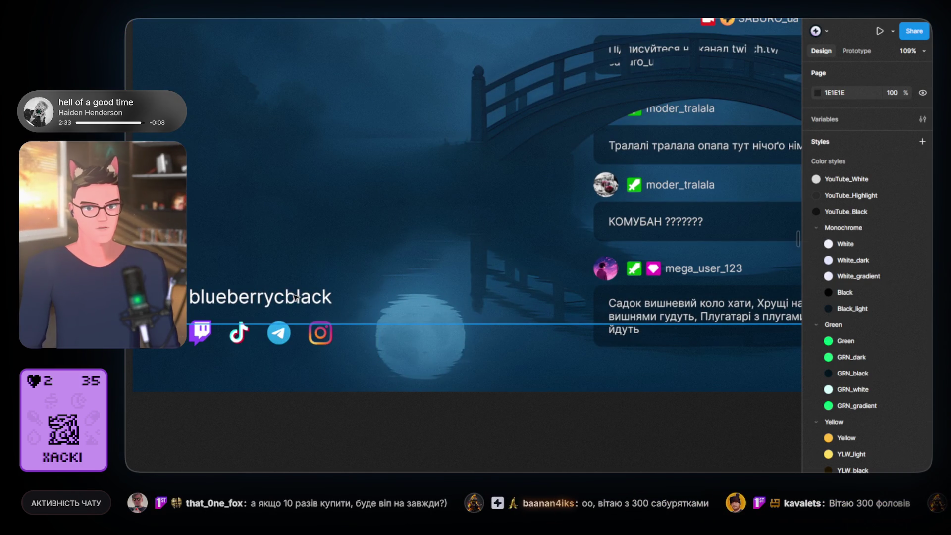
{"action": "left_click", "coordinate": [277, 333]}
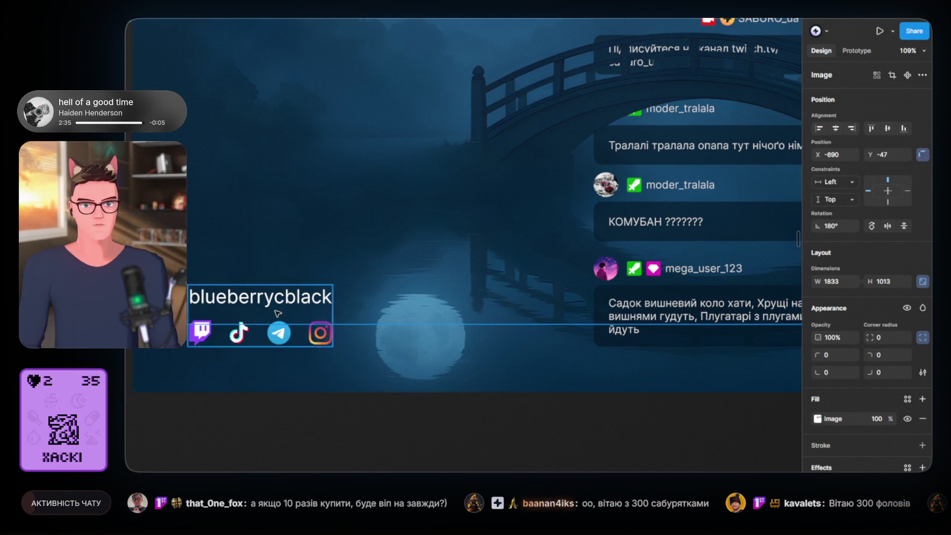
{"action": "left_click", "coordinate": [300, 300]}
{"action": "left_click", "coordinate": [301, 299]}
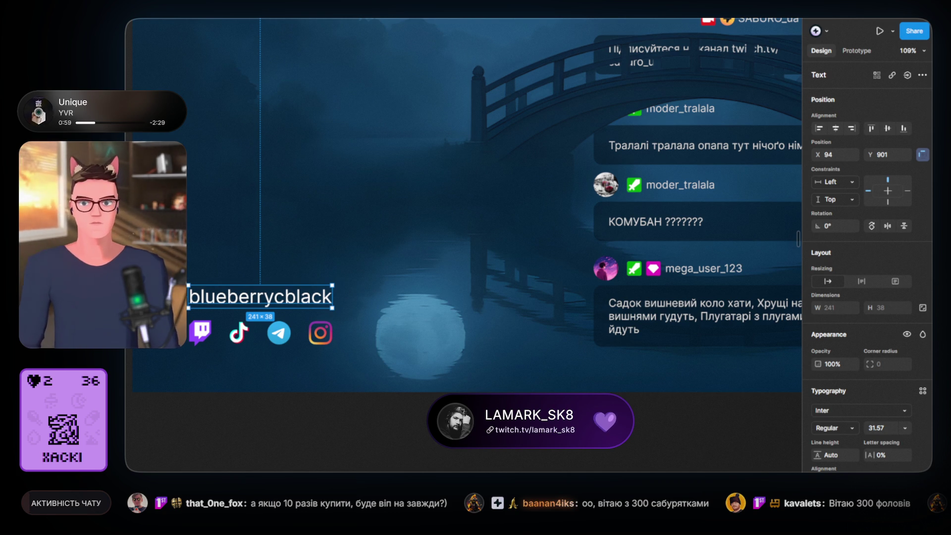
{"action": "key", "text": "Escape"}
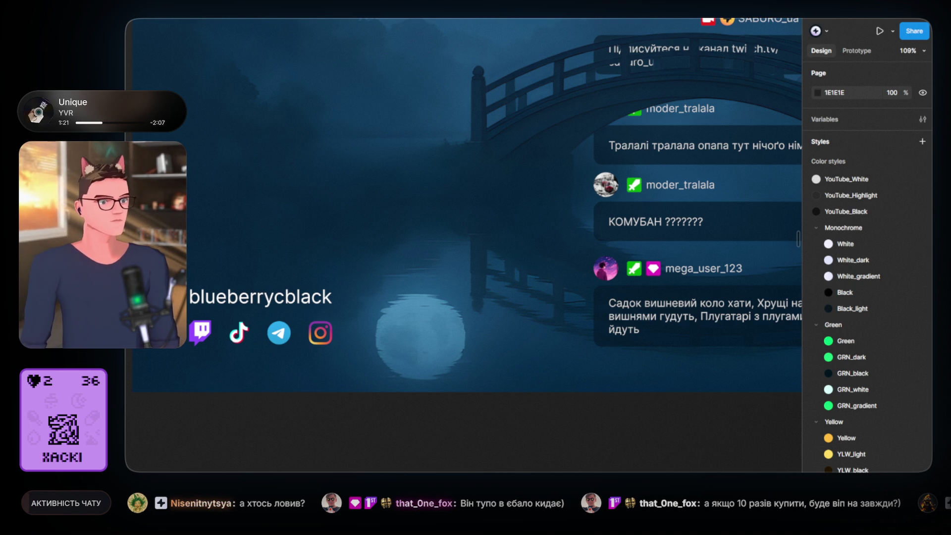
Select the blueberrycblack username text and open its Inter font family picker
{"action": "left_click", "coordinate": [306, 301]}
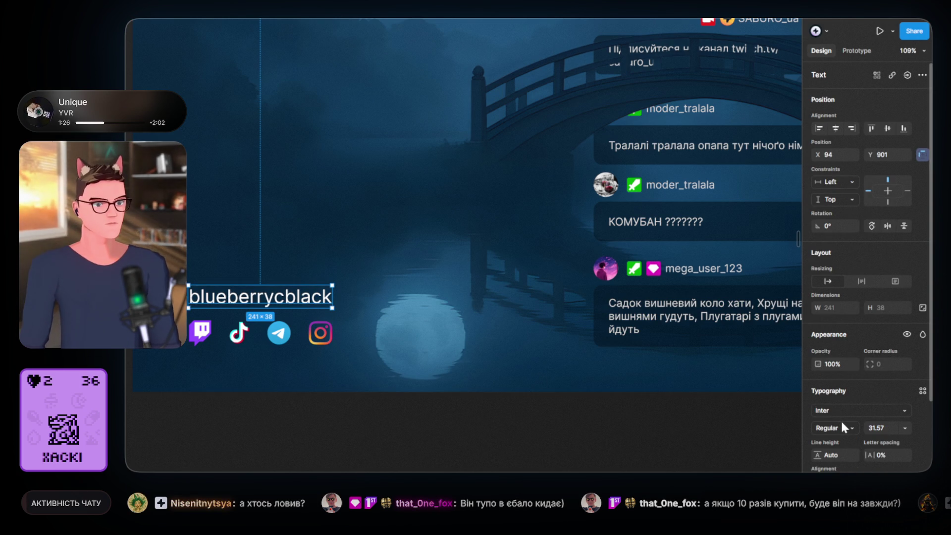
{"action": "left_click", "coordinate": [842, 409]}
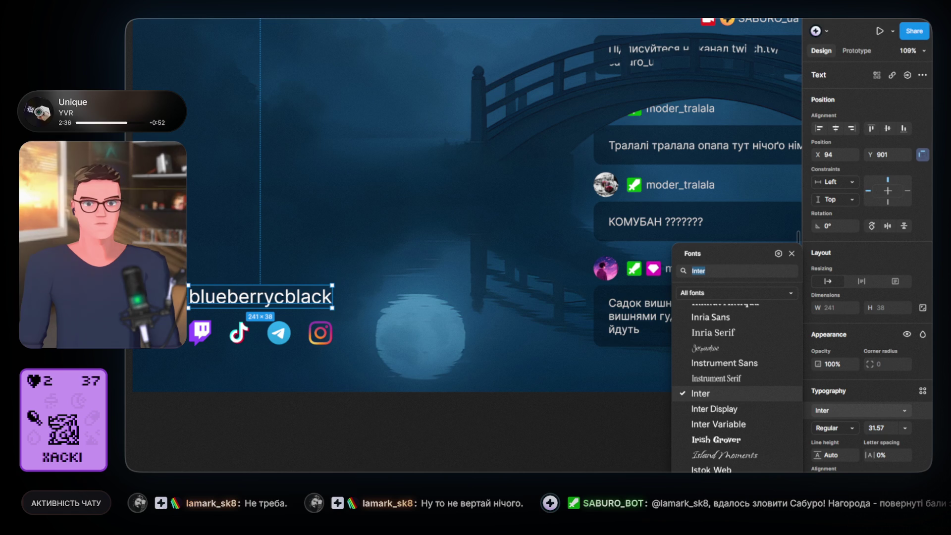
Search the font list for 'press' to give the username the heading's pixel-style font
{"action": "left_click", "coordinate": [520, 426]}
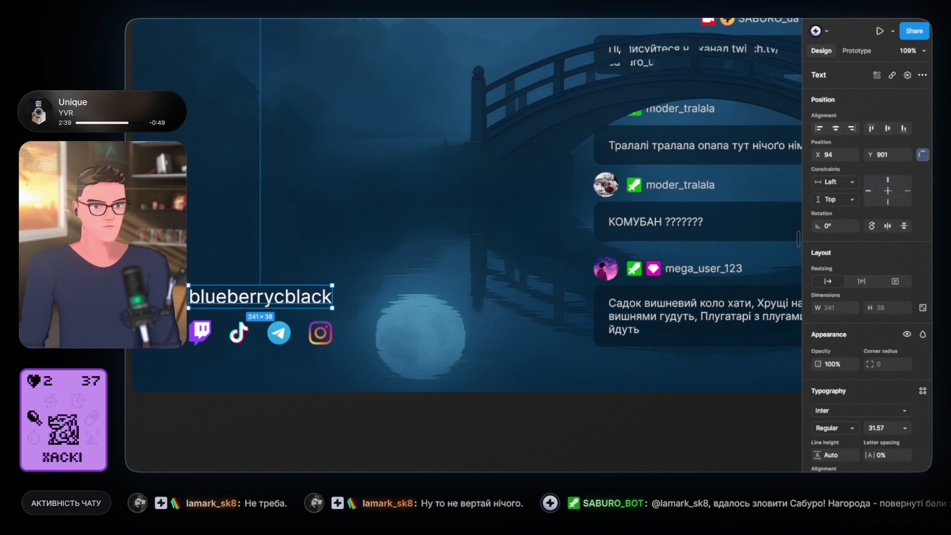
{"action": "left_click", "coordinate": [862, 406]}
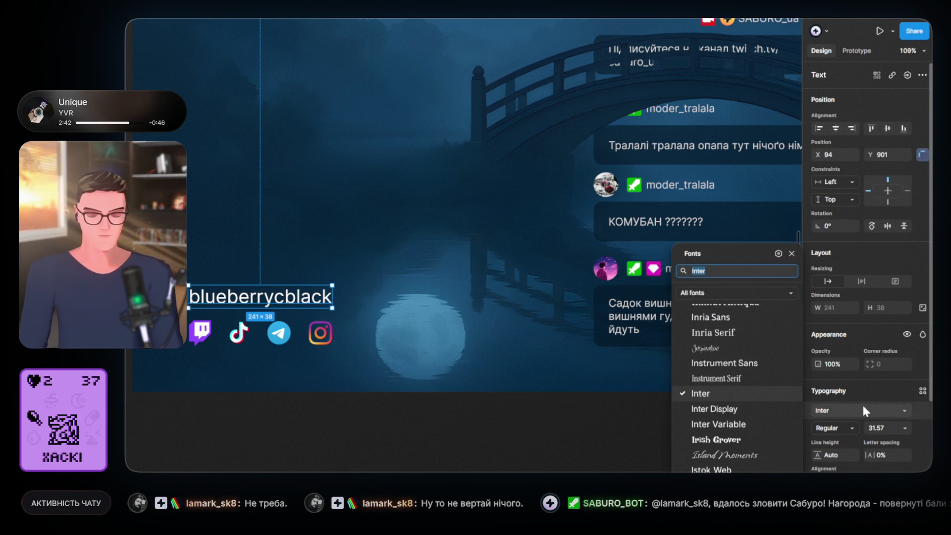
{"action": "type", "text": "зкуіі"}
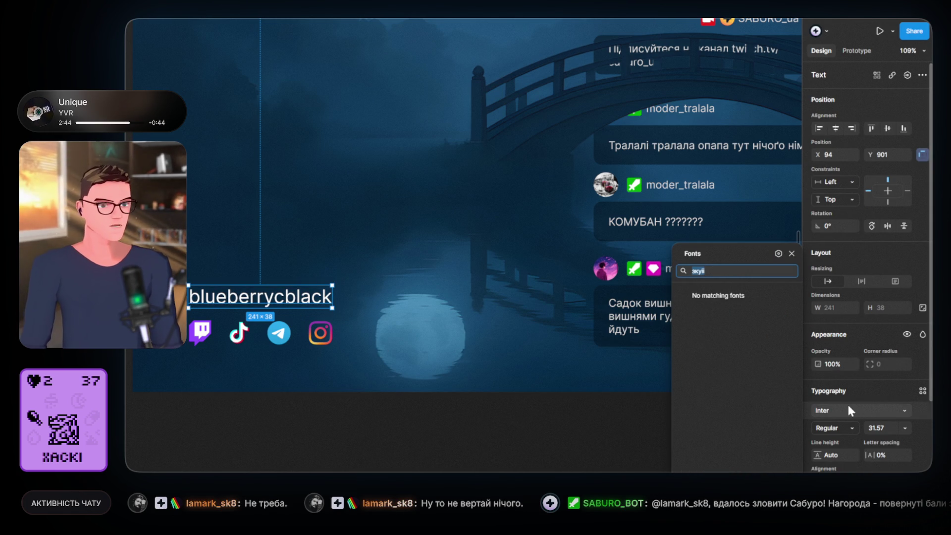
{"action": "key", "text": "BackSpace"}
{"action": "key", "text": "BackSpace"}
{"action": "key", "text": "BackSpace"}
{"action": "type", "text": "press"}
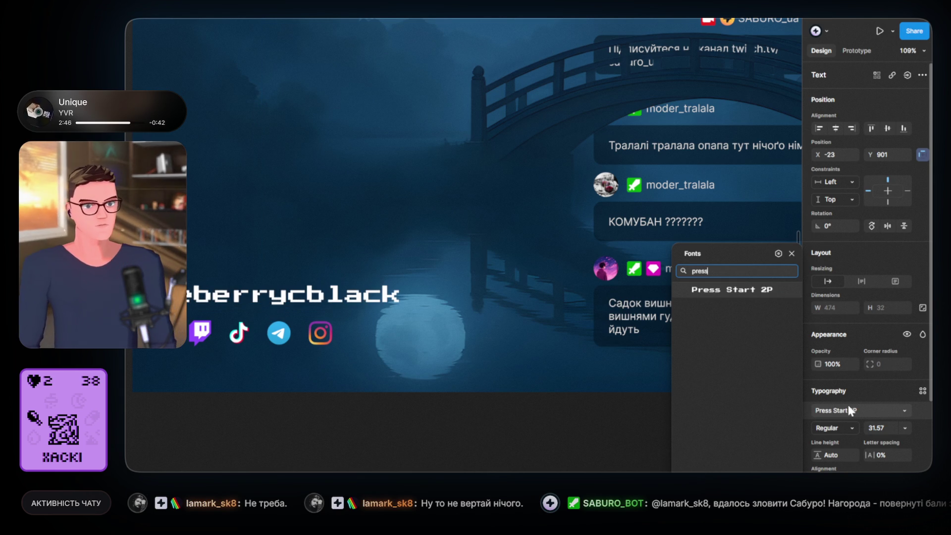
{"action": "left_click", "coordinate": [753, 290]}
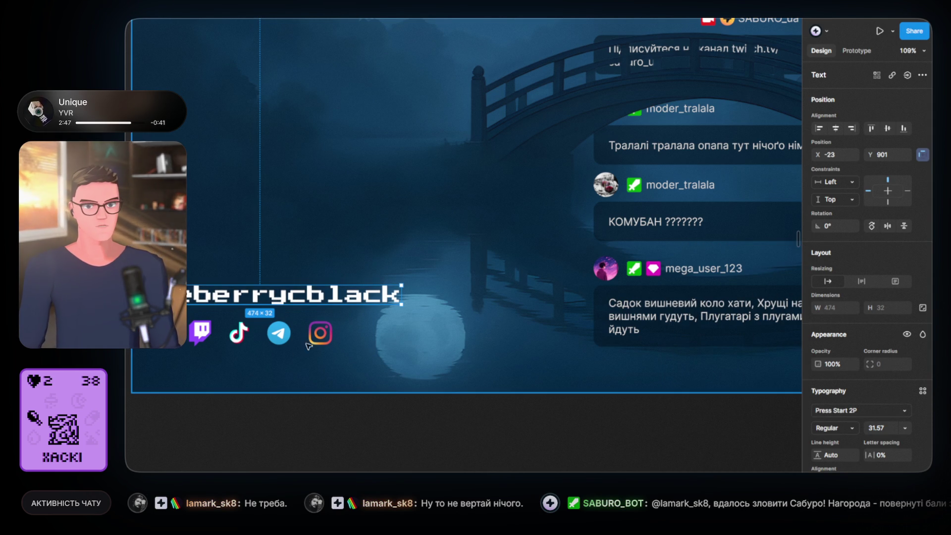
Reselect the username and keep its font weight at Regular
{"action": "left_click", "coordinate": [299, 410]}
{"action": "left_click_drag", "start_coordinate": [298, 372], "coordinate": [387, 368]}
{"action": "left_click", "coordinate": [348, 291]}
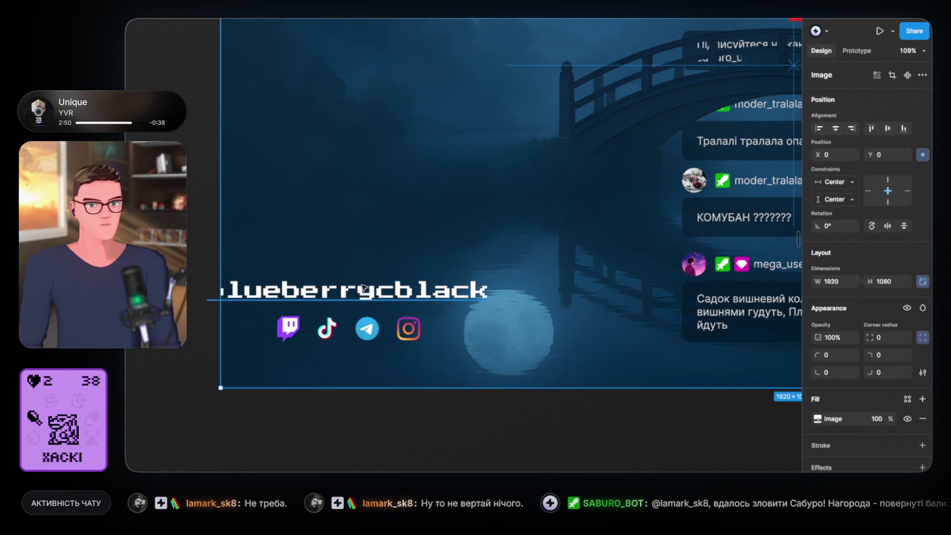
{"action": "left_click", "coordinate": [348, 290]}
{"action": "left_click", "coordinate": [851, 428]}
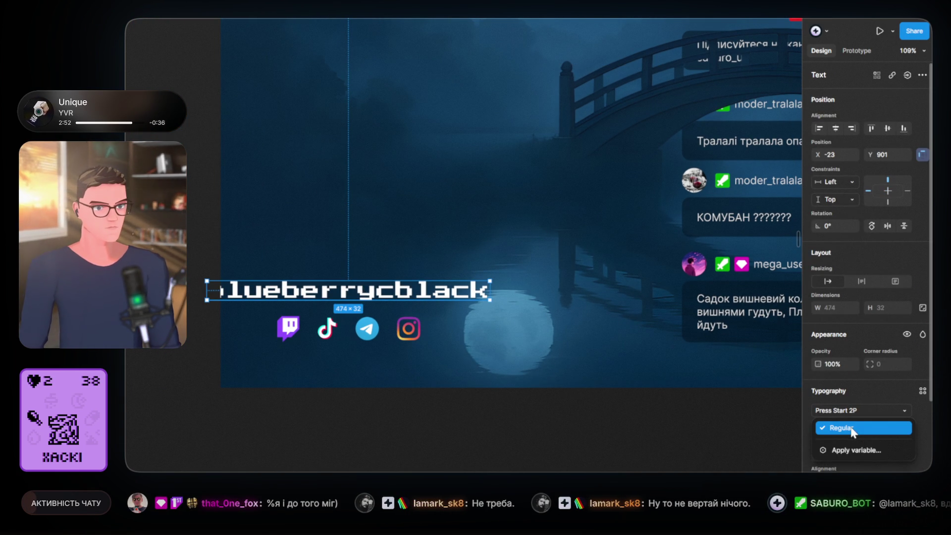
{"action": "left_click", "coordinate": [406, 407]}
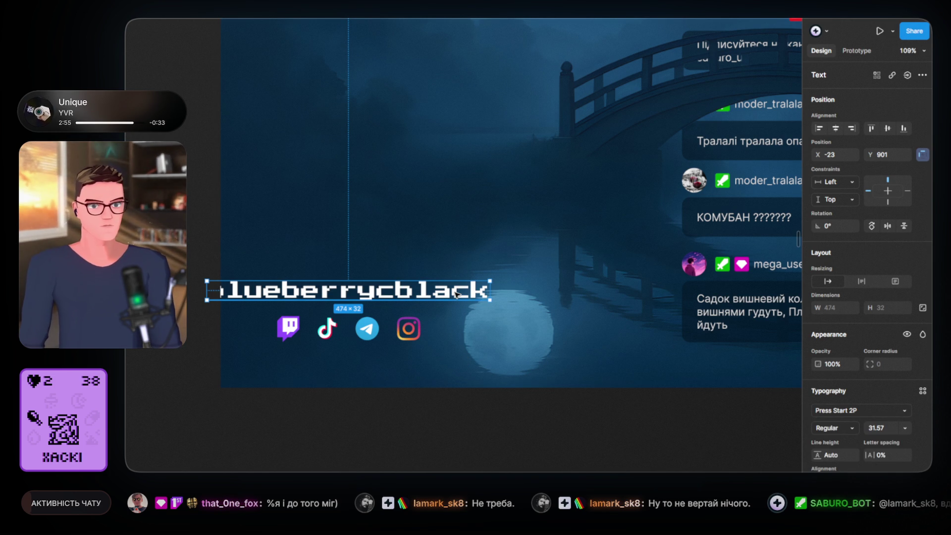
Nudge the username slightly right and scale it down proportionally with the K tool
{"action": "key", "text": "alt"}
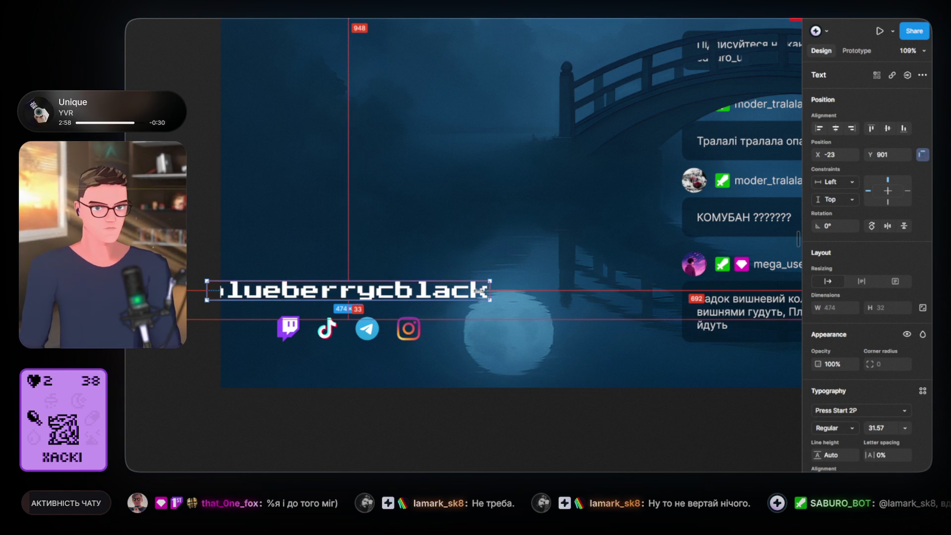
{"action": "left_click_drag", "start_coordinate": [463, 300], "coordinate": [468, 303]}
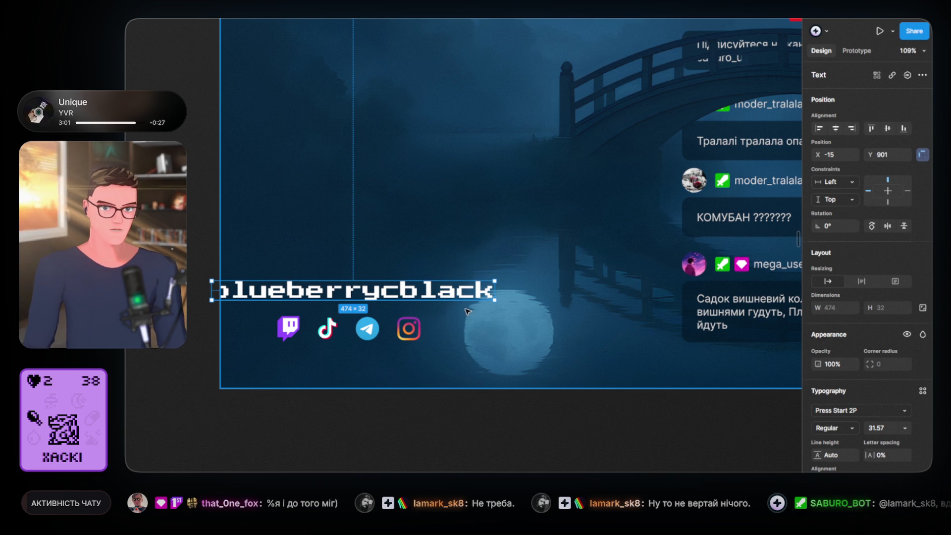
{"action": "key", "text": "k"}
{"action": "left_click_drag", "start_coordinate": [496, 291], "coordinate": [453, 291]}
{"action": "key", "text": "Escape"}
{"action": "scroll", "coordinate": [543, 366], "scroll_direction": "down", "scroll_amount": 3}
{"action": "scroll", "coordinate": [589, 269], "scroll_direction": "down", "scroll_amount": 1}
{"action": "mouse_move", "coordinate": [588, 269]}
{"action": "left_mouse_down"}
{"action": "mouse_move", "coordinate": [376, 262]}
{"action": "mouse_move", "coordinate": [366, 286]}
{"action": "mouse_move", "coordinate": [408, 288]}
{"action": "left_mouse_up"}
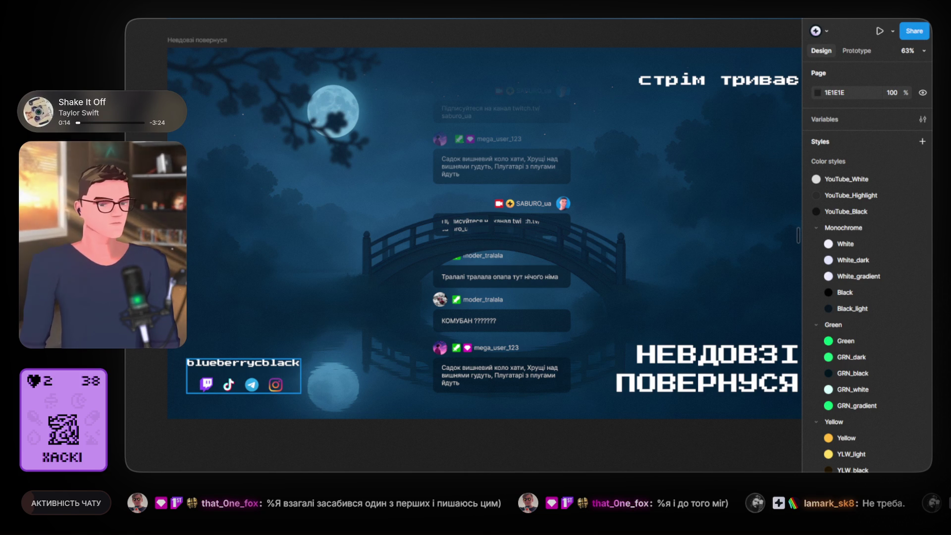
Drag the username right until its left edge snaps to the social icons, at X 95
{"action": "double_click", "coordinate": [252, 365]}
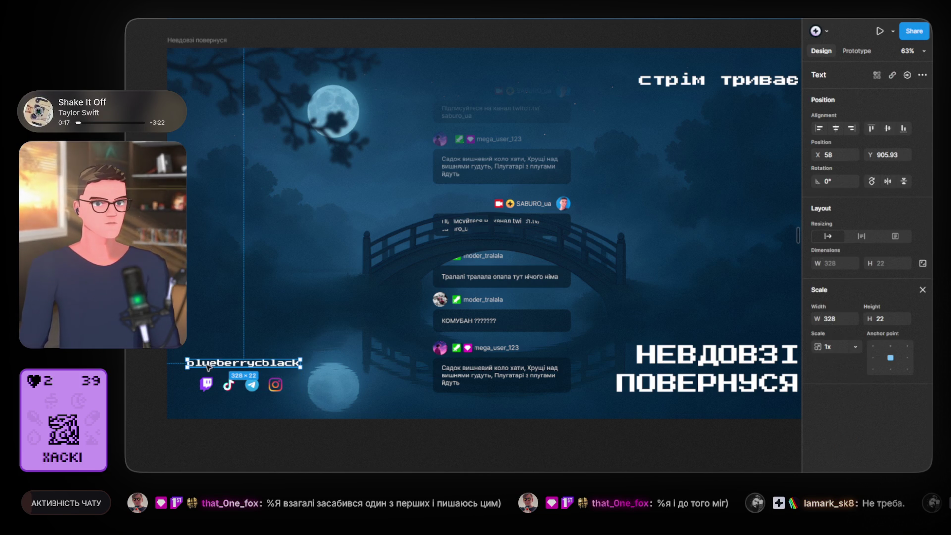
{"action": "scroll", "coordinate": [208, 367], "scroll_direction": "up", "scroll_amount": 3, "text": "ctrl"}
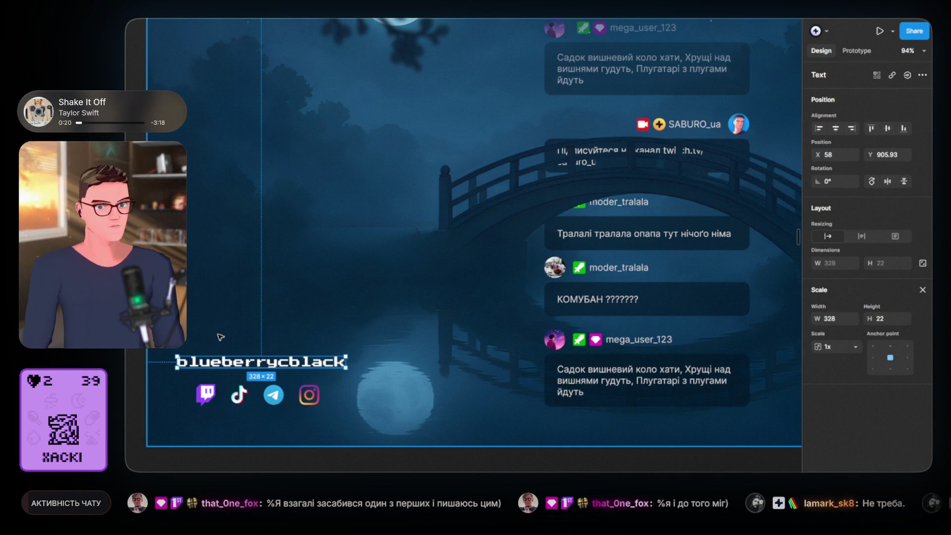
{"action": "left_click_drag", "start_coordinate": [236, 366], "coordinate": [255, 365]}
{"action": "left_click", "coordinate": [257, 366]}
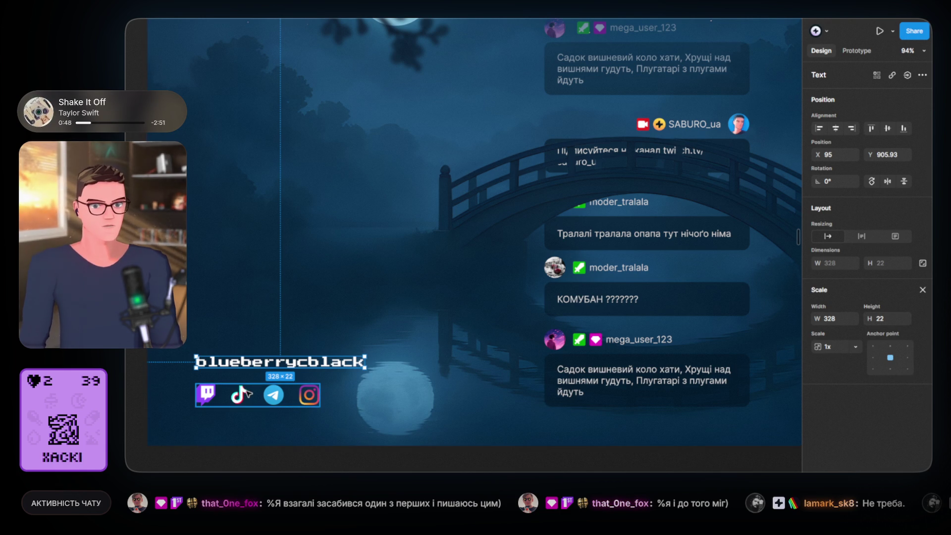
Lower the username about 10 px to Y 915, then select the social icons group
{"action": "left_click_drag", "start_coordinate": [246, 365], "coordinate": [247, 370]}
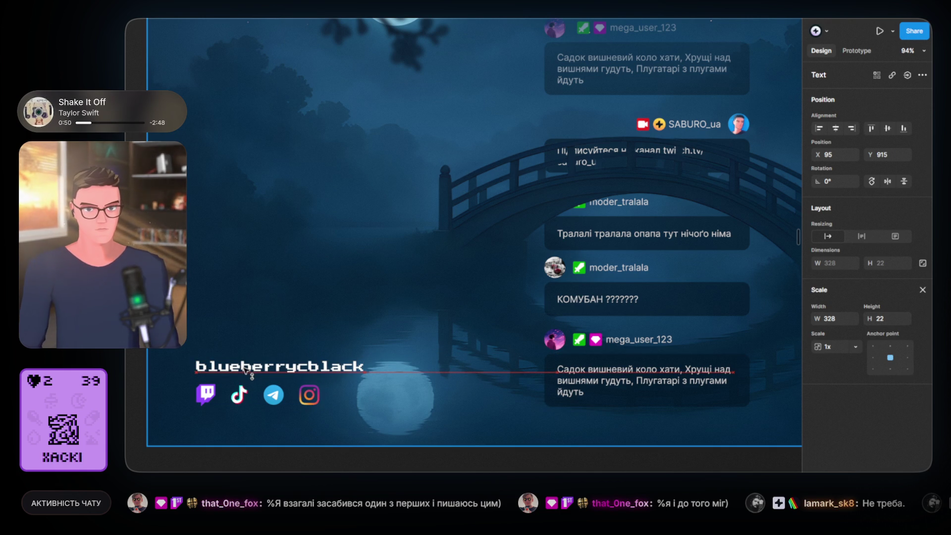
{"action": "scroll", "coordinate": [247, 370], "scroll_direction": "up", "scroll_amount": 5, "text": "ctrl"}
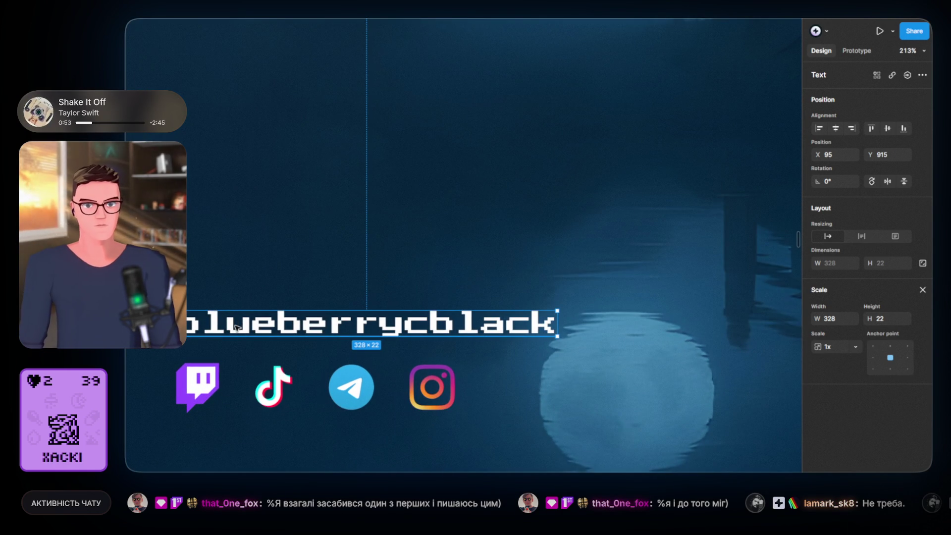
{"action": "left_click_drag", "start_coordinate": [234, 329], "coordinate": [235, 330]}
{"action": "scroll", "coordinate": [235, 330], "scroll_direction": "down", "scroll_amount": 5, "text": "ctrl"}
{"action": "left_click", "coordinate": [350, 369]}
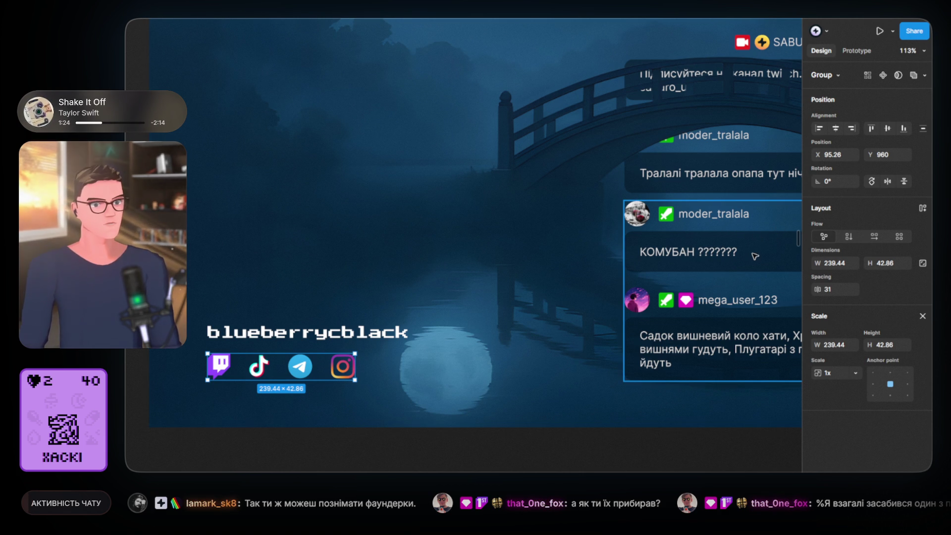
Place Telegram after Instagram and evenly distribute the four icons across a 327.55-wide row
{"action": "double_click", "coordinate": [343, 373]}
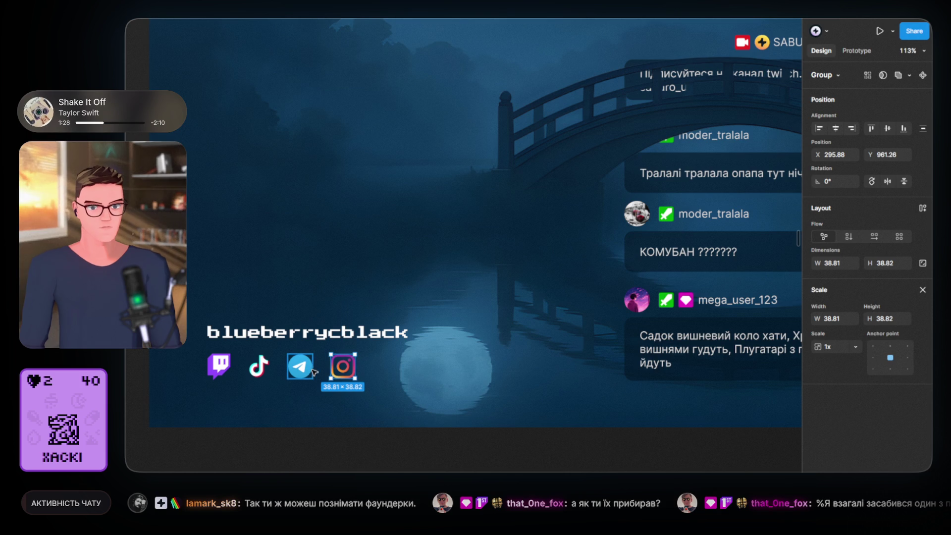
{"action": "mouse_move", "coordinate": [304, 369]}
{"action": "left_mouse_down"}
{"action": "mouse_move", "coordinate": [391, 373]}
{"action": "mouse_move", "coordinate": [382, 377]}
{"action": "left_mouse_up"}
{"action": "left_click", "coordinate": [343, 373], "text": "shift"}
{"action": "left_click", "coordinate": [259, 367], "text": "shift"}
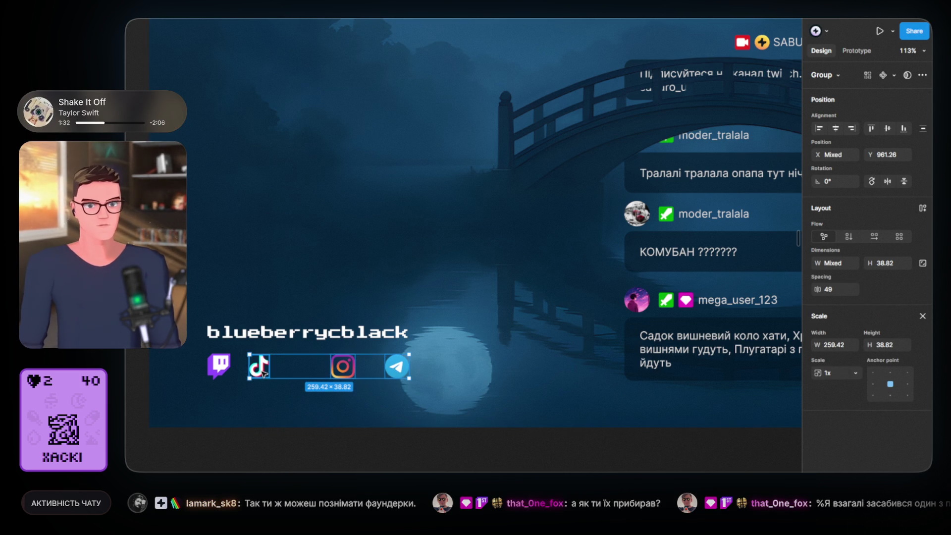
{"action": "left_click", "coordinate": [219, 366], "text": "shift"}
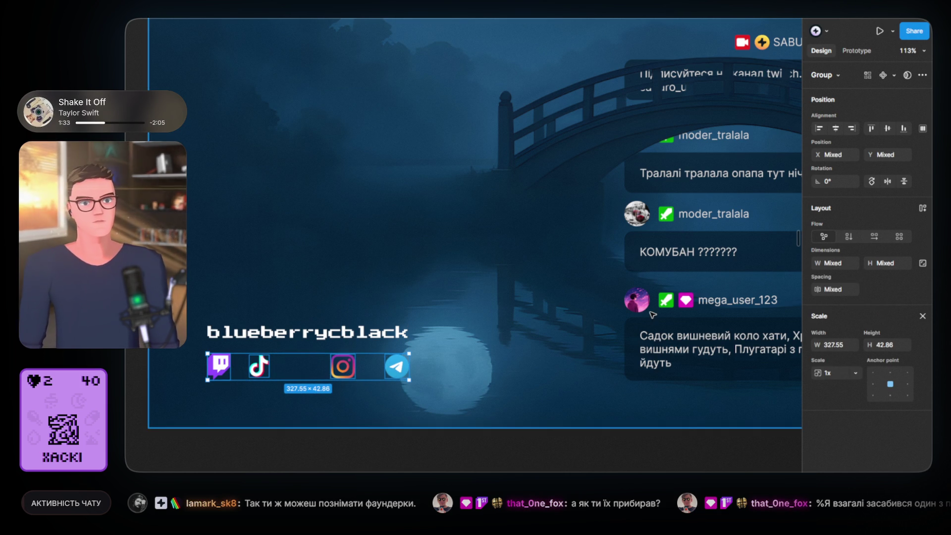
{"action": "left_click", "coordinate": [922, 128]}
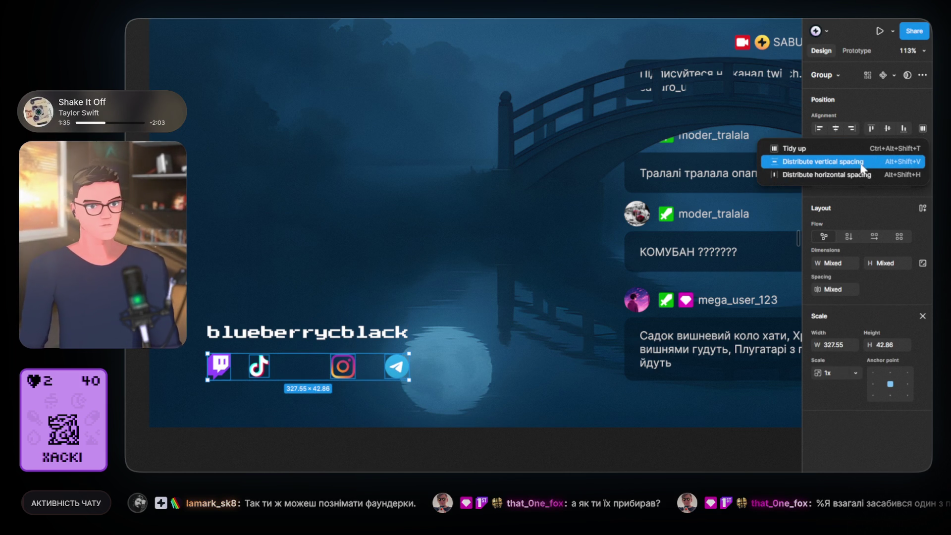
{"action": "left_click", "coordinate": [825, 175]}
{"action": "key", "text": "Escape"}
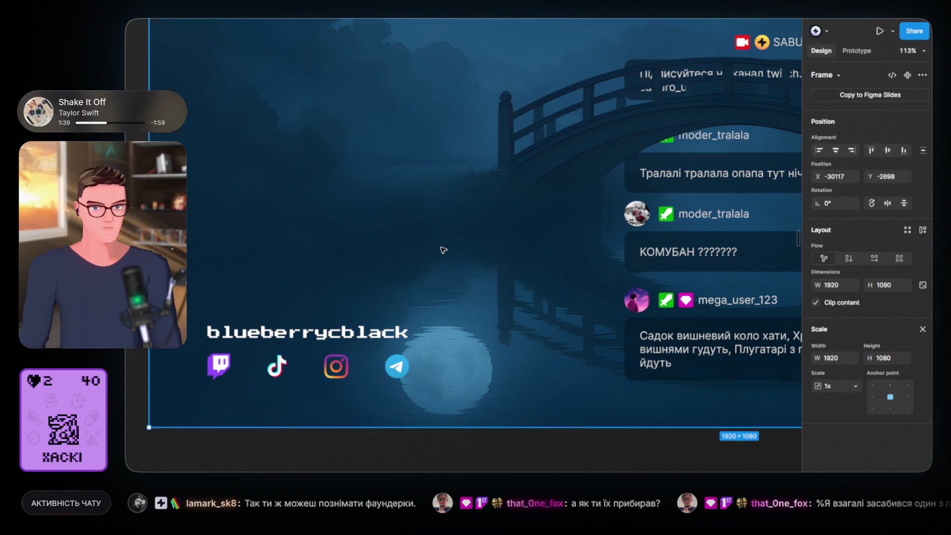
{"action": "scroll", "coordinate": [448, 249], "scroll_direction": "down", "scroll_amount": 5, "text": "ctrl"}
{"action": "scroll", "coordinate": [456, 249], "scroll_direction": "up", "scroll_amount": 2}
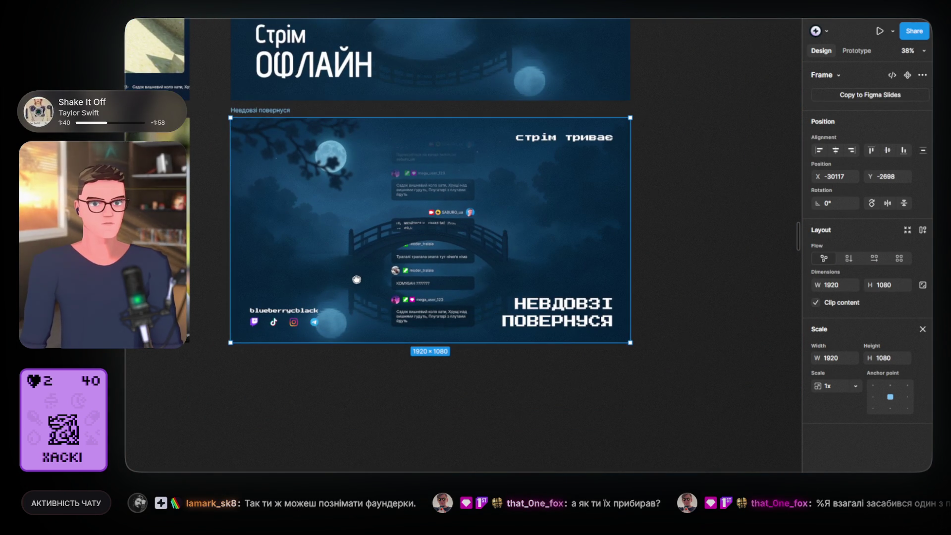
{"action": "scroll", "coordinate": [262, 327], "scroll_direction": "up", "scroll_amount": 5, "text": "ctrl"}
{"action": "scroll", "coordinate": [262, 327], "scroll_direction": "up", "scroll_amount": 1, "text": "ctrl"}
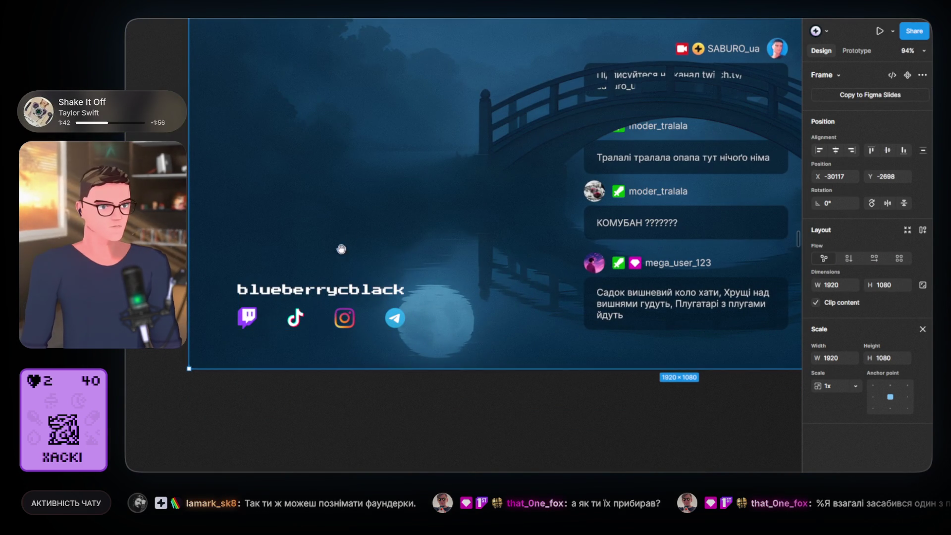
{"action": "scroll", "coordinate": [307, 278], "scroll_direction": "up", "scroll_amount": 1}
{"action": "scroll", "coordinate": [308, 277], "scroll_direction": "right", "scroll_amount": 1}
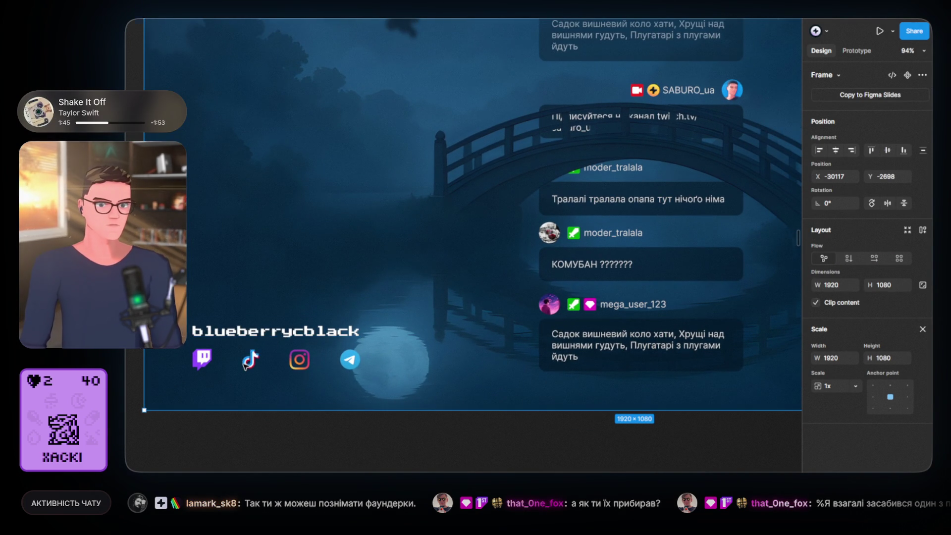
{"action": "scroll", "coordinate": [235, 367], "scroll_direction": "up", "scroll_amount": 2, "text": "ctrl"}
{"action": "left_click", "coordinate": [188, 363]}
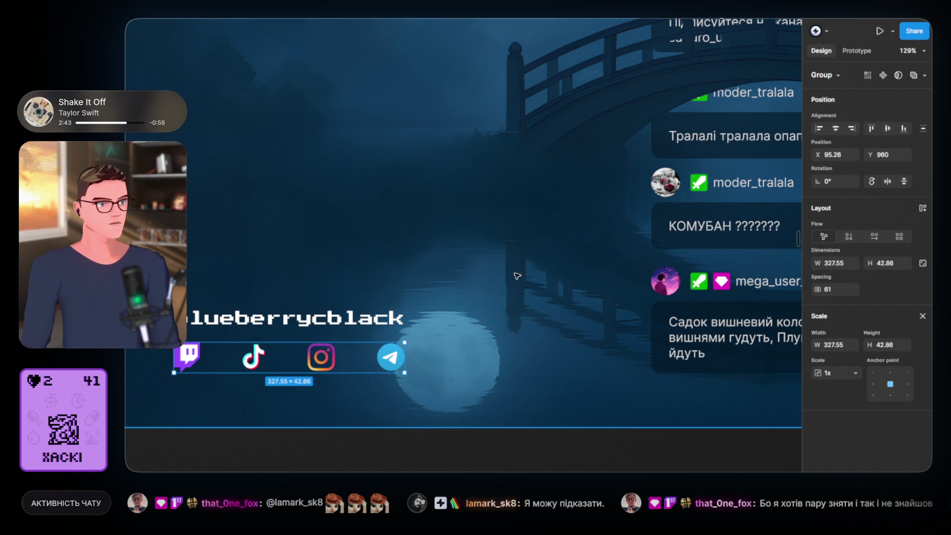
{"action": "left_click", "coordinate": [477, 457]}
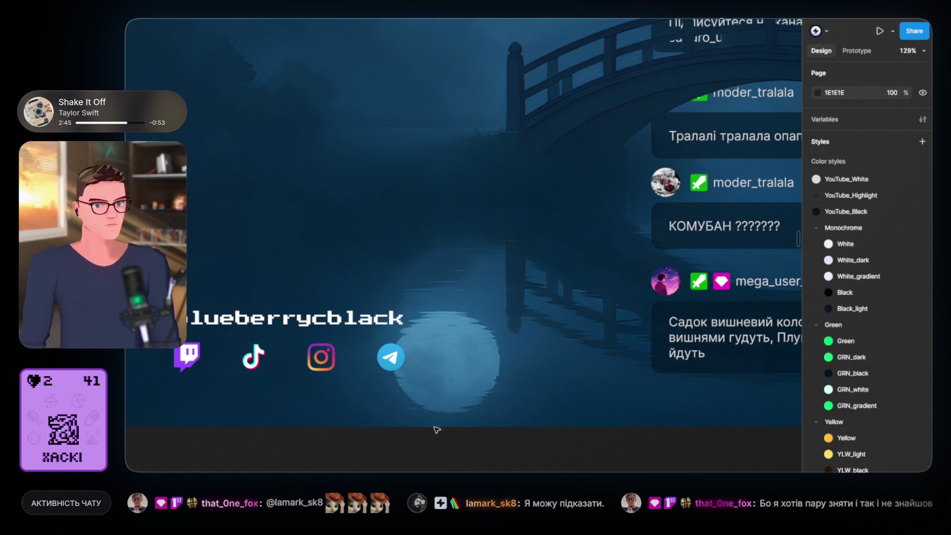
{"action": "left_click", "coordinate": [391, 362]}
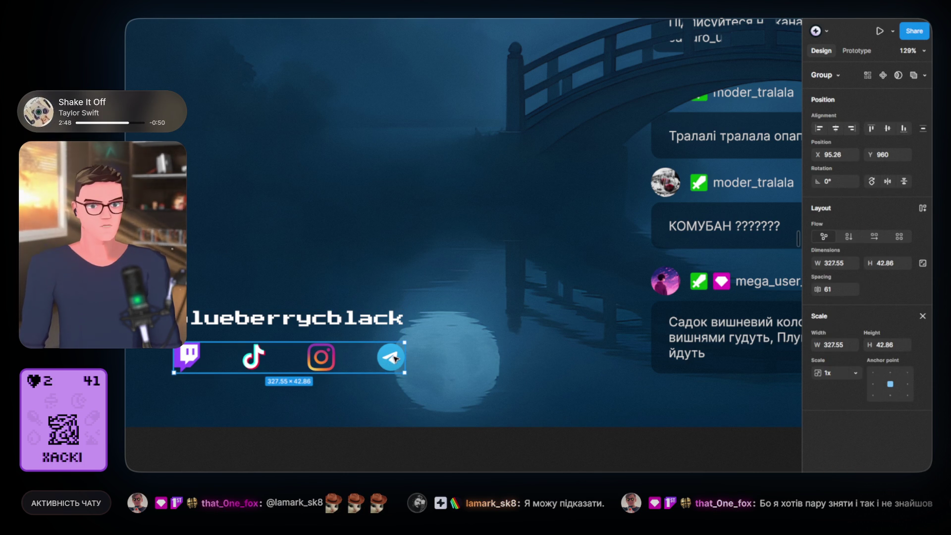
{"action": "double_click", "coordinate": [395, 359]}
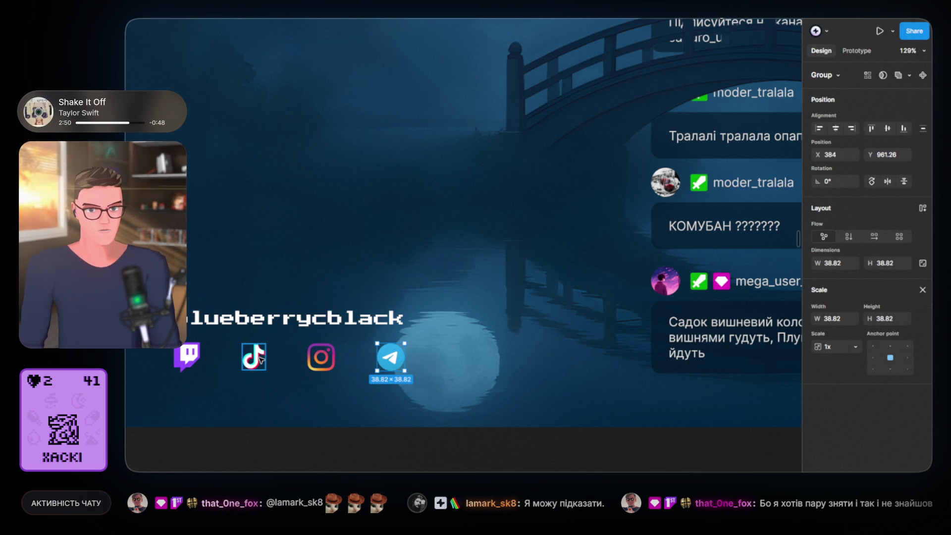
Rearrange the social icons into the order Instagram, Telegram, Twitch, TikTok
{"action": "mouse_move", "coordinate": [259, 363]}
{"action": "left_mouse_down"}
{"action": "mouse_move", "coordinate": [387, 360]}
{"action": "mouse_move", "coordinate": [268, 358]}
{"action": "left_mouse_up"}
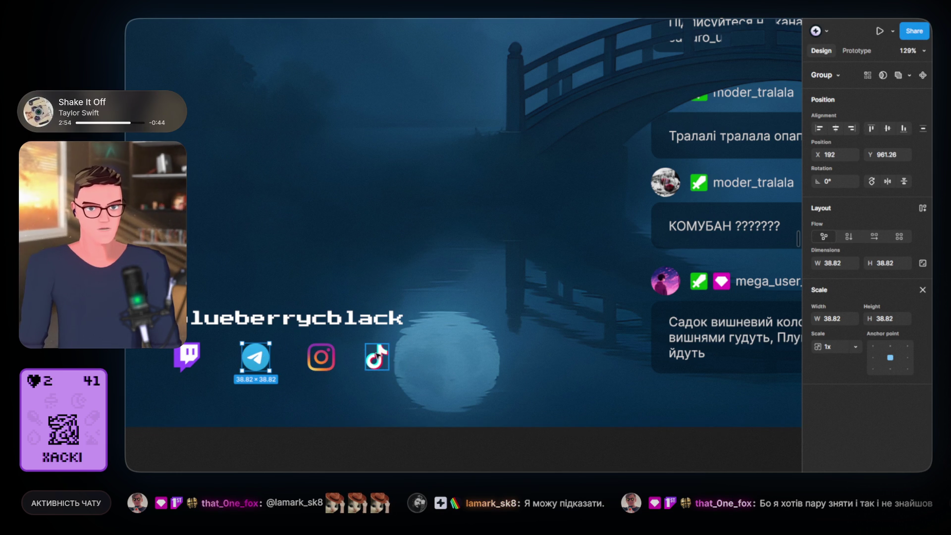
{"action": "left_click_drag", "start_coordinate": [331, 363], "coordinate": [193, 353]}
{"action": "left_click", "coordinate": [190, 355]}
{"action": "key", "text": "shift+Right"}
{"action": "key", "text": "shift+Right"}
{"action": "key", "text": "shift+Right"}
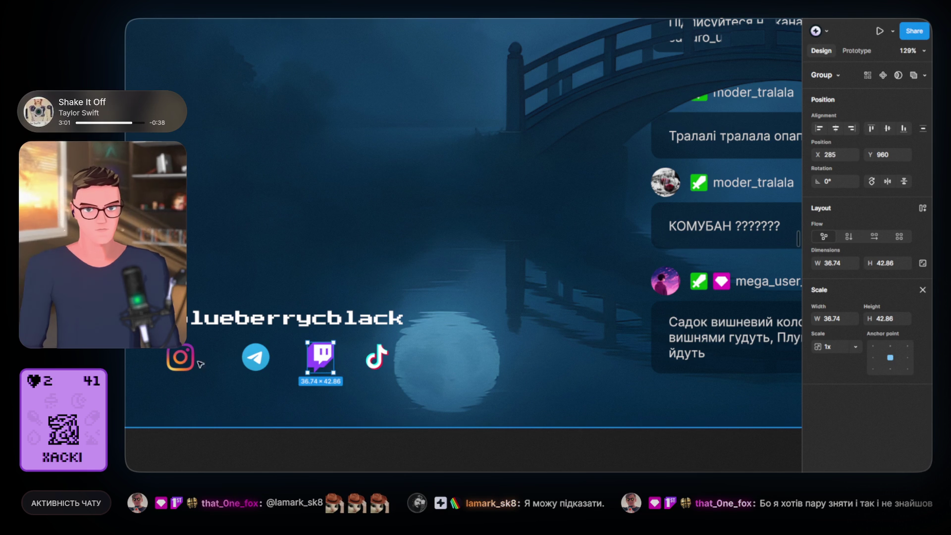
{"action": "left_click", "coordinate": [183, 359]}
{"action": "key", "text": "shift+Right"}
{"action": "key", "text": "shift+Right"}
{"action": "key", "text": "shift+Right"}
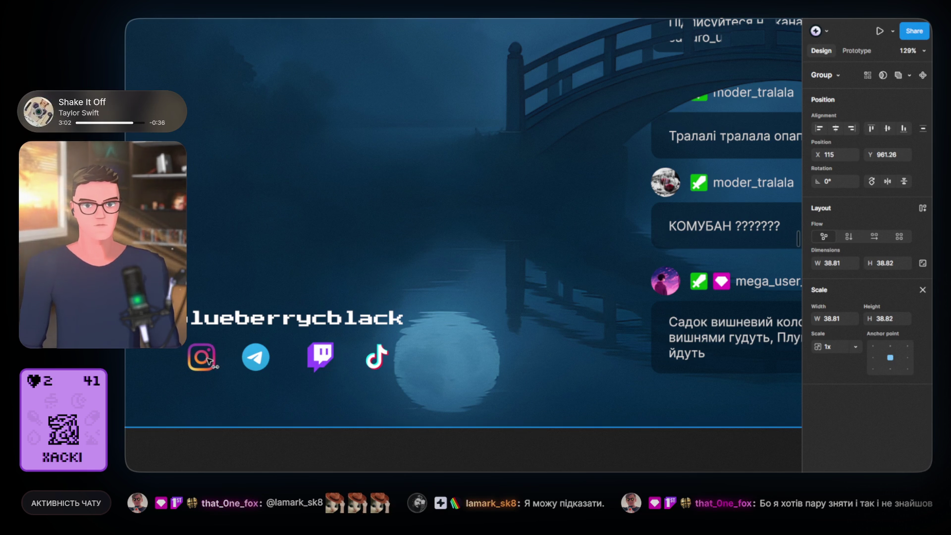
{"action": "left_click_drag", "start_coordinate": [376, 367], "coordinate": [365, 370]}
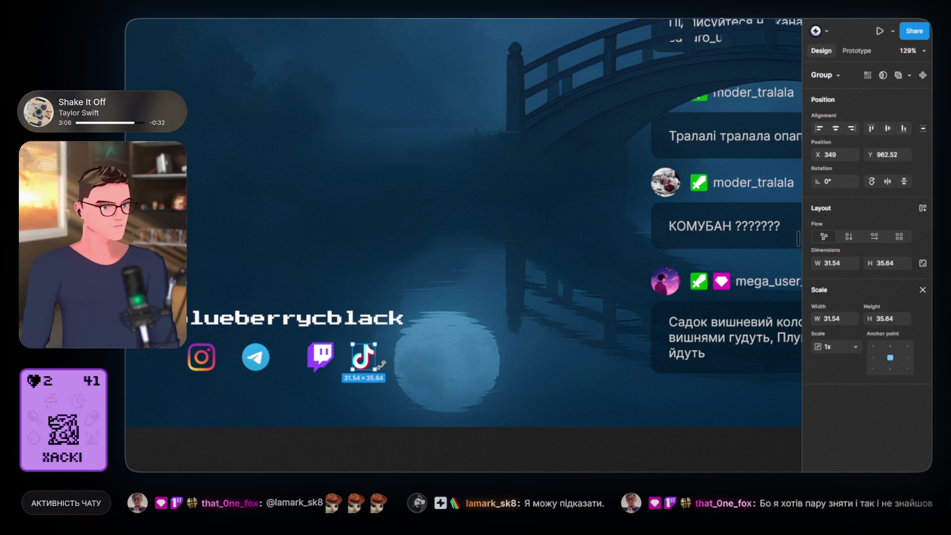
Distribute the four icons 40 apart, tightening the row to 266.54 × 42.86
{"action": "left_click", "coordinate": [319, 362], "text": "shift"}
{"action": "left_click", "coordinate": [255, 359], "text": "shift"}
{"action": "left_click", "coordinate": [215, 363], "text": "shift"}
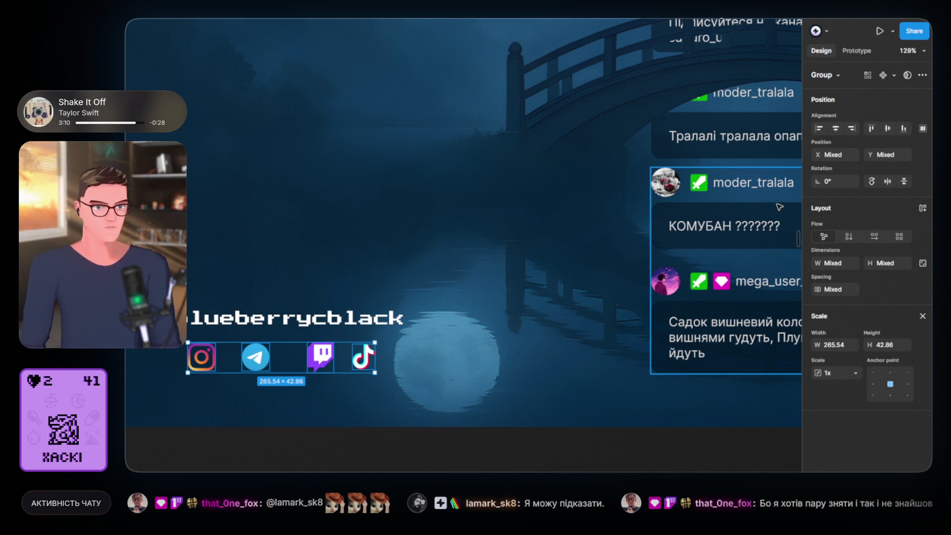
{"action": "left_click", "coordinate": [923, 128]}
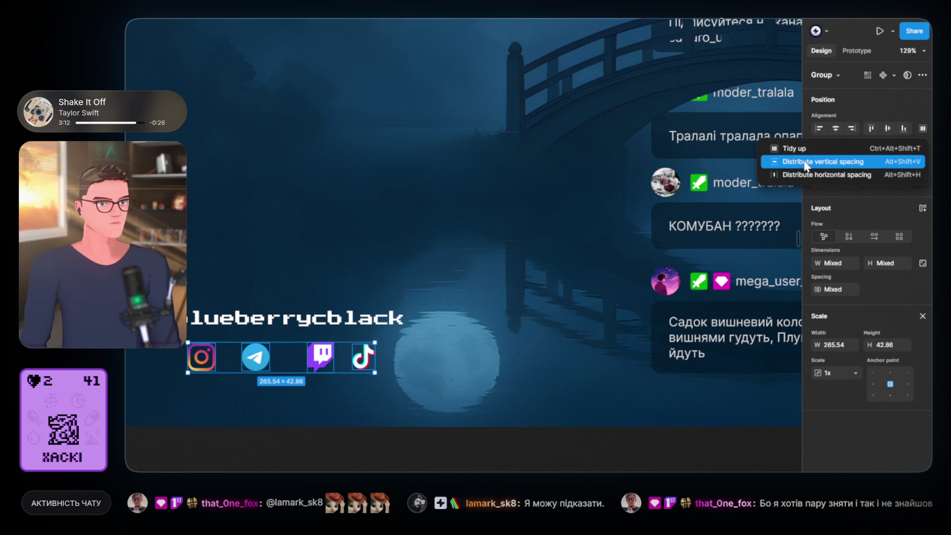
{"action": "left_click", "coordinate": [768, 179]}
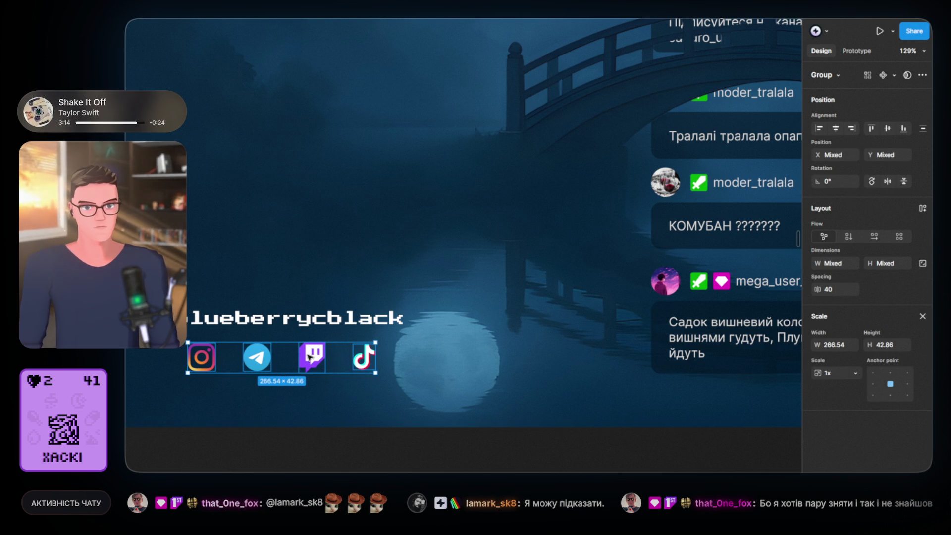
{"action": "key", "text": "Escape"}
{"action": "left_click_drag", "start_coordinate": [314, 358], "coordinate": [312, 357]}
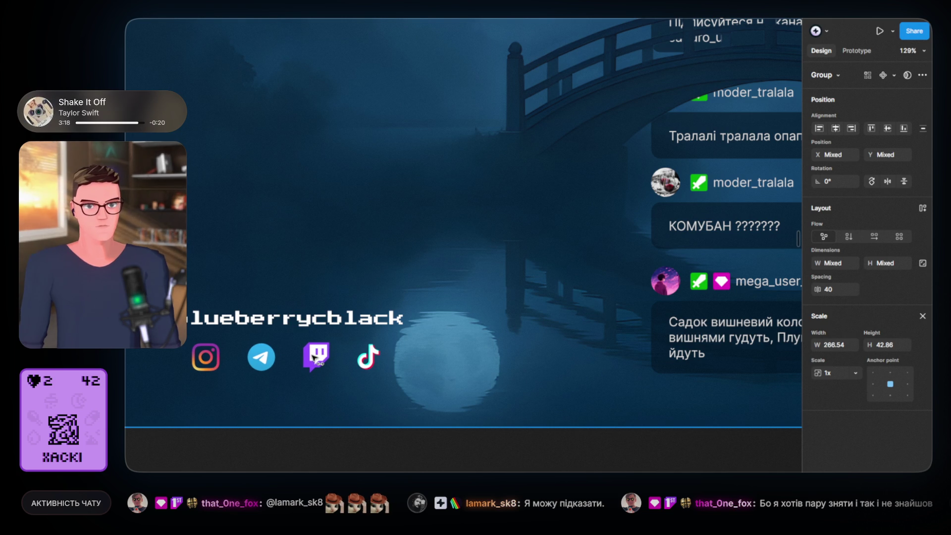
Drag the name-and-icons group down and nudge it 1 px left, making a 328 × 87.86 block
{"action": "scroll", "coordinate": [313, 358], "scroll_direction": "down", "scroll_amount": 5}
{"action": "left_click", "coordinate": [377, 397]}
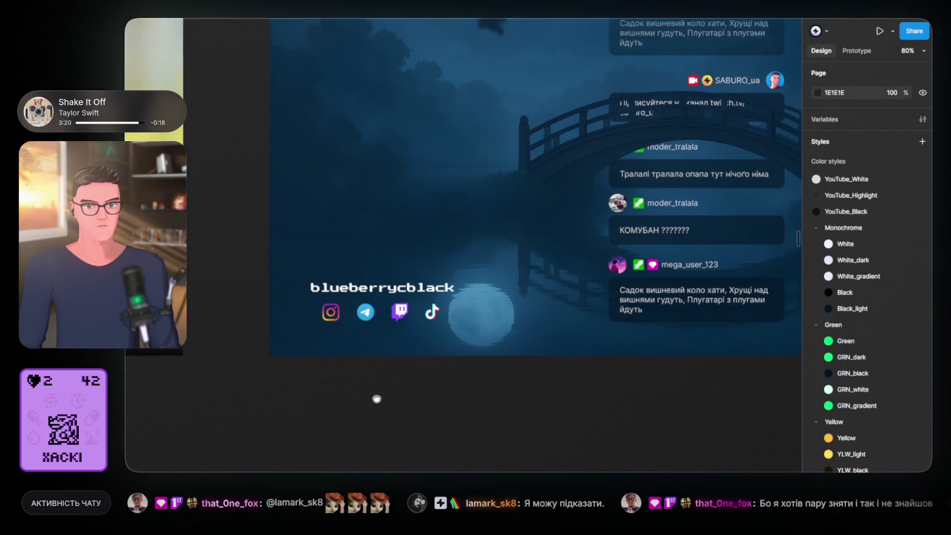
{"action": "left_click", "coordinate": [348, 281]}
{"action": "scroll", "coordinate": [294, 284], "scroll_direction": "down", "scroll_amount": 3}
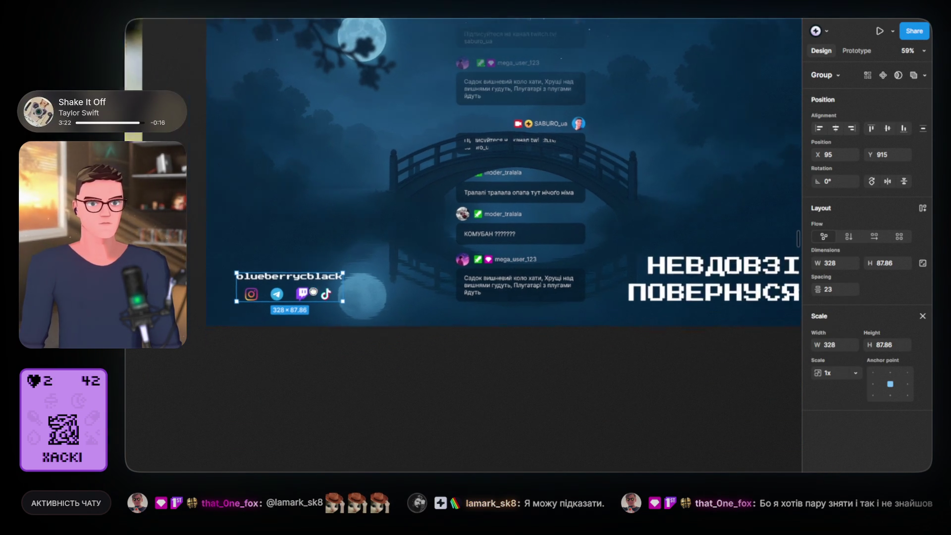
{"action": "mouse_move", "coordinate": [293, 283]}
{"action": "left_mouse_down"}
{"action": "mouse_move", "coordinate": [642, 285]}
{"action": "mouse_move", "coordinate": [270, 272]}
{"action": "left_mouse_up"}
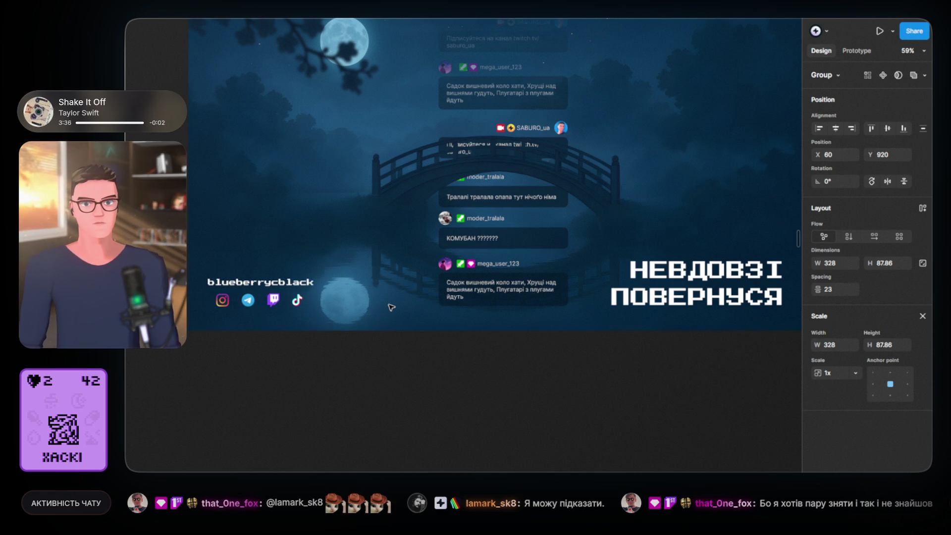
{"action": "key", "text": "Left"}
{"action": "key", "text": "Left"}
{"action": "key", "text": "Left"}
{"action": "key", "text": "Left"}
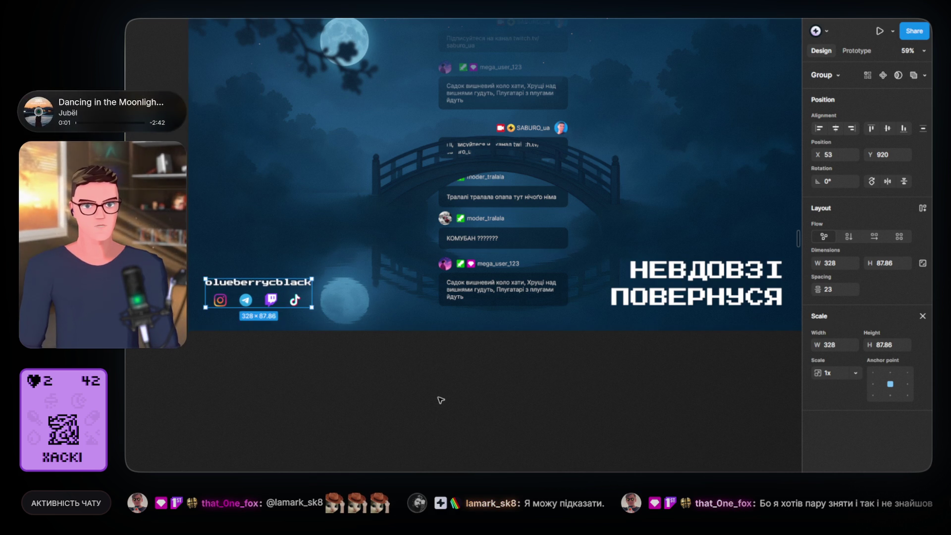
{"action": "left_click", "coordinate": [453, 367]}
{"action": "mouse_move", "coordinate": [560, 206]}
{"action": "left_mouse_down"}
{"action": "mouse_move", "coordinate": [482, 325]}
{"action": "mouse_move", "coordinate": [547, 313]}
{"action": "left_mouse_up"}
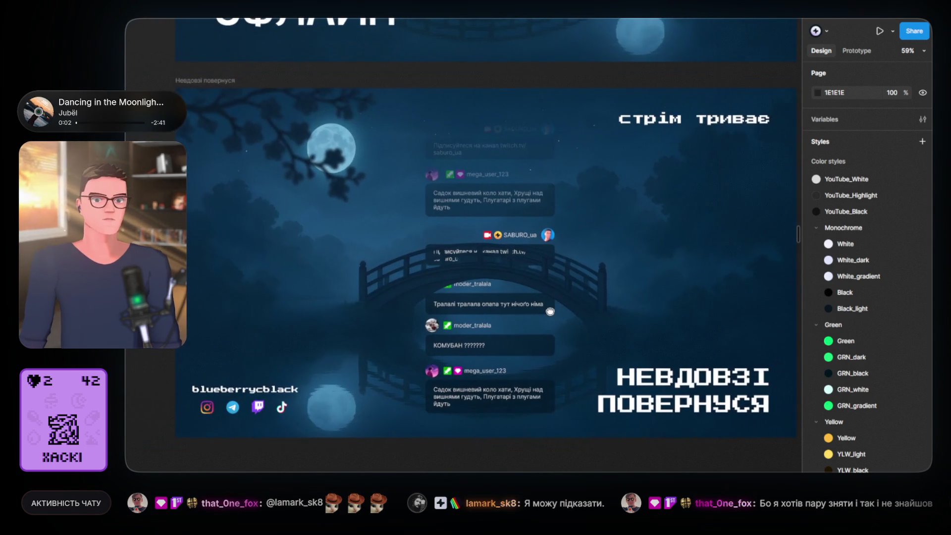
Reposition the name-and-icons block and select the Instagram, Telegram and Twitch icons
{"action": "mouse_move", "coordinate": [248, 391]}
{"action": "left_mouse_down"}
{"action": "mouse_move", "coordinate": [250, 123]}
{"action": "mouse_move", "coordinate": [263, 391]}
{"action": "mouse_move", "coordinate": [413, 391]}
{"action": "left_mouse_up"}
{"action": "scroll", "coordinate": [221, 438], "scroll_direction": "up", "scroll_amount": 5}
{"action": "left_click", "coordinate": [369, 322]}
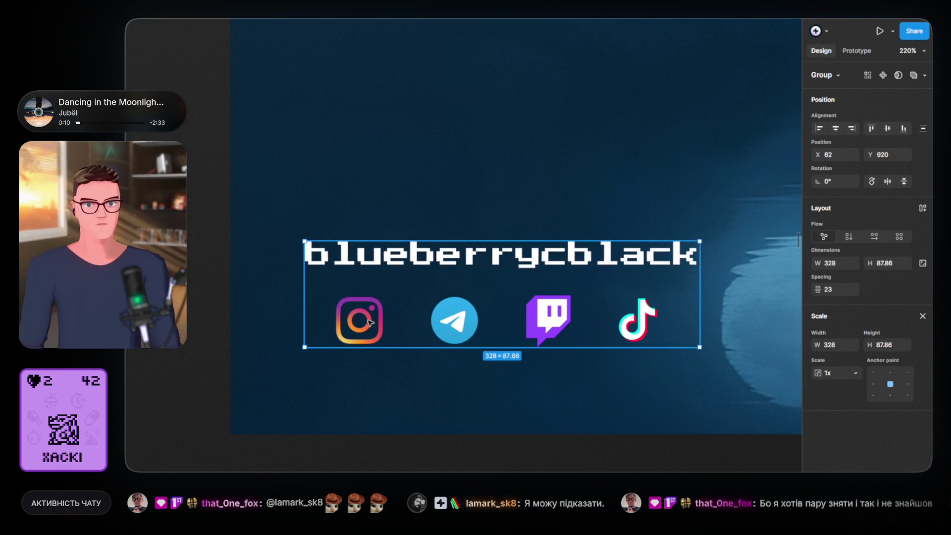
{"action": "left_click", "coordinate": [369, 322]}
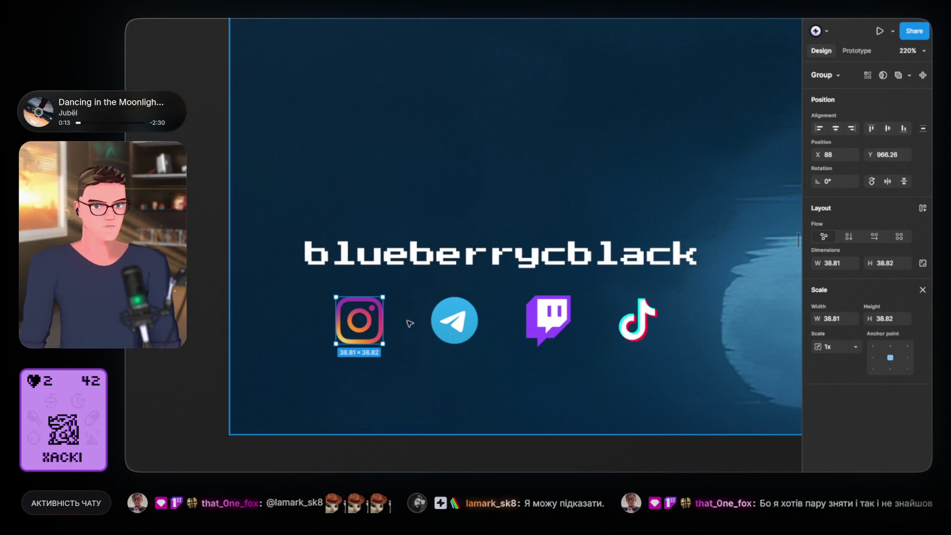
{"action": "left_click", "coordinate": [449, 320]}
{"action": "left_click", "coordinate": [369, 313]}
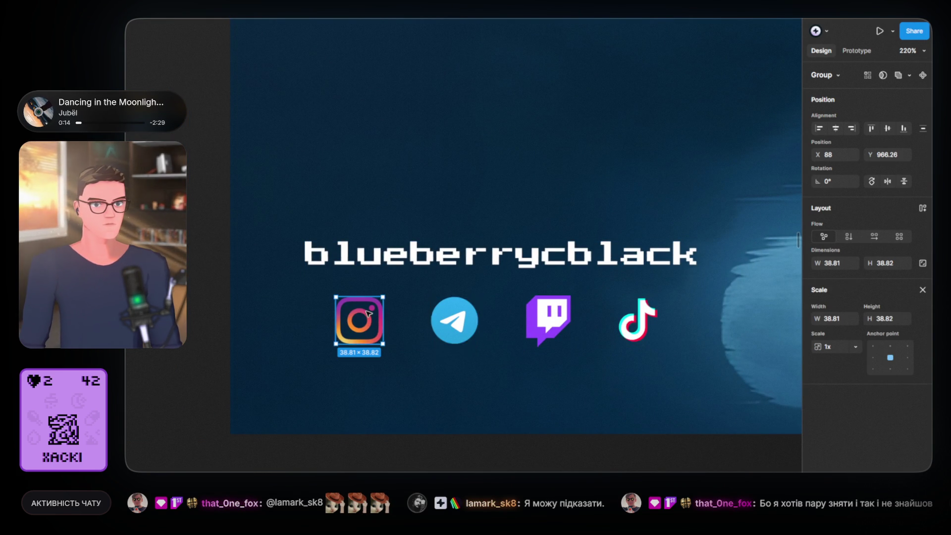
{"action": "left_click", "coordinate": [460, 323], "text": "shift"}
{"action": "left_click", "coordinate": [548, 321], "text": "shift"}
Drag the inner icon row left to X 62, Y 965, flush with the channel name
{"action": "left_click", "coordinate": [610, 325]}
{"action": "left_click", "coordinate": [632, 321]}
{"action": "left_click", "coordinate": [302, 267]}
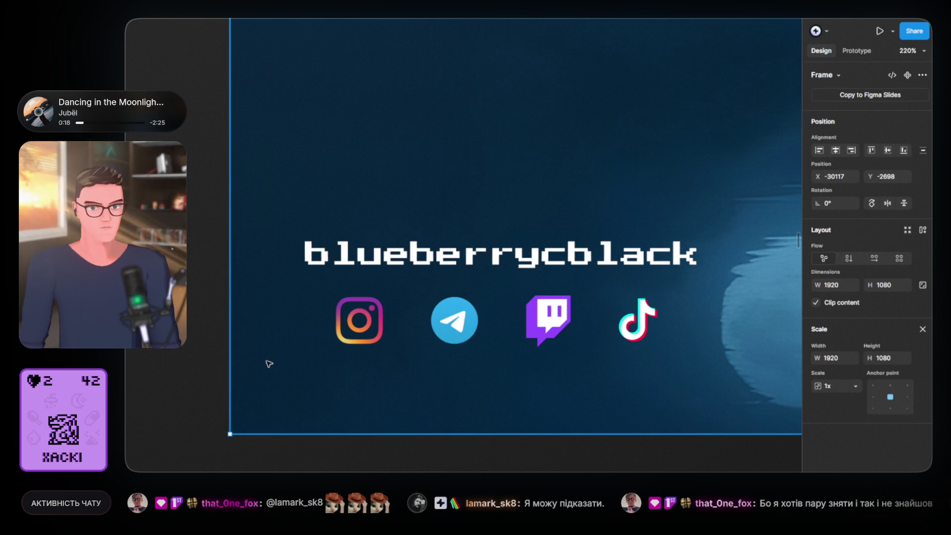
{"action": "left_click", "coordinate": [345, 342]}
{"action": "left_click", "coordinate": [357, 329]}
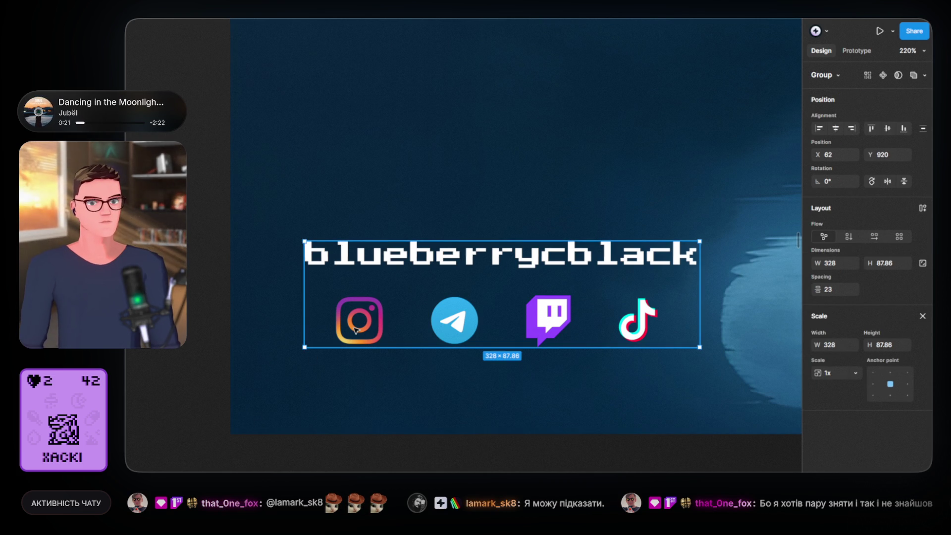
{"action": "double_click", "coordinate": [356, 329]}
{"action": "left_click_drag", "start_coordinate": [383, 326], "coordinate": [357, 323]}
{"action": "scroll", "coordinate": [358, 319], "scroll_direction": "down", "scroll_amount": 5}
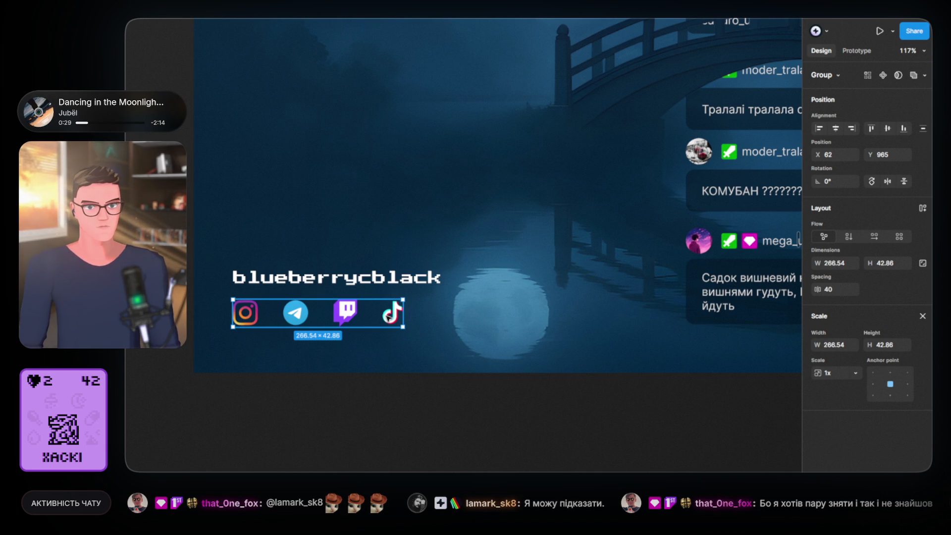
Move TikTok closer to Twitch and tidy up the four icons at 32 spacing (242.54 wide)
{"action": "double_click", "coordinate": [390, 317]}
{"action": "left_click_drag", "start_coordinate": [390, 320], "coordinate": [373, 318]}
{"action": "left_click", "coordinate": [345, 312], "text": "shift"}
{"action": "left_click", "coordinate": [295, 312], "text": "shift"}
{"action": "left_click", "coordinate": [245, 312], "text": "shift"}
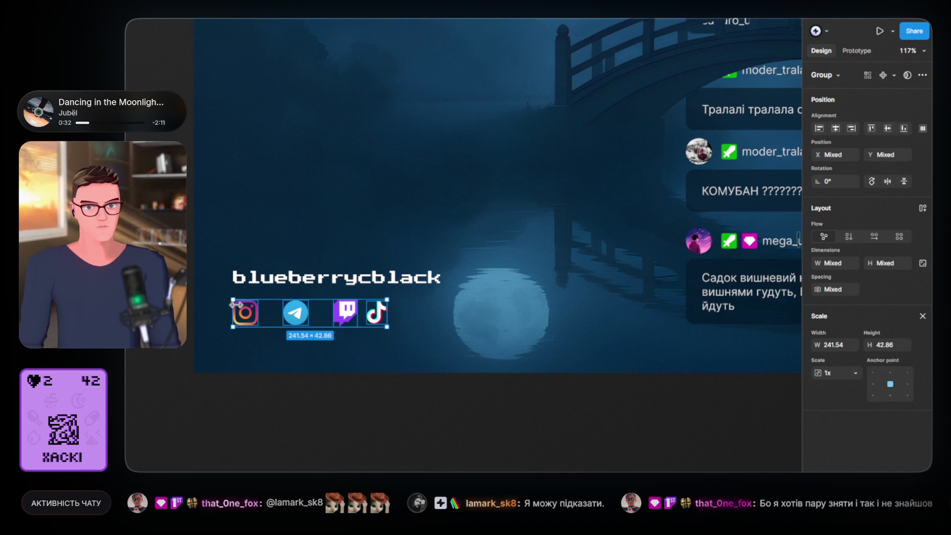
{"action": "left_click", "coordinate": [923, 128]}
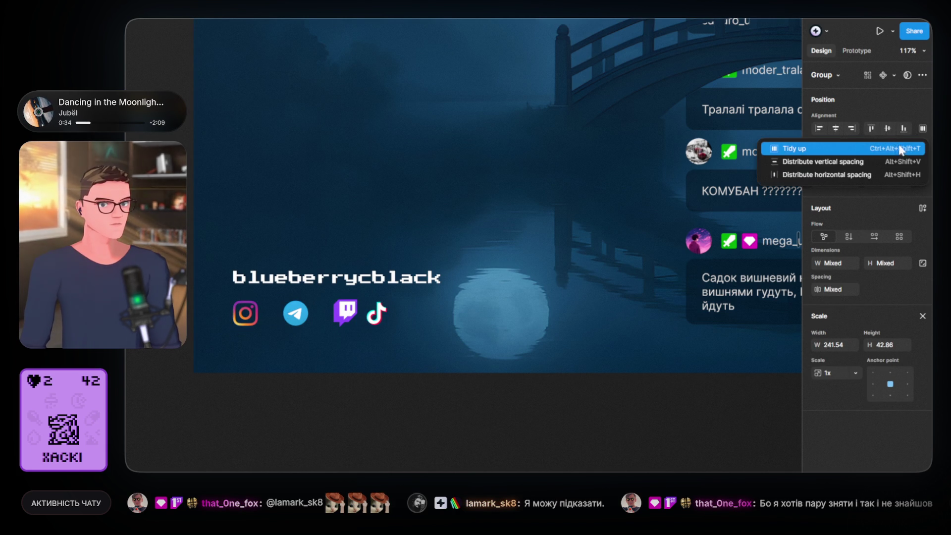
{"action": "left_click", "coordinate": [837, 173]}
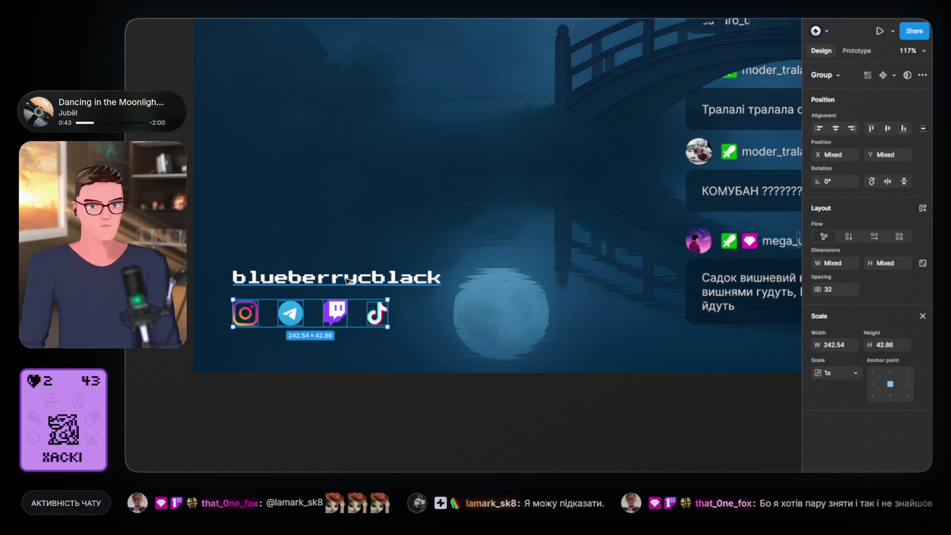
Drag the icon row up above the blueberrycblack name
{"action": "left_click_drag", "start_coordinate": [334, 315], "coordinate": [333, 248]}
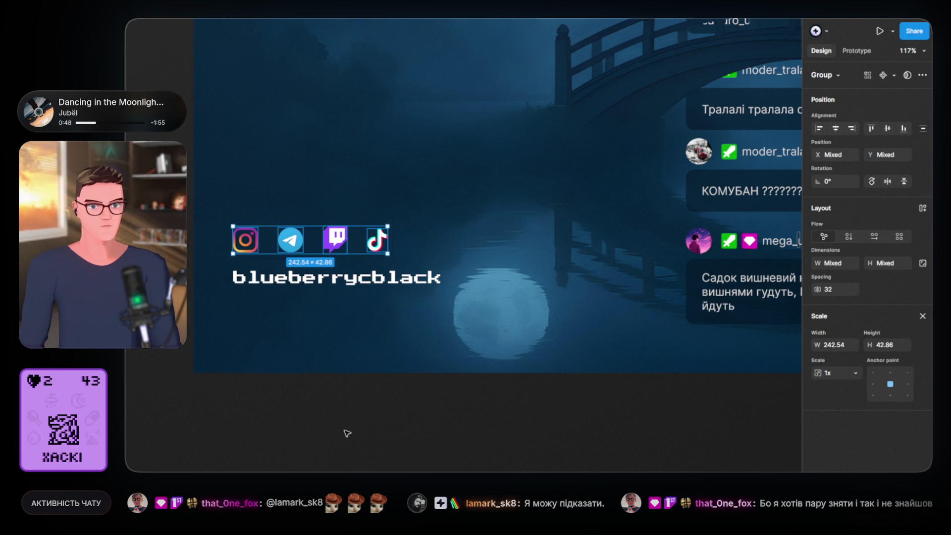
{"action": "left_click", "coordinate": [297, 390]}
{"action": "scroll", "coordinate": [296, 389], "scroll_direction": "down", "scroll_amount": 5}
{"action": "left_click", "coordinate": [297, 388]}
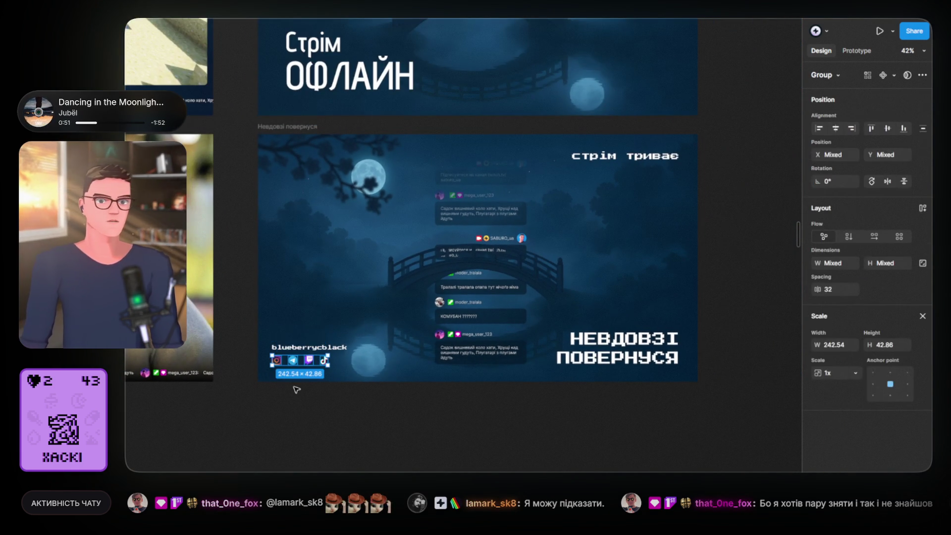
{"action": "scroll", "coordinate": [295, 384], "scroll_direction": "up", "scroll_amount": 3}
{"action": "left_click", "coordinate": [312, 436]}
Set the blueberrycblack name to font size 20.85 and return it to X 62
{"action": "left_click", "coordinate": [304, 318]}
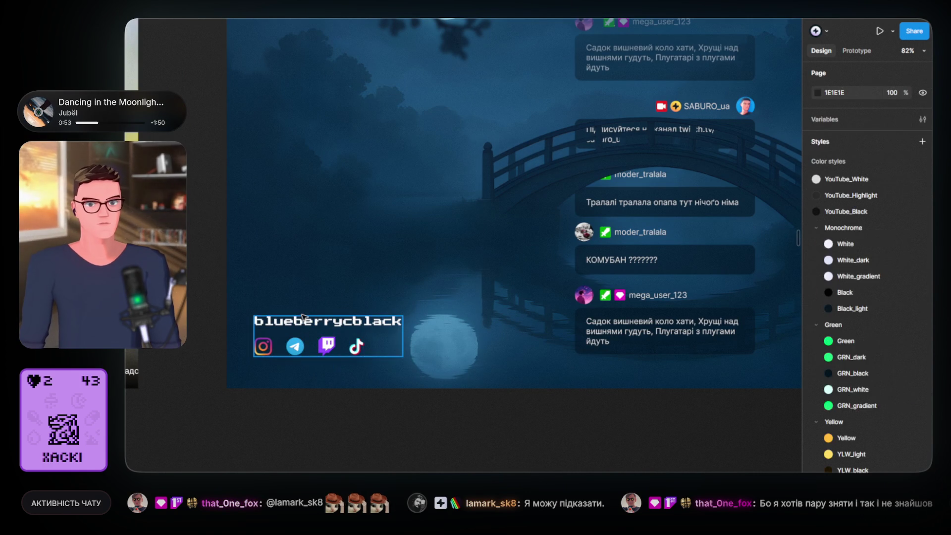
{"action": "double_click", "coordinate": [320, 324]}
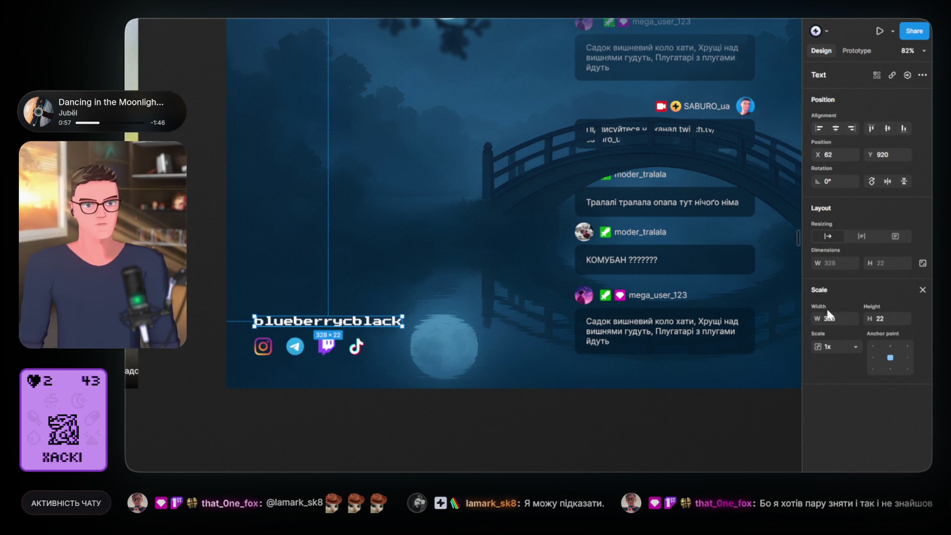
{"action": "key", "text": "Escape"}
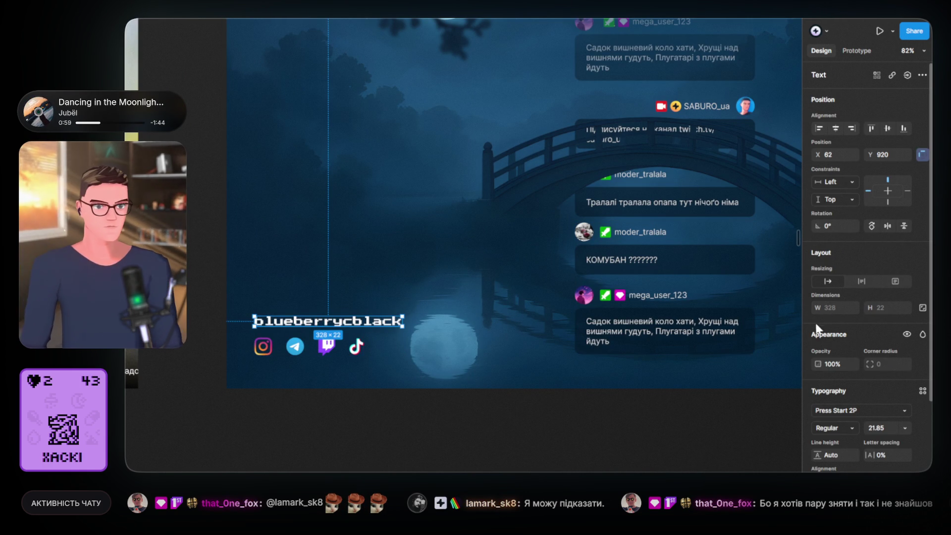
{"action": "key", "text": "Down"}
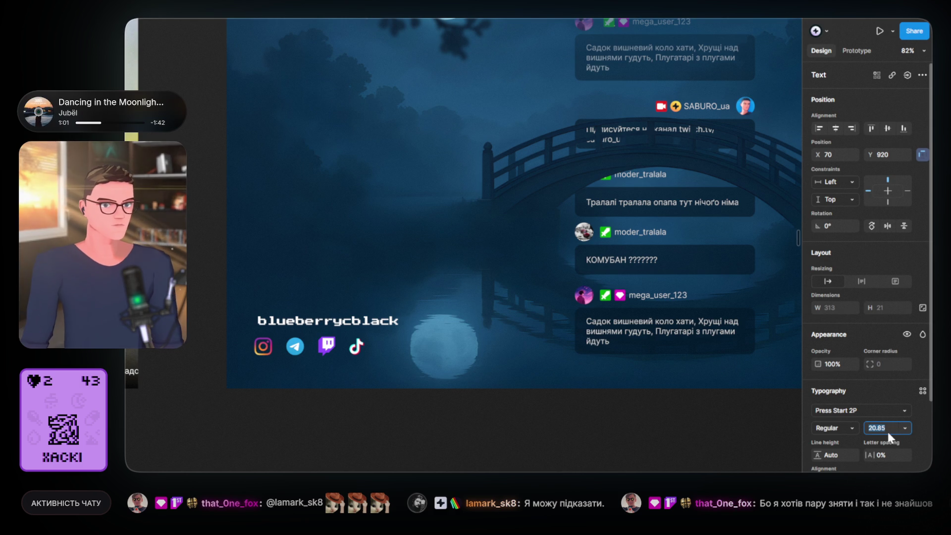
{"action": "key", "text": "Escape"}
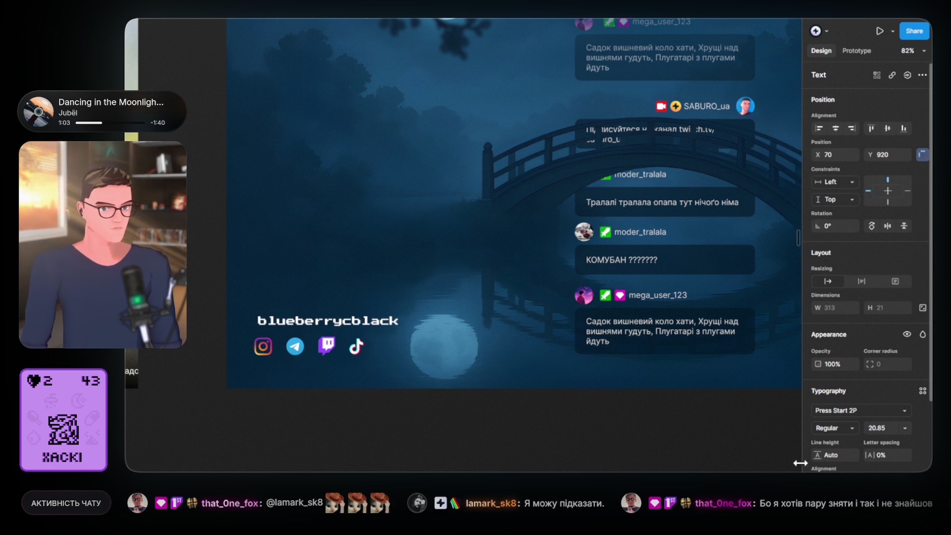
{"action": "key", "text": "Left"}
{"action": "key", "text": "Left"}
{"action": "key", "text": "Left"}
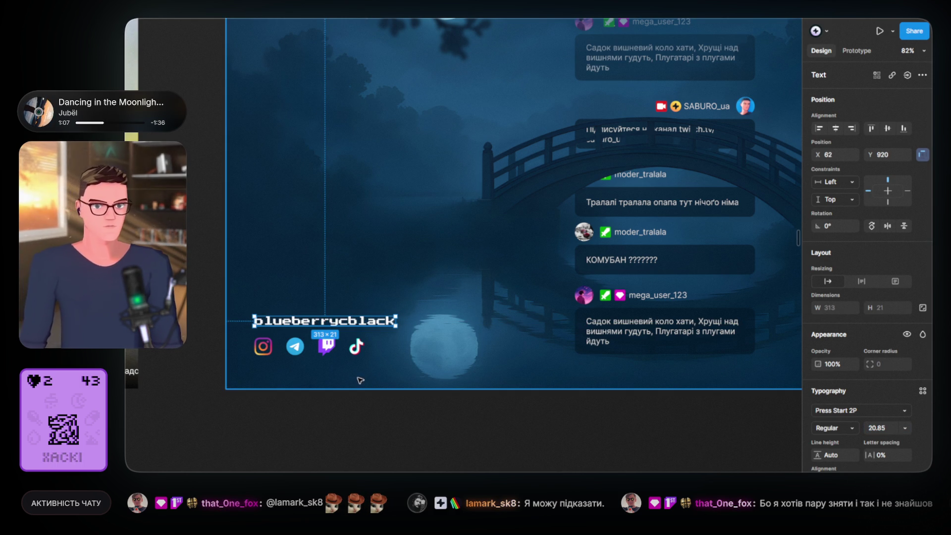
{"action": "left_click", "coordinate": [375, 418]}
Shift the name-and-icons block slightly right, cancelling an accidental move
{"action": "left_click_drag", "start_coordinate": [319, 324], "coordinate": [326, 324]}
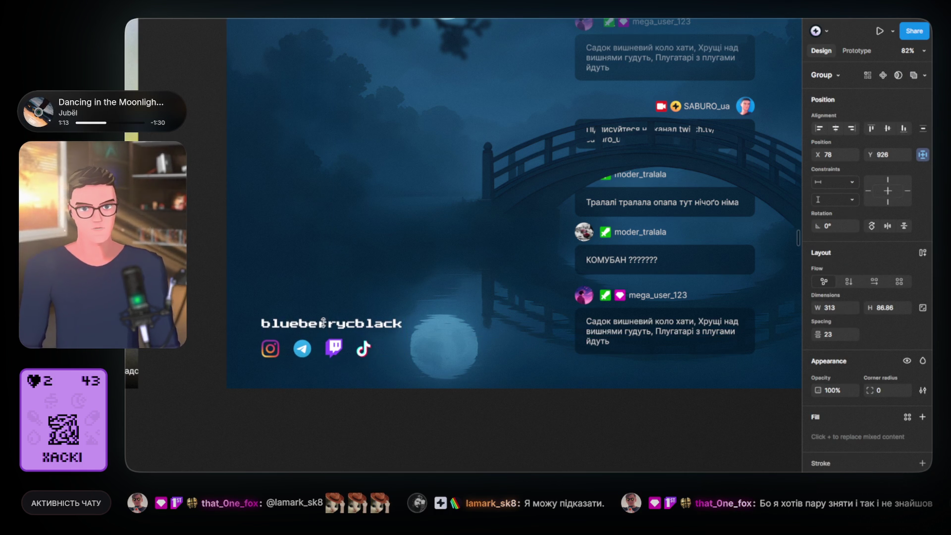
{"action": "left_click", "coordinate": [411, 431]}
{"action": "left_click_drag", "start_coordinate": [489, 433], "coordinate": [311, 434]}
{"action": "scroll", "coordinate": [312, 435], "scroll_direction": "left", "scroll_amount": 2}
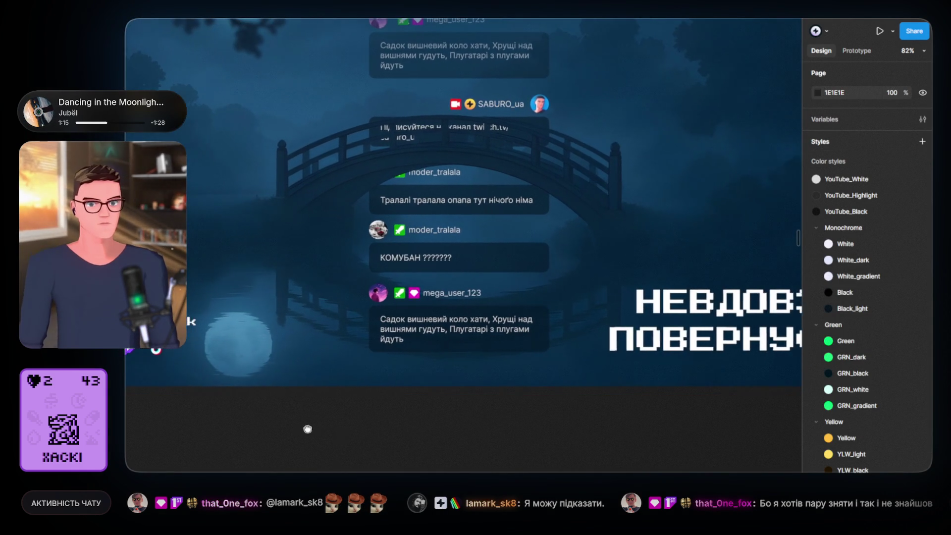
{"action": "left_click_drag", "start_coordinate": [201, 350], "coordinate": [673, 354]}
{"action": "key", "text": "Escape"}
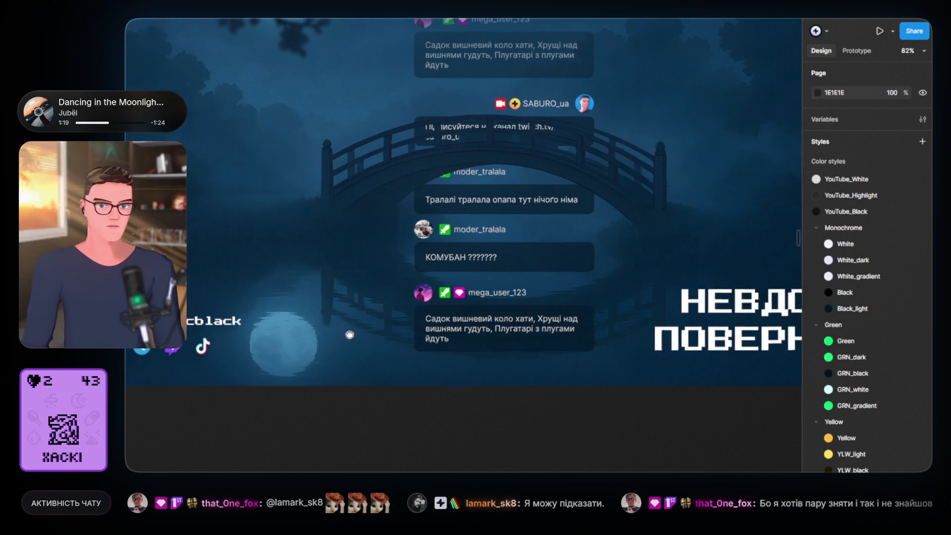
{"action": "scroll", "coordinate": [349, 389], "scroll_direction": "left", "scroll_amount": 8}
Nudge the block up and 1 px left to X 78, Y 920 (313 × 86.86)
{"action": "left_click", "coordinate": [333, 364]}
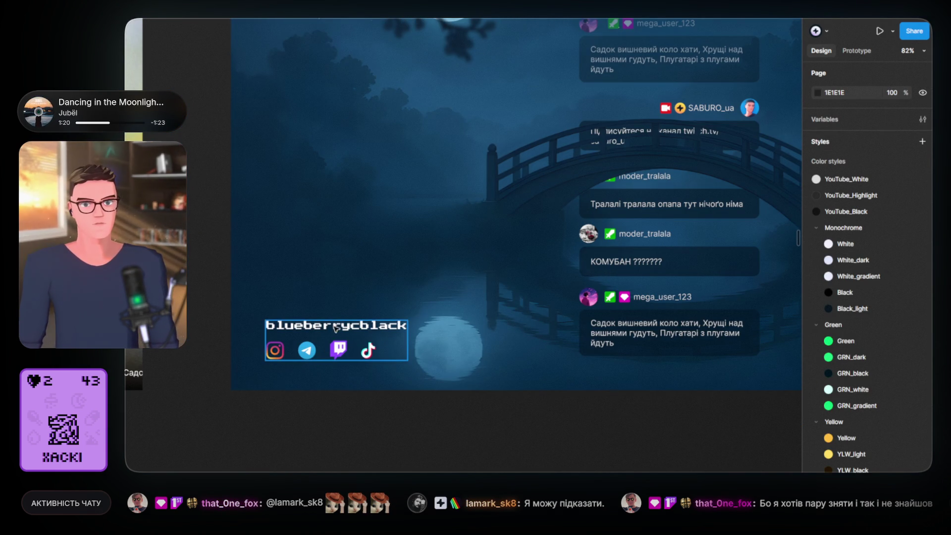
{"action": "key", "text": "shift+Up"}
{"action": "key", "text": "Left"}
{"action": "key", "text": "Up"}
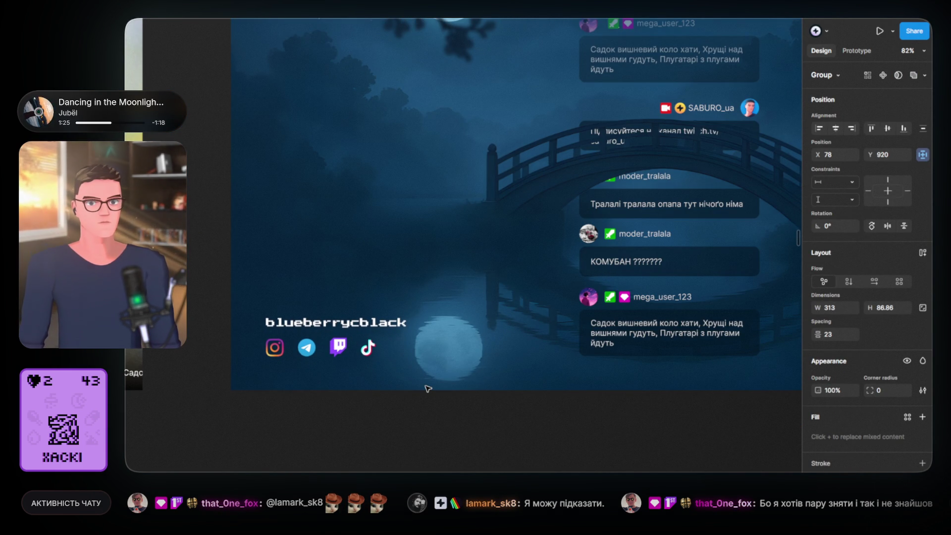
{"action": "left_click", "coordinate": [403, 418]}
{"action": "left_click_drag", "start_coordinate": [644, 243], "coordinate": [383, 342]}
{"action": "scroll", "coordinate": [384, 342], "scroll_direction": "down", "scroll_amount": 3}
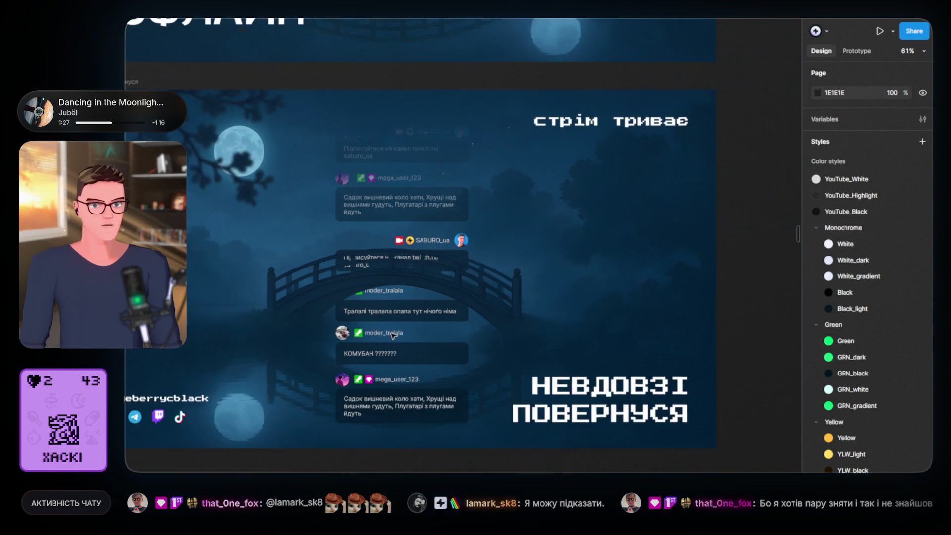
{"action": "left_click_drag", "start_coordinate": [347, 239], "coordinate": [406, 237]}
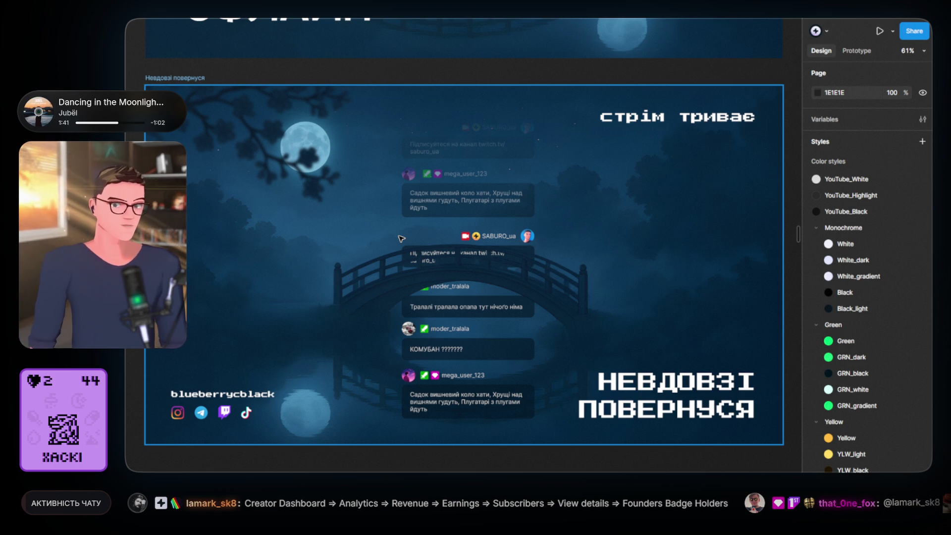
{"action": "key", "text": "Escape"}
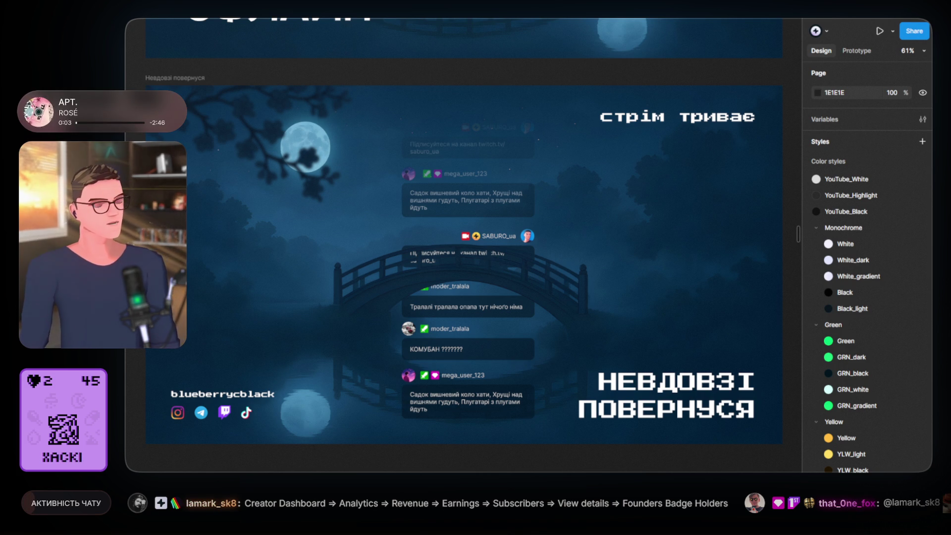
Move the Невдовзі повернуся frame slightly right on the canvas
{"action": "left_click", "coordinate": [526, 238]}
{"action": "left_click_drag", "start_coordinate": [526, 238], "coordinate": [536, 230]}
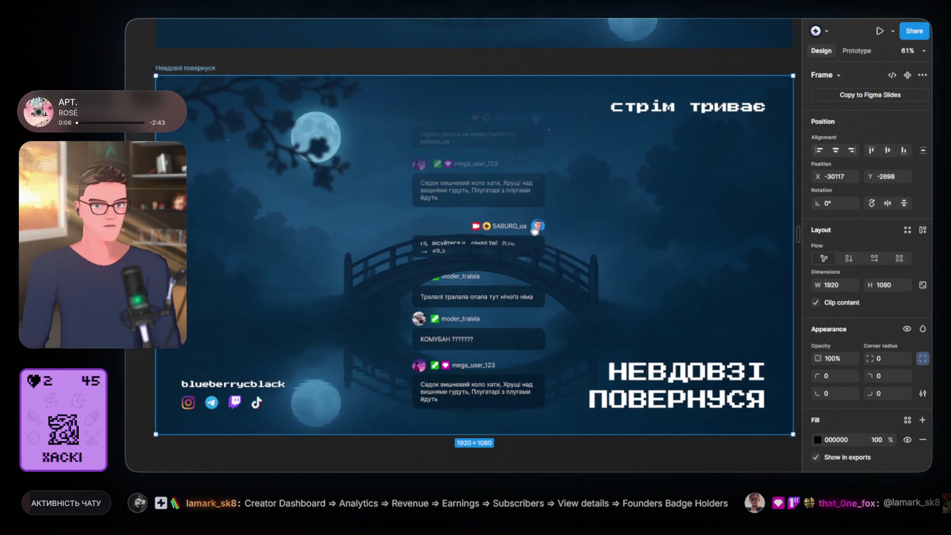
{"action": "left_click", "coordinate": [412, 168]}
{"action": "left_click_drag", "start_coordinate": [412, 169], "coordinate": [369, 181]}
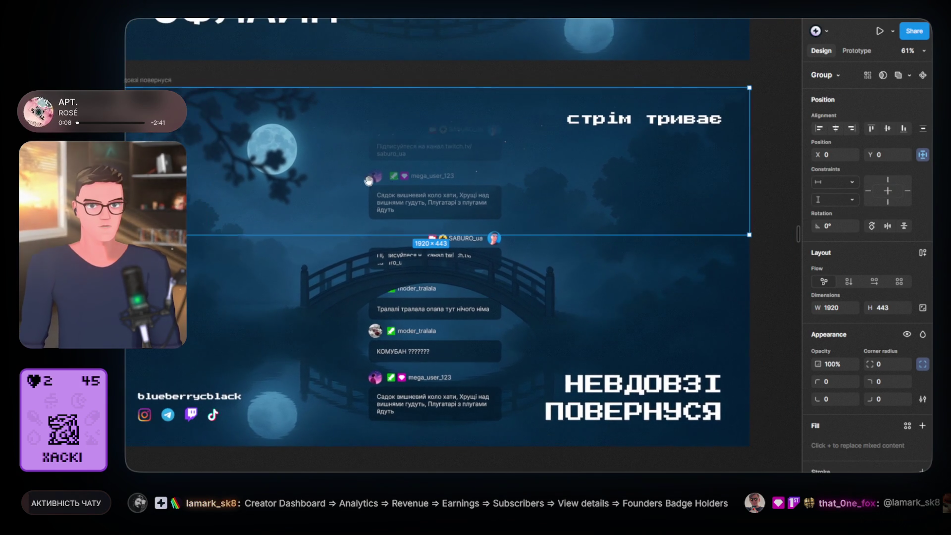
{"action": "scroll", "coordinate": [369, 181], "scroll_direction": "right", "scroll_amount": 3}
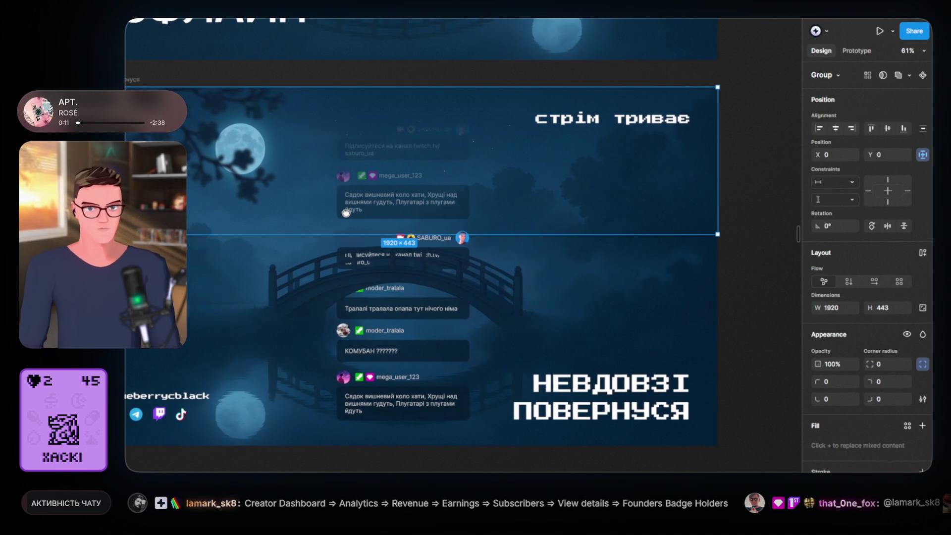
{"action": "left_click", "coordinate": [568, 284]}
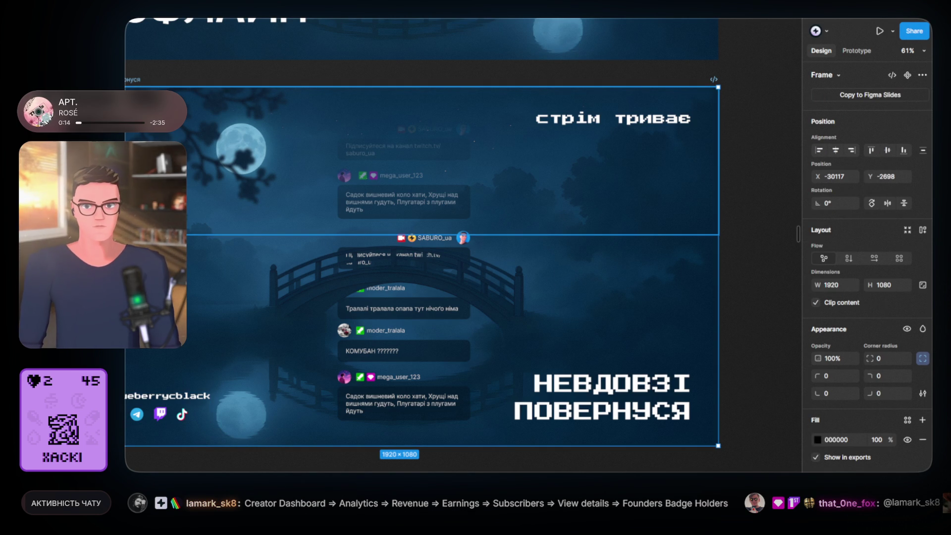
{"action": "left_click_drag", "start_coordinate": [330, 287], "coordinate": [400, 288]}
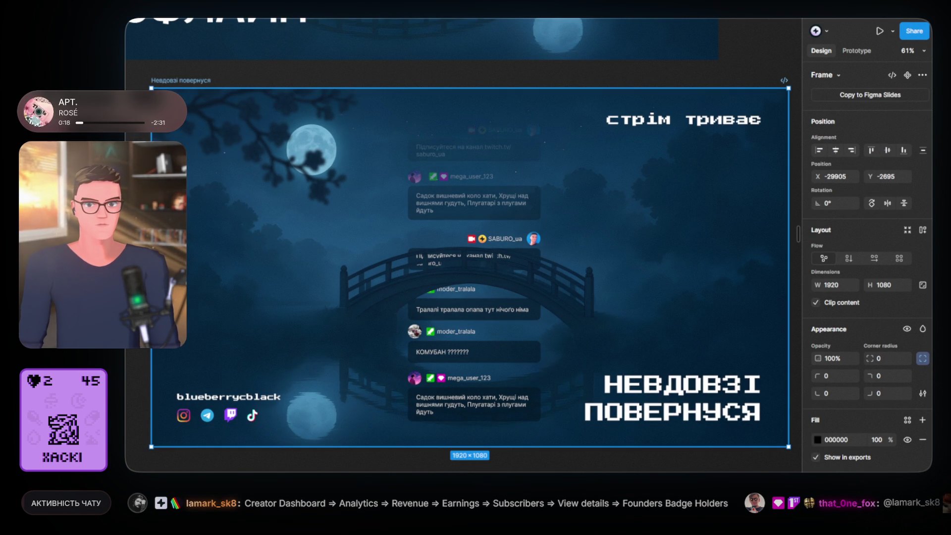
Drag the moonlit background image, then undo twice to restore it to X 0, Y 0
{"action": "left_click", "coordinate": [253, 307]}
{"action": "key", "text": "Escape"}
{"action": "key", "text": "Escape"}
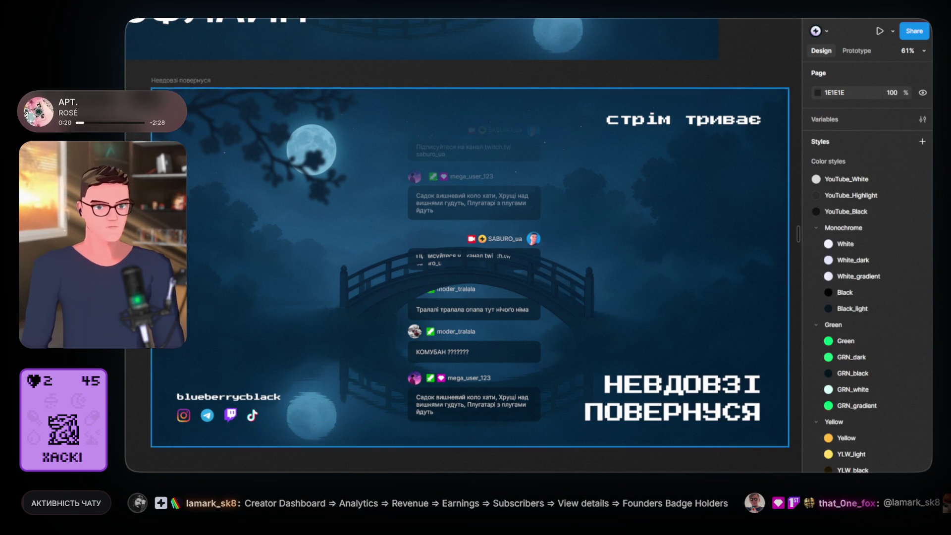
{"action": "mouse_move", "coordinate": [324, 370]}
{"action": "left_mouse_down"}
{"action": "mouse_move", "coordinate": [279, 436]}
{"action": "mouse_move", "coordinate": [410, 408]}
{"action": "mouse_move", "coordinate": [361, 452]}
{"action": "mouse_move", "coordinate": [336, 425]}
{"action": "mouse_move", "coordinate": [445, 391]}
{"action": "left_mouse_up"}
{"action": "scroll", "coordinate": [410, 407], "scroll_direction": "down", "scroll_amount": 2}
{"action": "scroll", "coordinate": [410, 407], "scroll_direction": "down", "scroll_amount": 4}
{"action": "scroll", "coordinate": [445, 391], "scroll_direction": "up", "scroll_amount": 5}
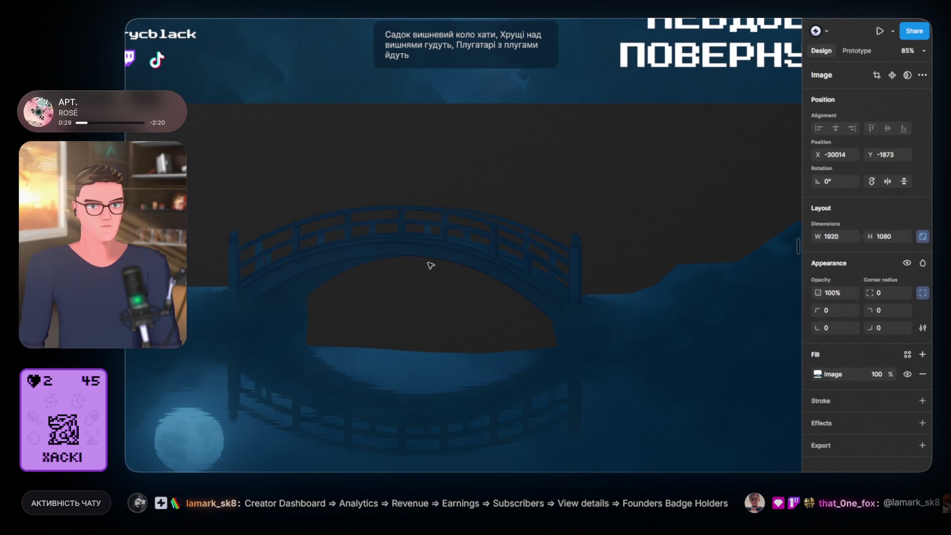
{"action": "key", "text": "ctrl+z"}
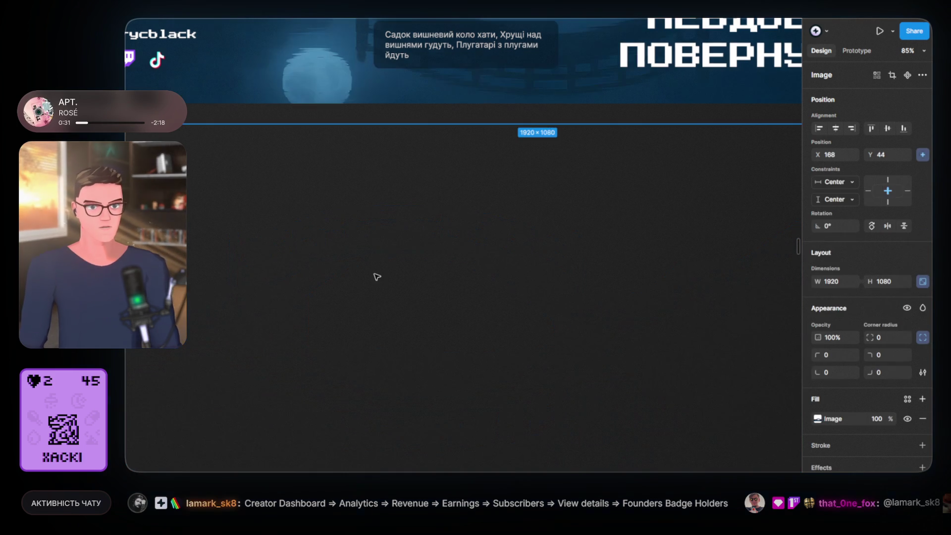
{"action": "key", "text": "ctrl+z"}
Select the username-and-social-icons group, then bring up the background image's context menu
{"action": "scroll", "coordinate": [410, 378], "scroll_direction": "down", "scroll_amount": 2}
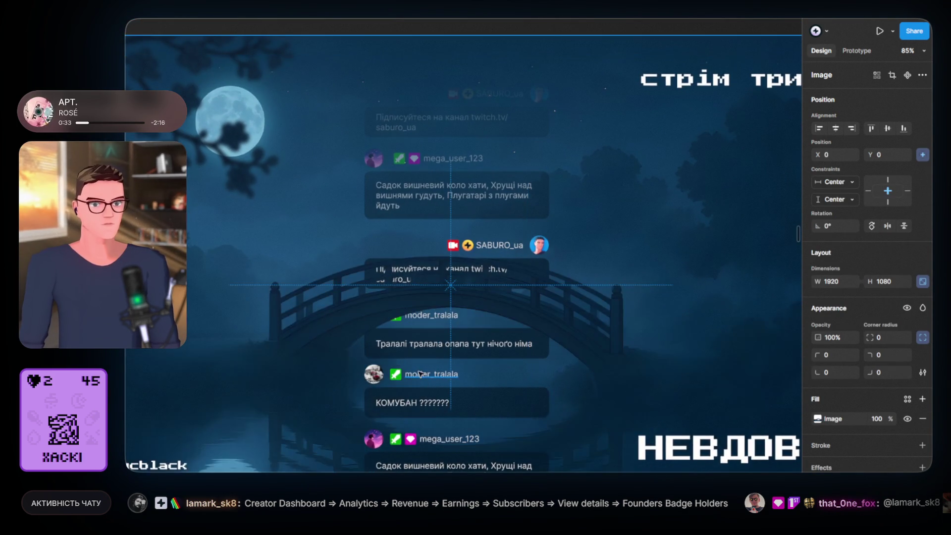
{"action": "scroll", "coordinate": [418, 375], "scroll_direction": "down", "scroll_amount": 2}
{"action": "scroll", "coordinate": [334, 336], "scroll_direction": "down", "scroll_amount": 2}
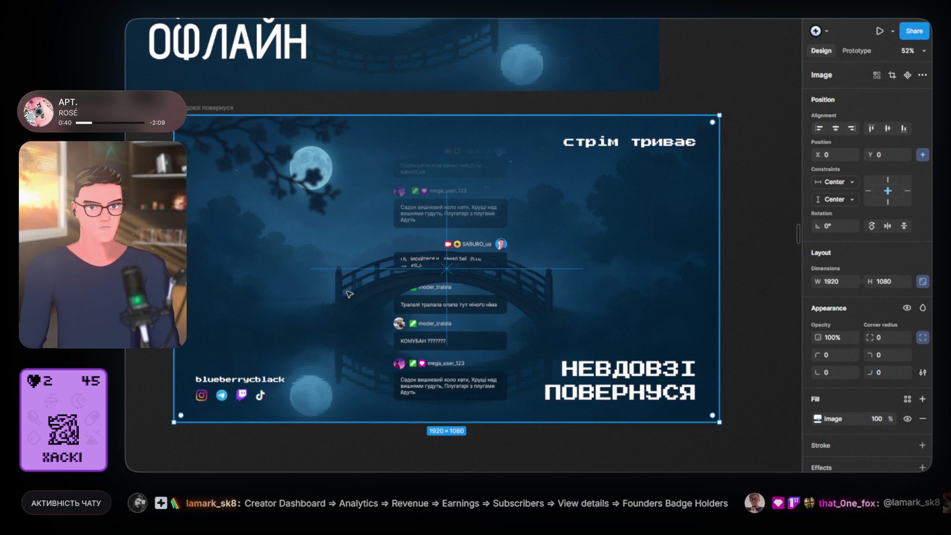
{"action": "left_click", "coordinate": [238, 386]}
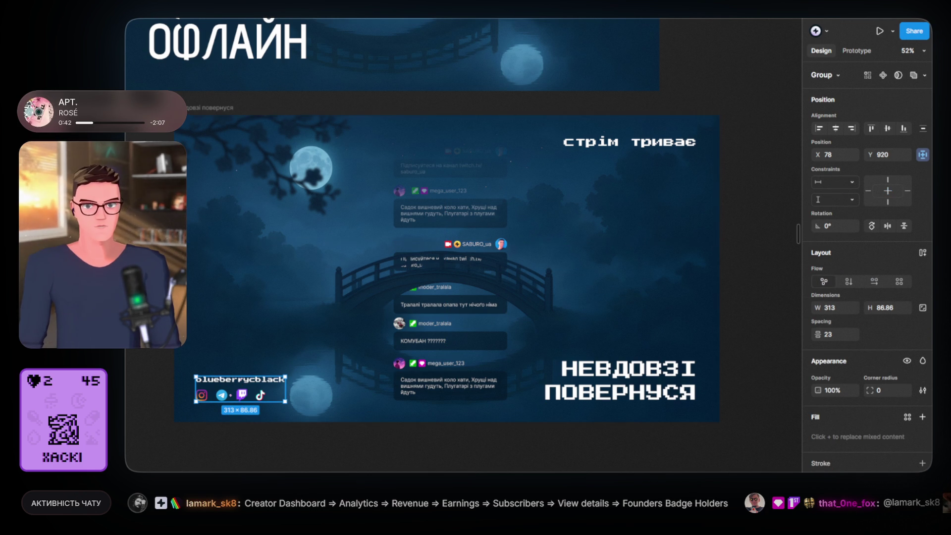
{"action": "right_click", "coordinate": [44, 208]}
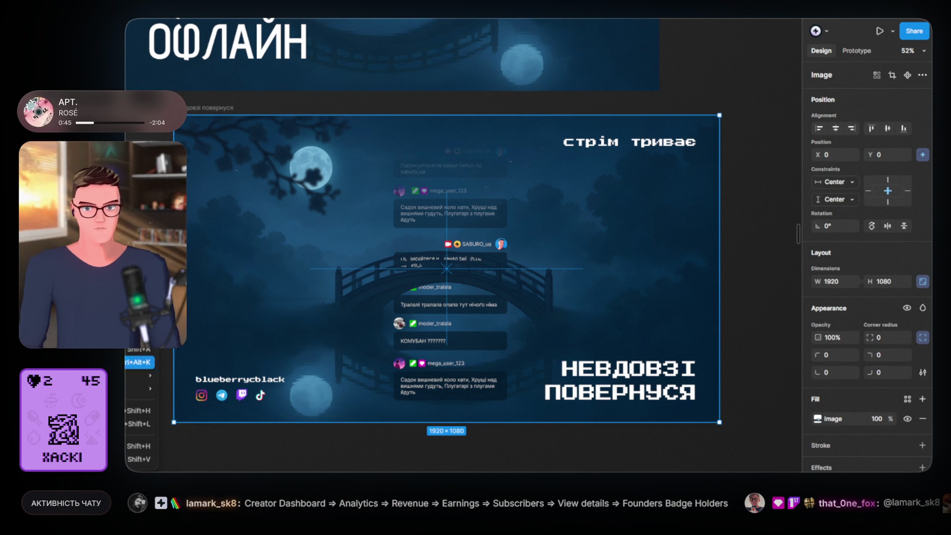
Close the context menu and inspect the socials group, the НЕВДОВЗІ ПОВЕРНУСЯ heading's group and the lower chat block
{"action": "mouse_move", "coordinate": [141, 388]}
{"action": "key", "text": "Escape"}
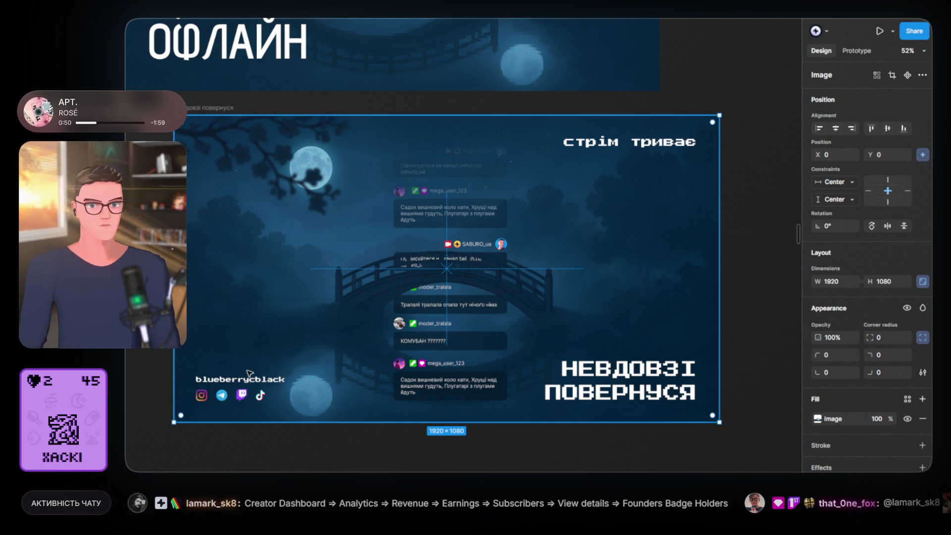
{"action": "left_click", "coordinate": [231, 395]}
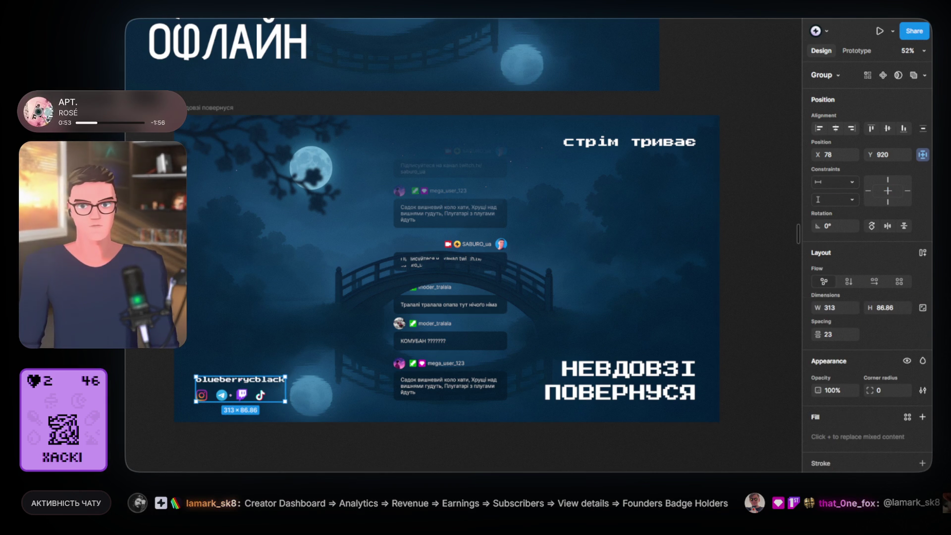
{"action": "left_click", "coordinate": [621, 382]}
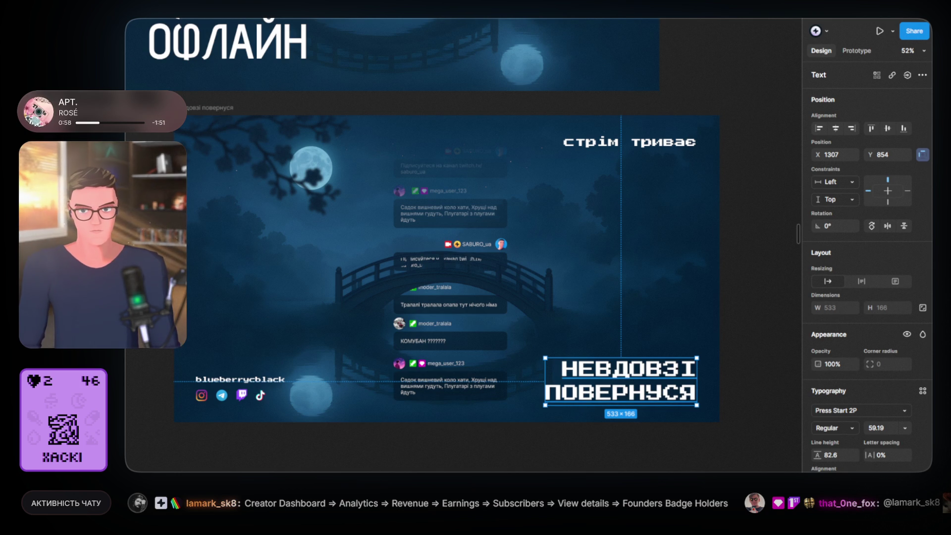
{"action": "key", "text": "Escape"}
{"action": "key", "text": "Return"}
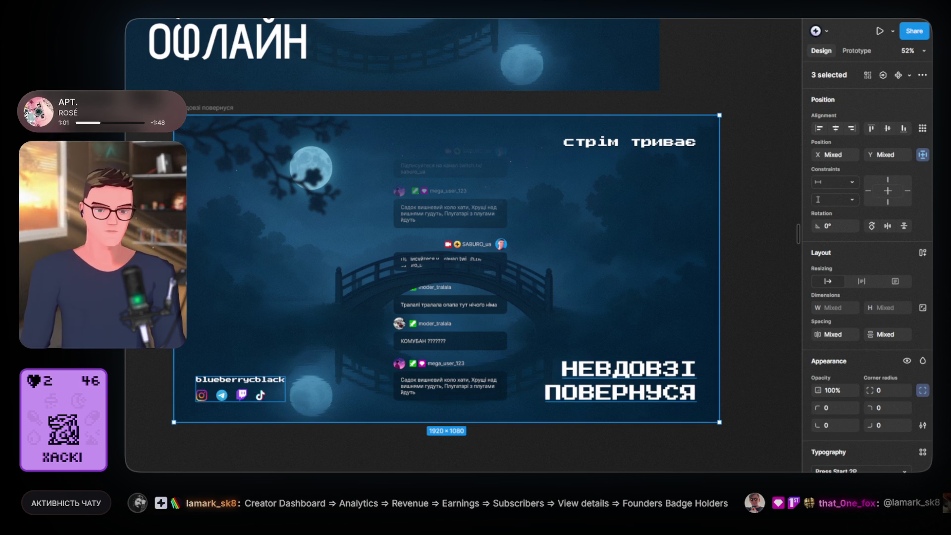
{"action": "key", "text": "Escape"}
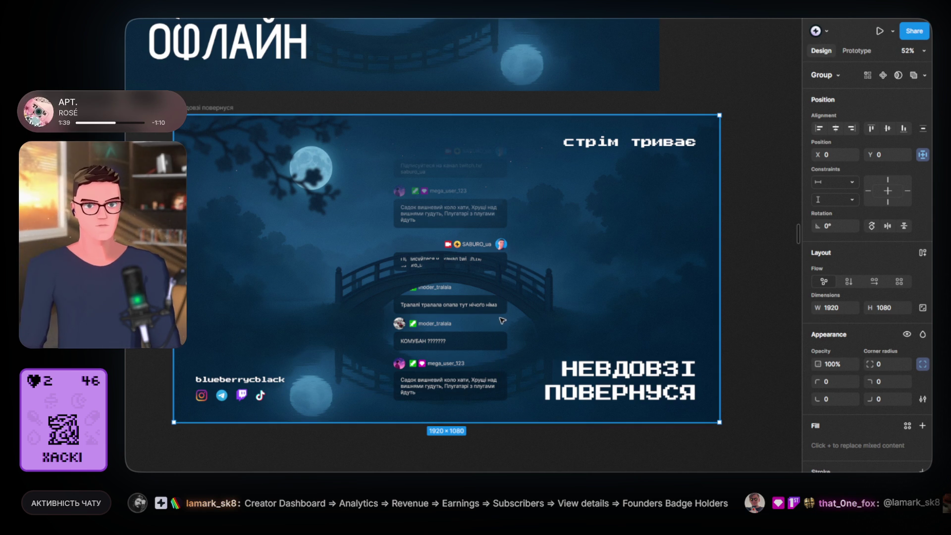
{"action": "left_click", "coordinate": [450, 334]}
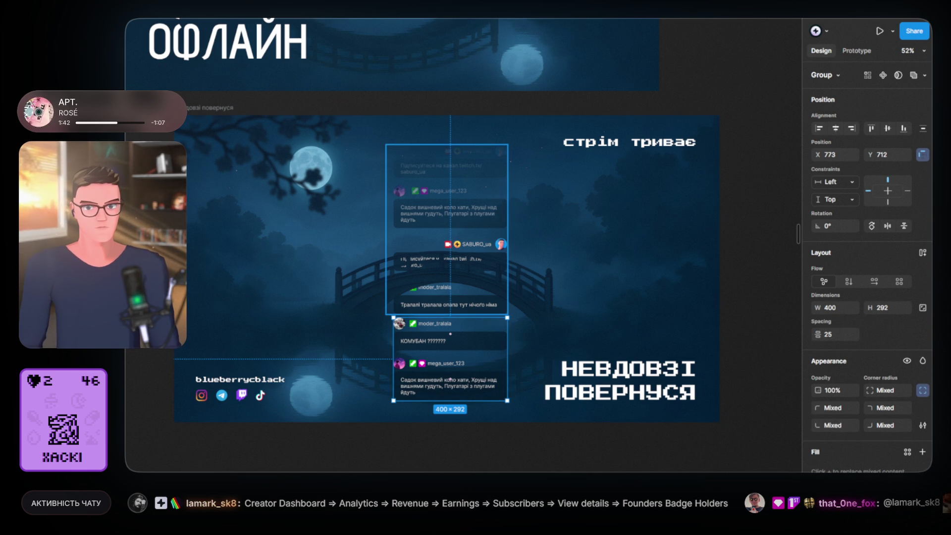
Group the upper and lower chat blocks into one 425 × 899 column, then select the background image
{"action": "left_click", "coordinate": [447, 230]}
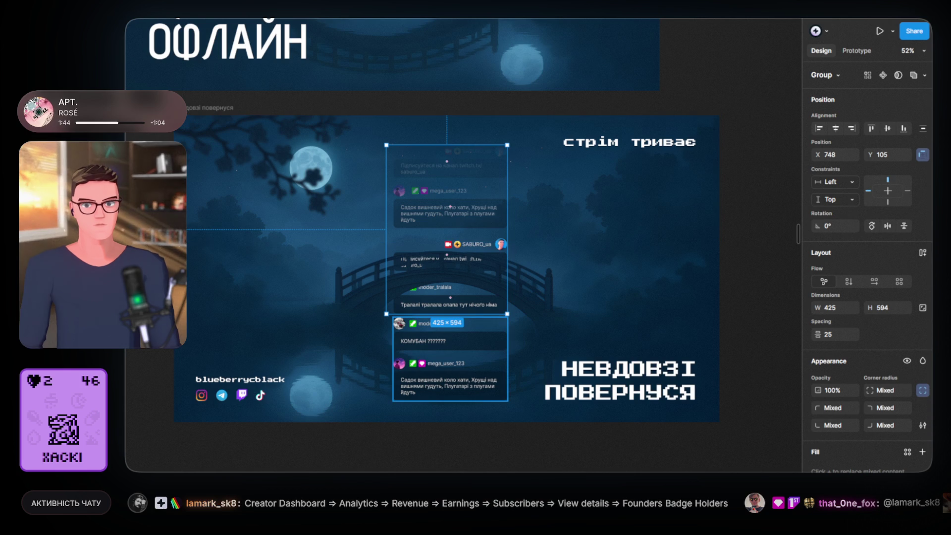
{"action": "left_click", "coordinate": [451, 359], "text": "shift"}
{"action": "key", "text": "ctrl+g"}
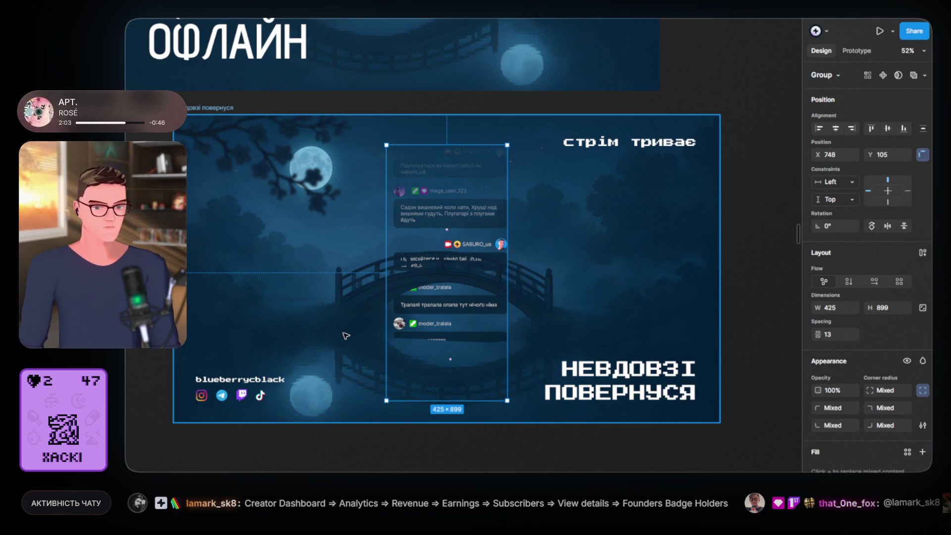
{"action": "left_click", "coordinate": [345, 336]}
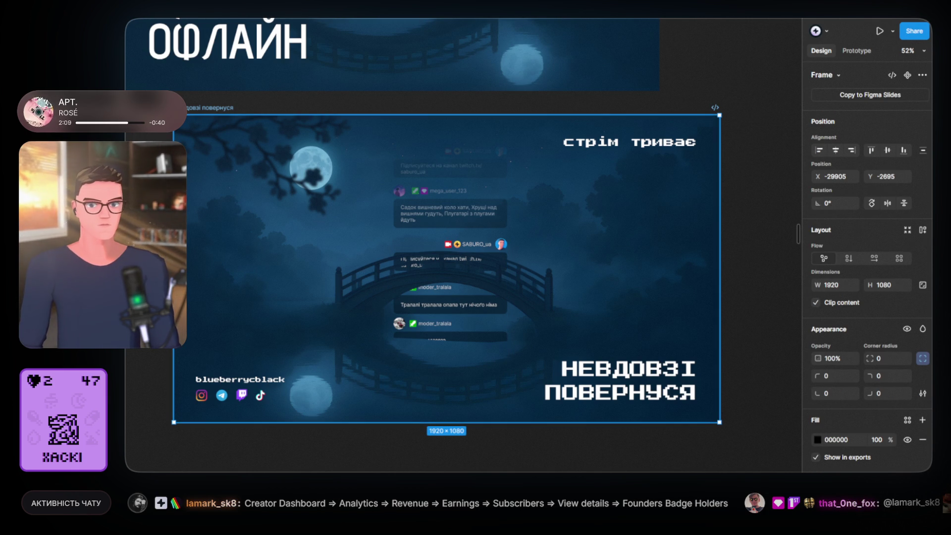
{"action": "left_click", "coordinate": [453, 365]}
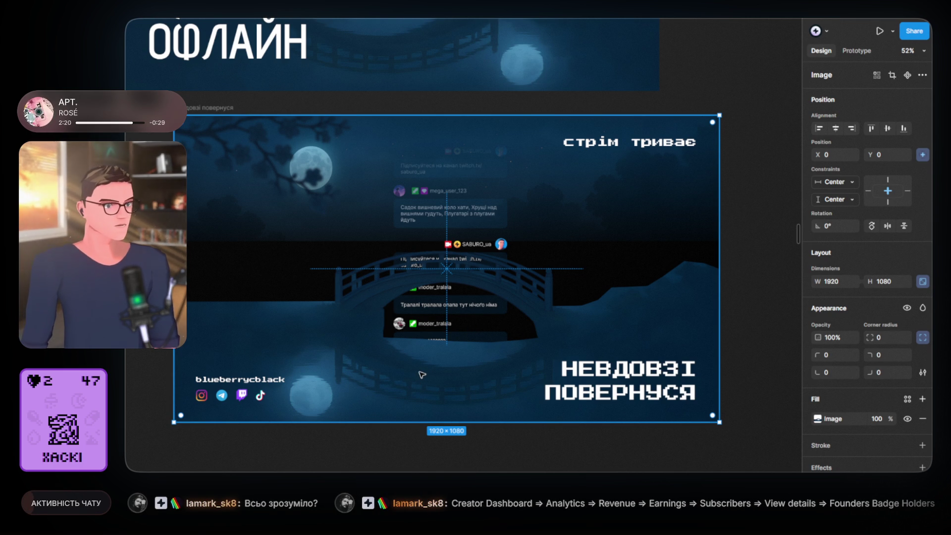
{"action": "scroll", "coordinate": [458, 370], "scroll_direction": "up", "scroll_amount": 3}
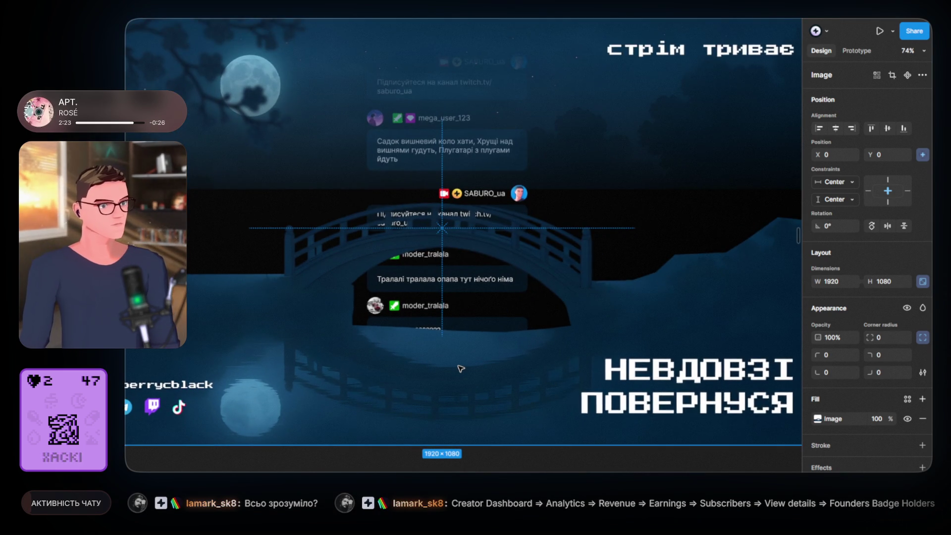
Draw a closed six-point Pen polygon around the lower chat messages beneath the bridge
{"action": "scroll", "coordinate": [461, 369], "scroll_direction": "up", "scroll_amount": 1}
{"action": "left_click_drag", "start_coordinate": [471, 344], "coordinate": [445, 297]}
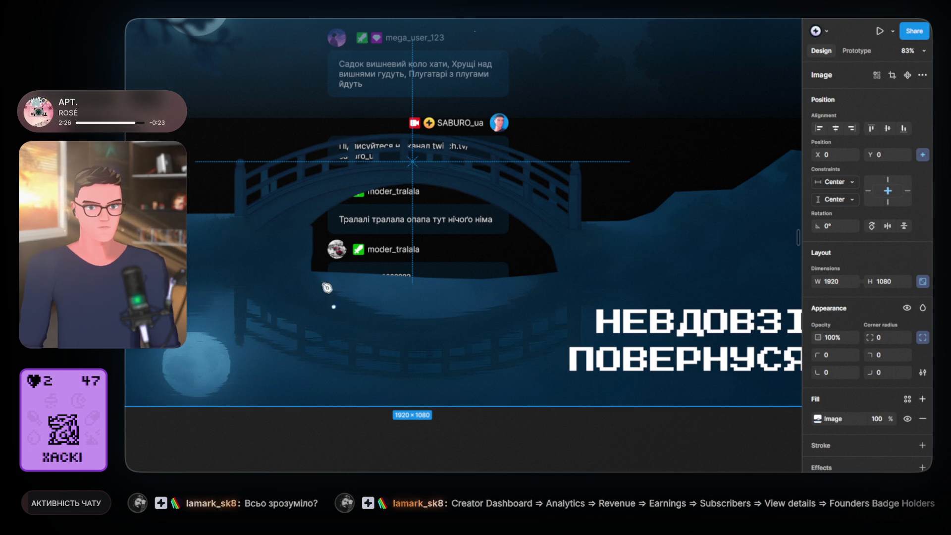
{"action": "left_click", "coordinate": [314, 226]}
{"action": "left_click", "coordinate": [275, 265]}
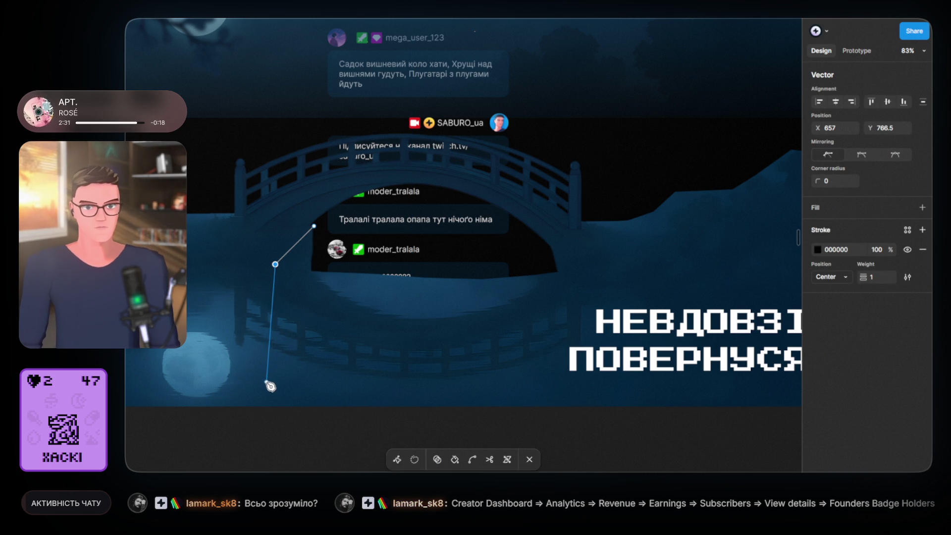
{"action": "left_click", "coordinate": [270, 411]}
{"action": "left_click", "coordinate": [598, 422]}
{"action": "left_click", "coordinate": [558, 264]}
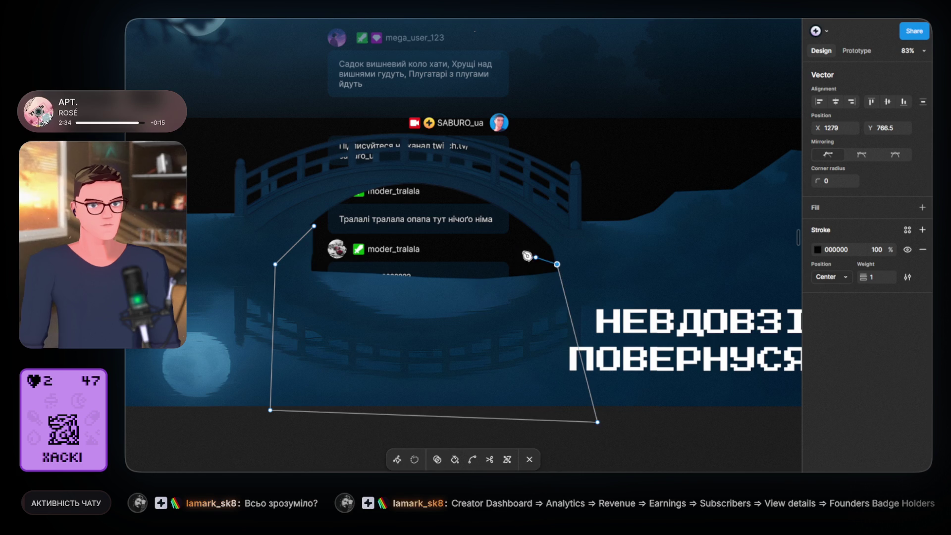
{"action": "left_click", "coordinate": [367, 208]}
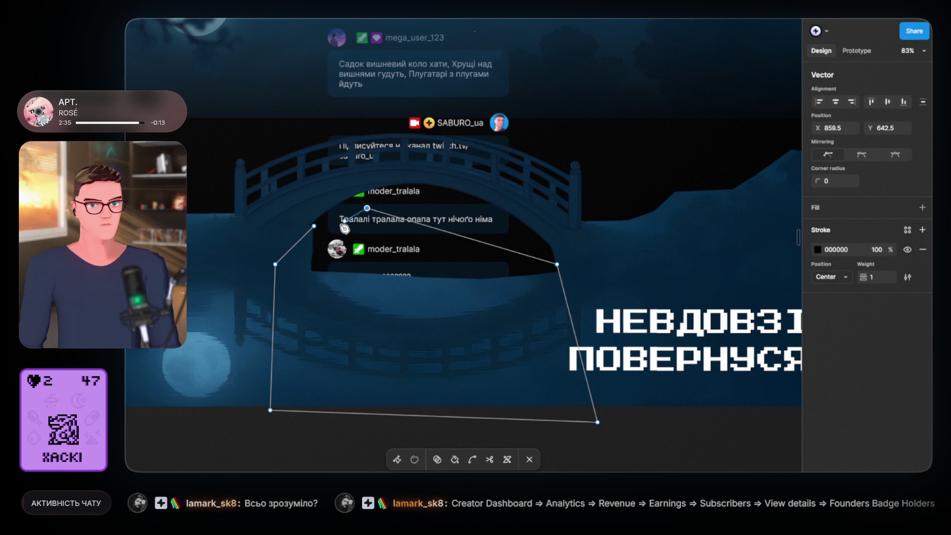
{"action": "left_click", "coordinate": [315, 226]}
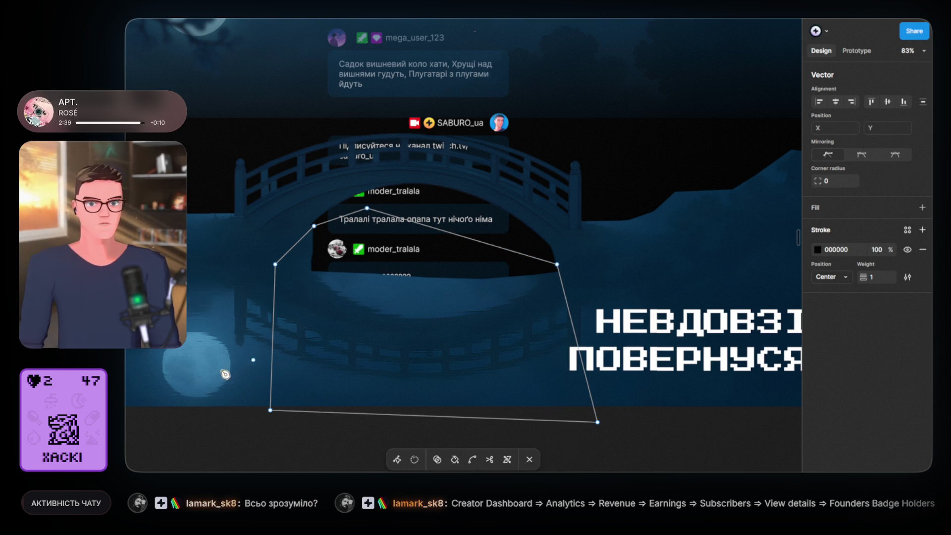
Give the polygon a black 000000 fill with no stroke and subtract it from the background image
{"action": "left_click", "coordinate": [923, 249]}
{"action": "left_click", "coordinate": [923, 207]}
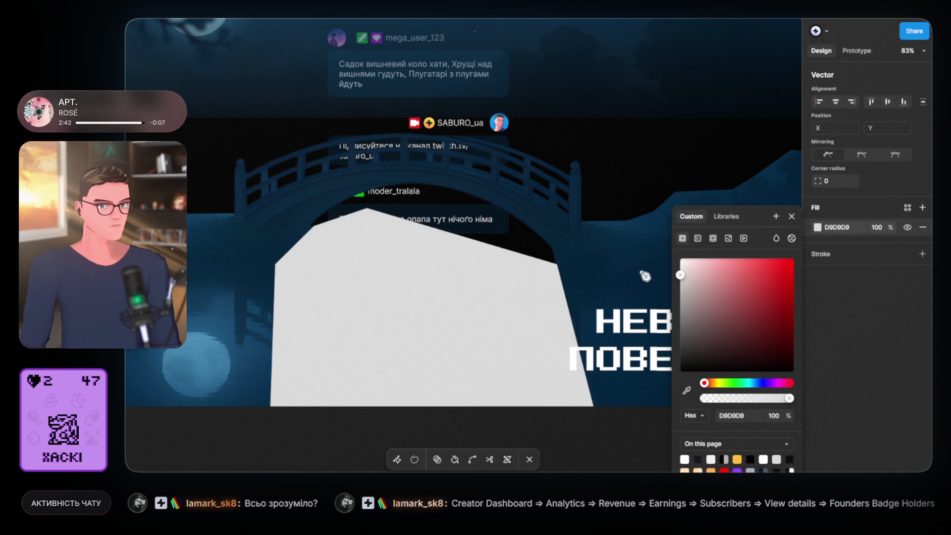
{"action": "left_click_drag", "start_coordinate": [680, 274], "coordinate": [677, 382]}
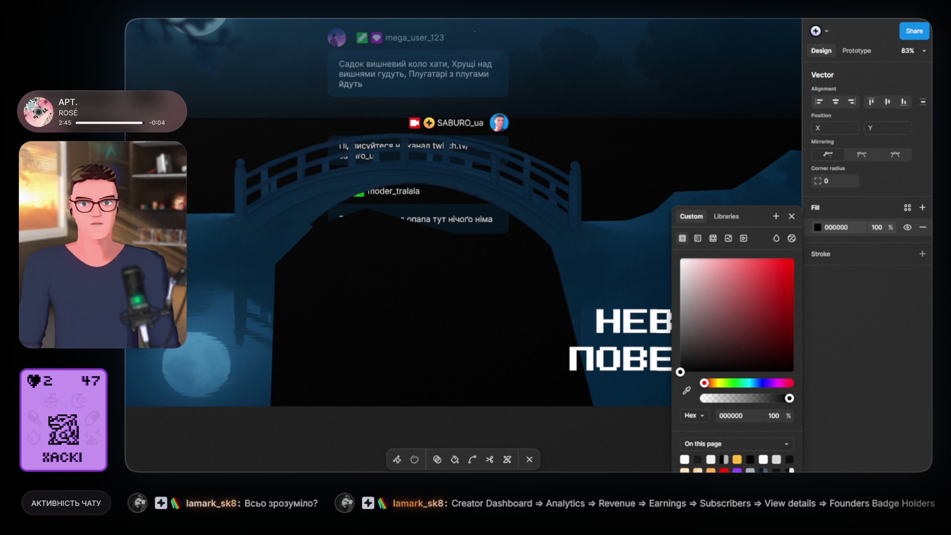
{"action": "key", "text": "Escape"}
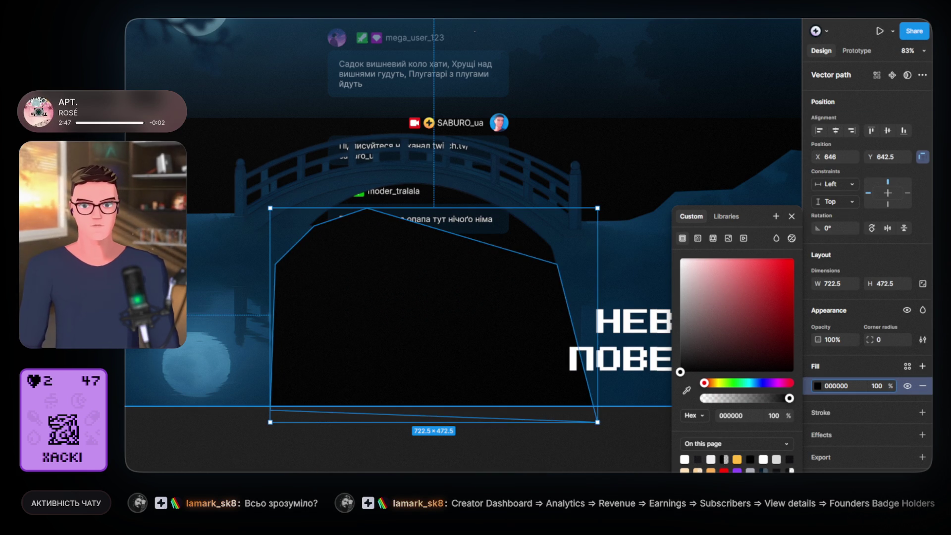
{"action": "key", "text": "Escape"}
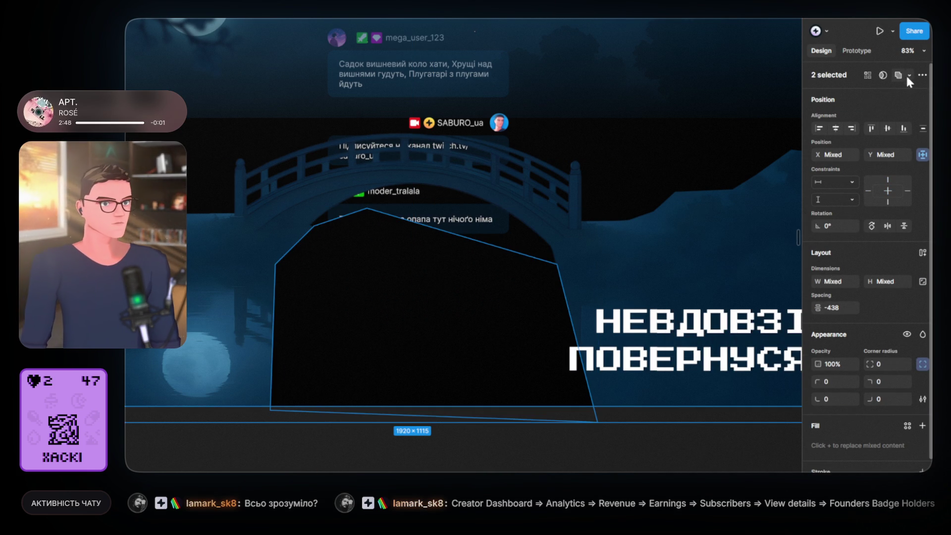
{"action": "left_click", "coordinate": [909, 75]}
{"action": "left_click", "coordinate": [850, 108]}
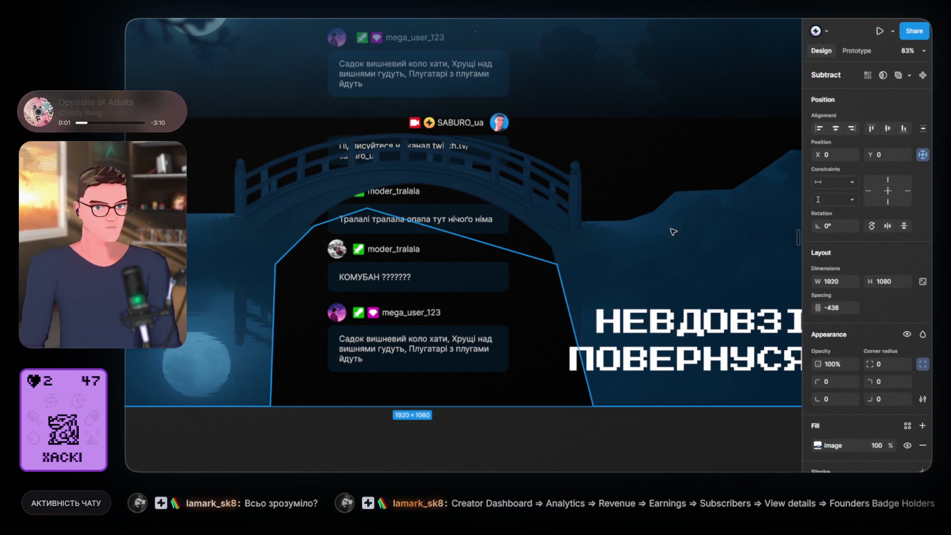
{"action": "left_click", "coordinate": [495, 439]}
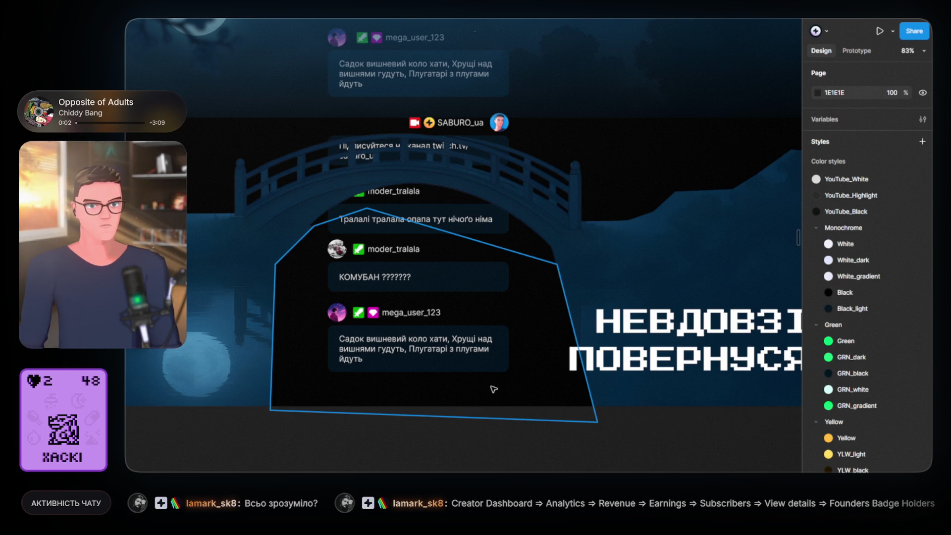
Pull the black polygon's bottom corner up and left toward the bridge arch
{"action": "scroll", "coordinate": [595, 397], "scroll_direction": "up", "scroll_amount": 5}
{"action": "scroll", "coordinate": [595, 395], "scroll_direction": "right", "scroll_amount": 3}
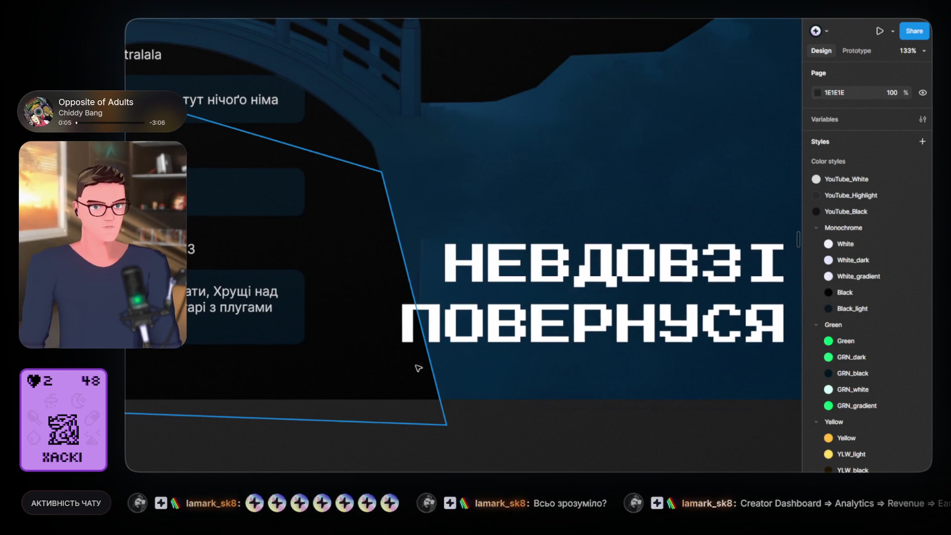
{"action": "left_click", "coordinate": [430, 390]}
{"action": "double_click", "coordinate": [431, 402]}
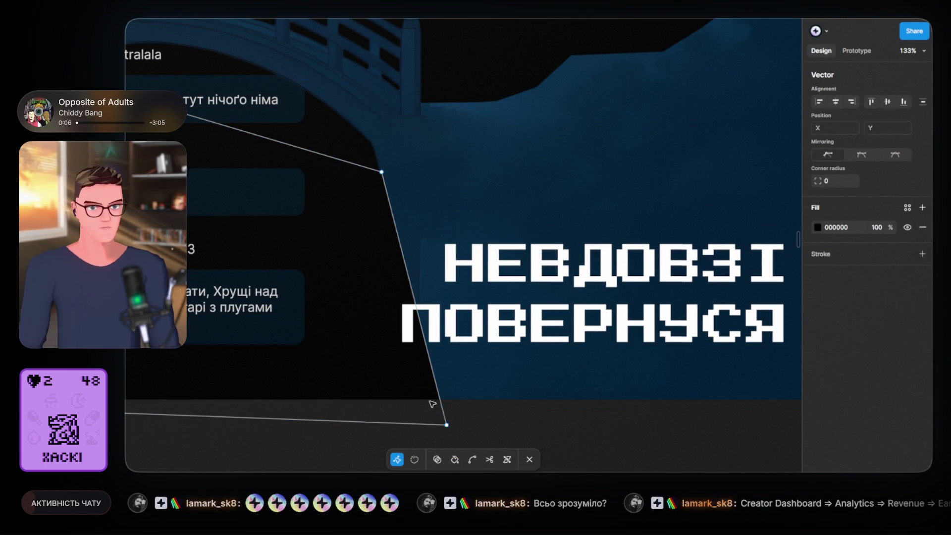
{"action": "key", "text": "Escape"}
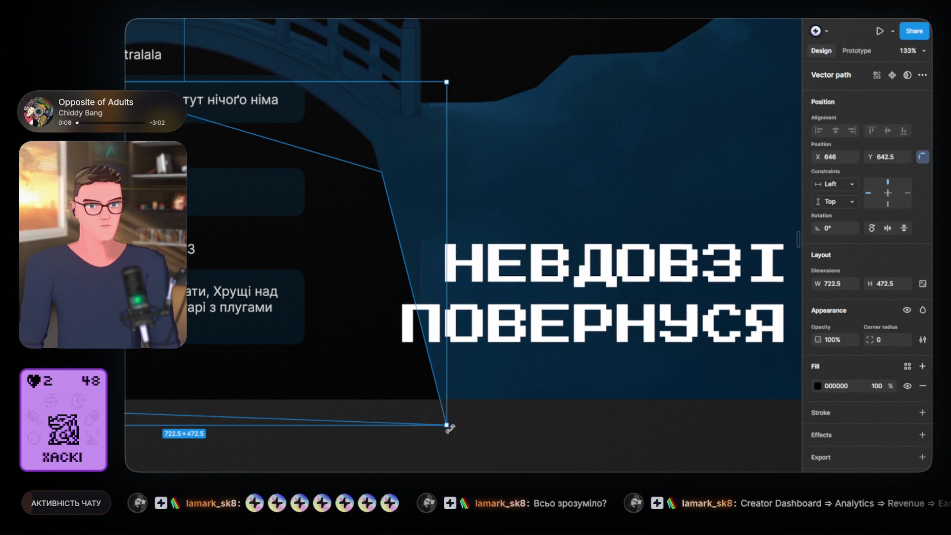
{"action": "left_click", "coordinate": [435, 412]}
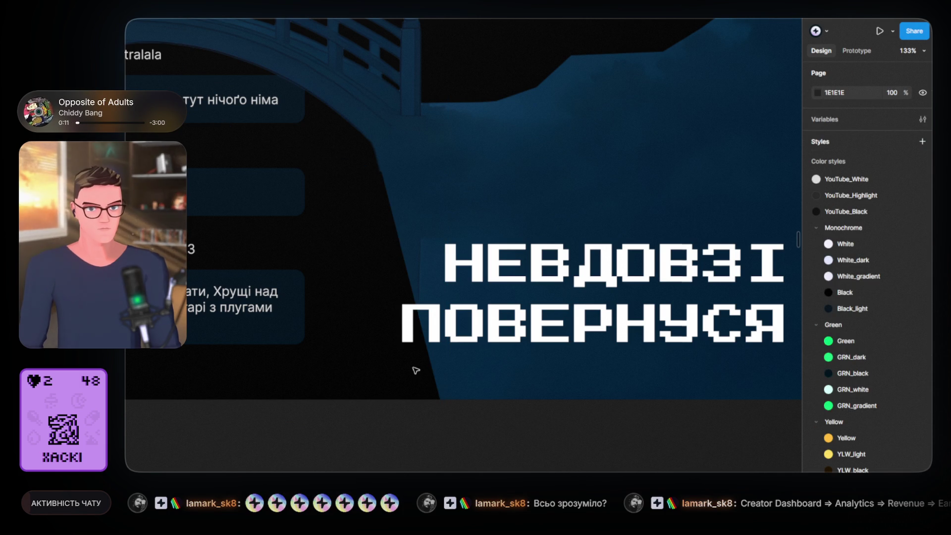
{"action": "left_click", "coordinate": [347, 367]}
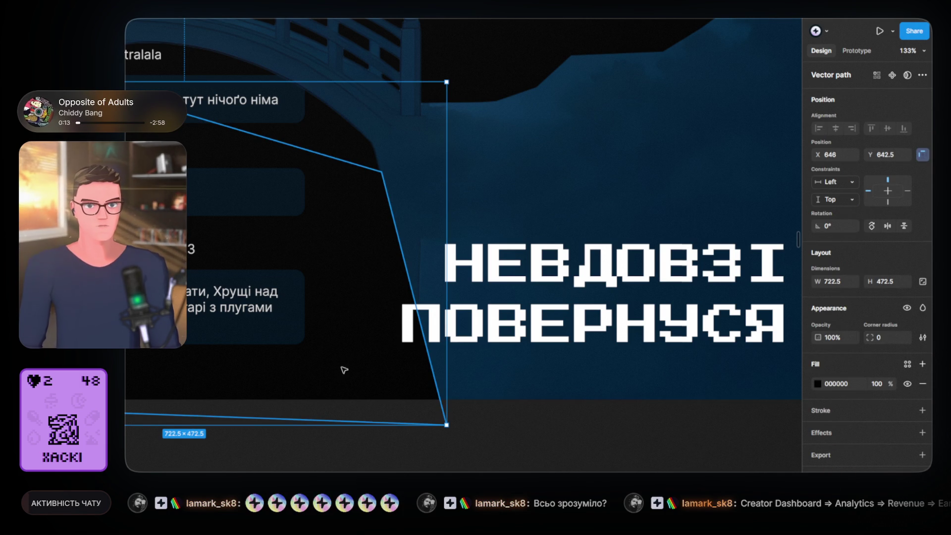
{"action": "double_click", "coordinate": [362, 356]}
{"action": "left_click", "coordinate": [447, 425]}
{"action": "mouse_move", "coordinate": [446, 425]}
{"action": "left_mouse_down"}
{"action": "mouse_move", "coordinate": [390, 396]}
{"action": "mouse_move", "coordinate": [392, 411]}
{"action": "left_mouse_up"}
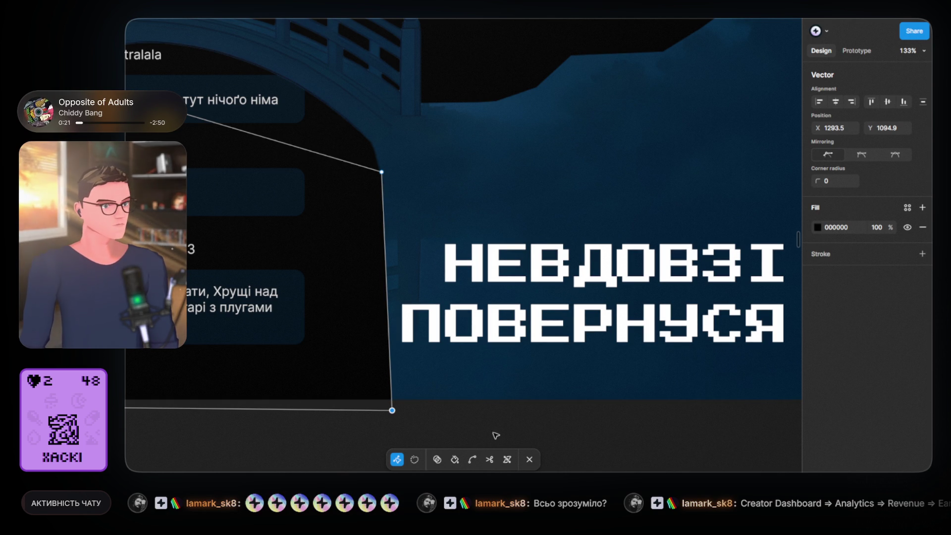
{"action": "key", "text": "Escape"}
{"action": "key", "text": "Escape"}
Move the polygon's remaining corner points so its outline follows the arch around the chat
{"action": "scroll", "coordinate": [463, 424], "scroll_direction": "left", "scroll_amount": 5}
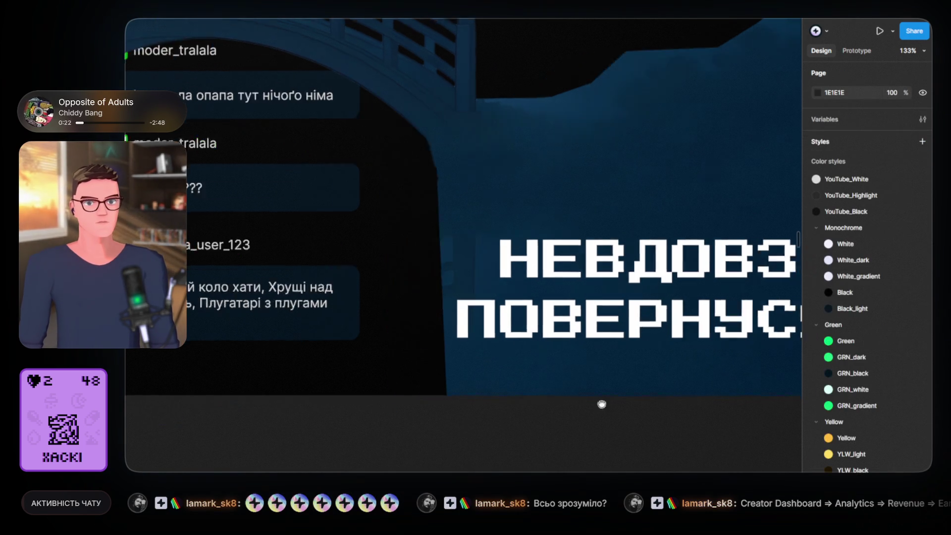
{"action": "scroll", "coordinate": [422, 325], "scroll_direction": "down", "scroll_amount": 8}
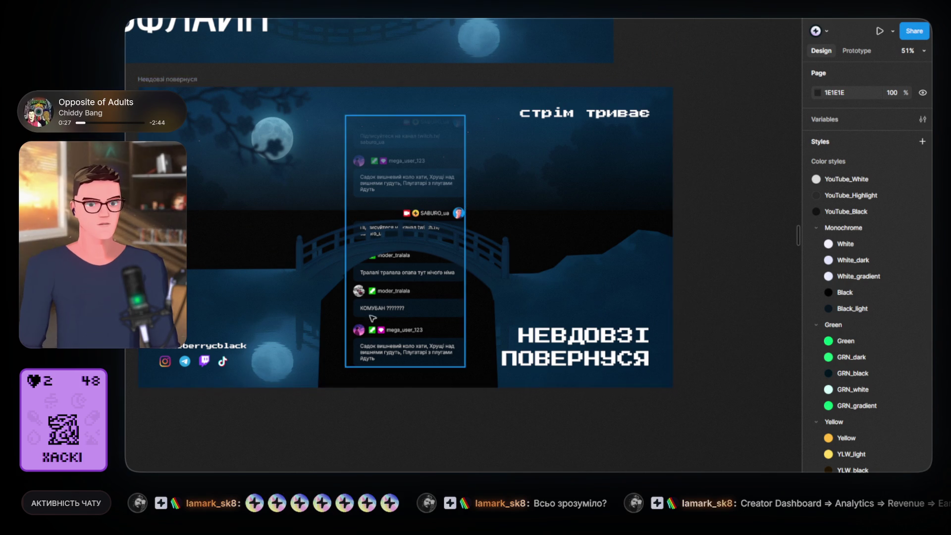
{"action": "scroll", "coordinate": [354, 275], "scroll_direction": "up", "scroll_amount": 6}
{"action": "left_click", "coordinate": [347, 261]}
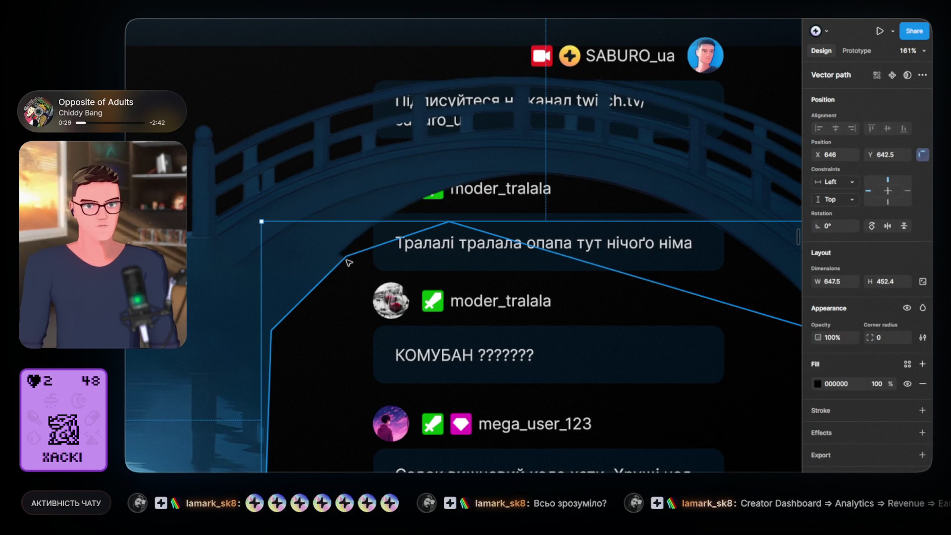
{"action": "double_click", "coordinate": [348, 258]}
{"action": "left_click_drag", "start_coordinate": [346, 257], "coordinate": [337, 253]}
{"action": "left_click_drag", "start_coordinate": [490, 260], "coordinate": [205, 238]}
{"action": "mouse_move", "coordinate": [533, 308]}
{"action": "left_mouse_down"}
{"action": "mouse_move", "coordinate": [516, 323]}
{"action": "mouse_move", "coordinate": [534, 320]}
{"action": "left_mouse_up"}
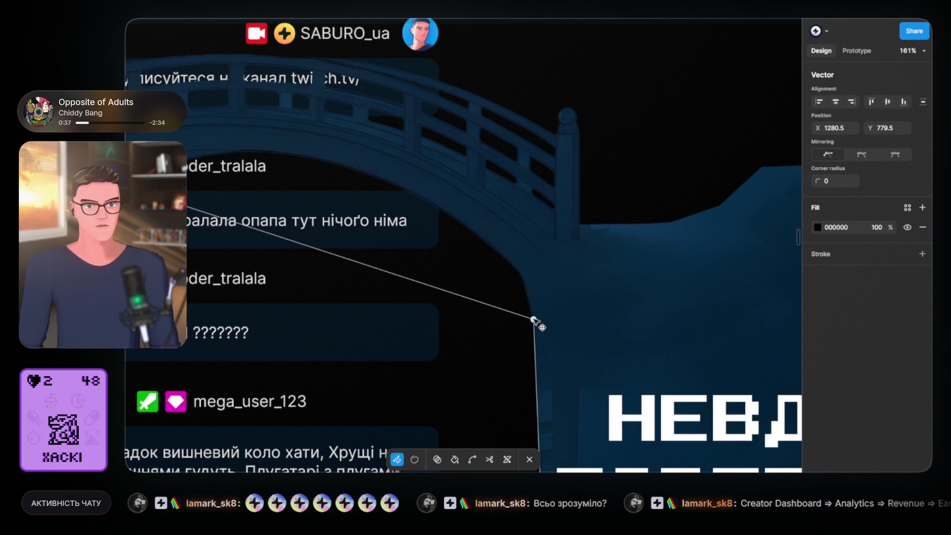
{"action": "scroll", "coordinate": [340, 333], "scroll_direction": "down", "scroll_amount": 5}
{"action": "mouse_move", "coordinate": [241, 259]}
{"action": "left_mouse_down"}
{"action": "mouse_move", "coordinate": [303, 258]}
{"action": "mouse_move", "coordinate": [301, 247]}
{"action": "left_mouse_up"}
{"action": "key", "text": "ctrl"}
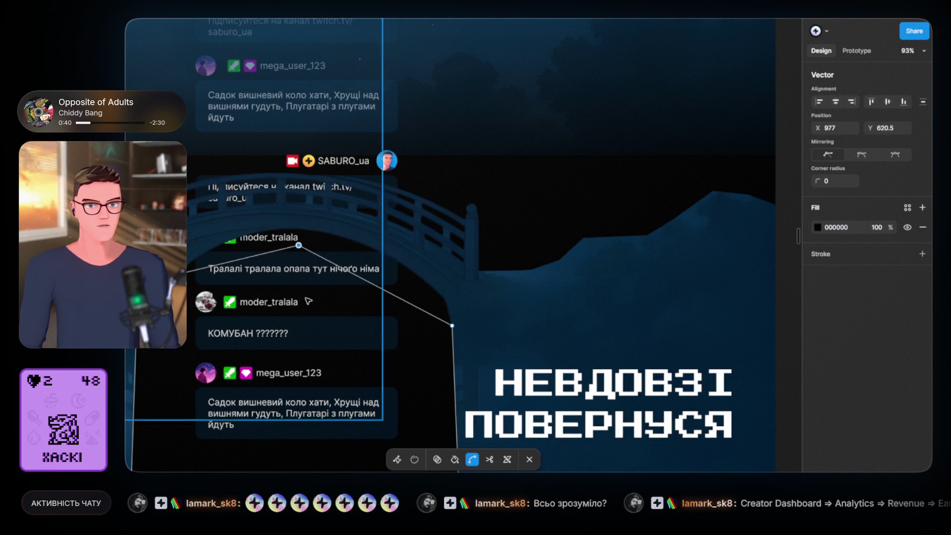
{"action": "scroll", "coordinate": [446, 268], "scroll_direction": "down", "scroll_amount": 5}
{"action": "scroll", "coordinate": [446, 267], "scroll_direction": "left", "scroll_amount": 2}
{"action": "left_click", "coordinate": [420, 393]}
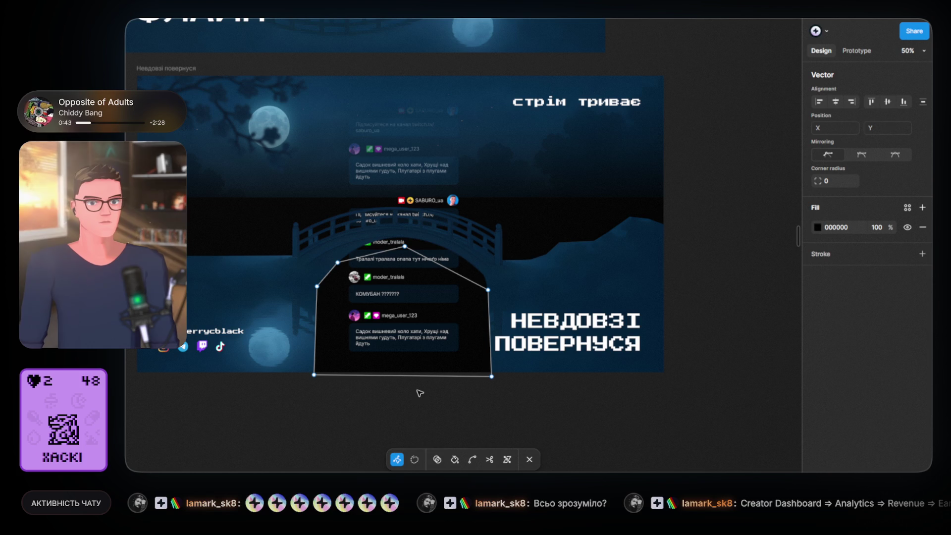
Drag the Невдовзі повернуся frame left so it sits directly under the ОФЛАЙН frame
{"action": "key", "text": "Escape"}
{"action": "key", "text": "Escape"}
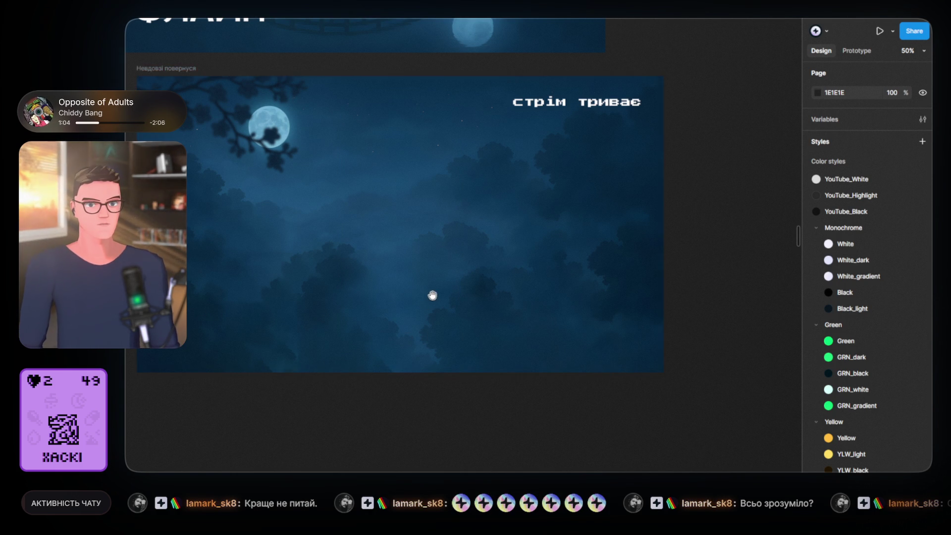
{"action": "left_click_drag", "start_coordinate": [431, 295], "coordinate": [450, 347]}
{"action": "scroll", "coordinate": [450, 346], "scroll_direction": "down", "scroll_amount": 5}
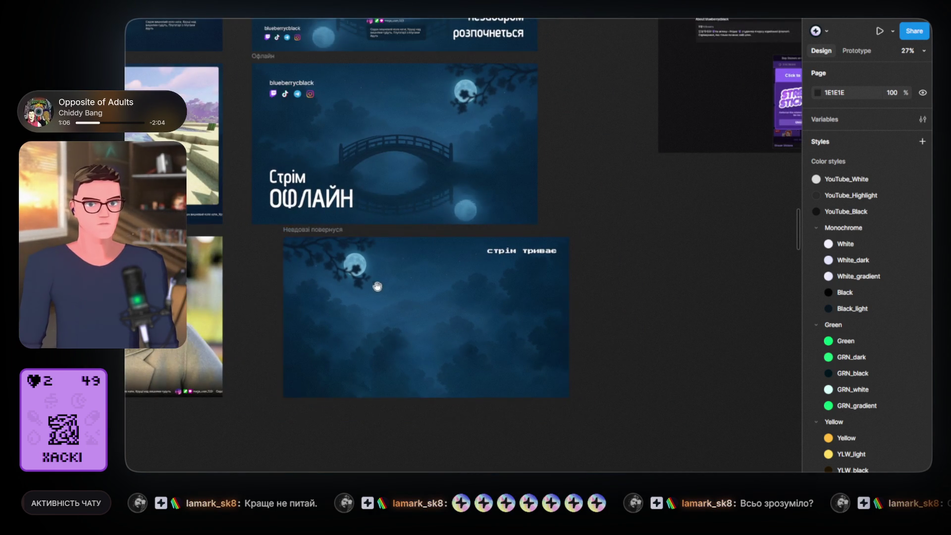
{"action": "left_click_drag", "start_coordinate": [380, 304], "coordinate": [350, 304]}
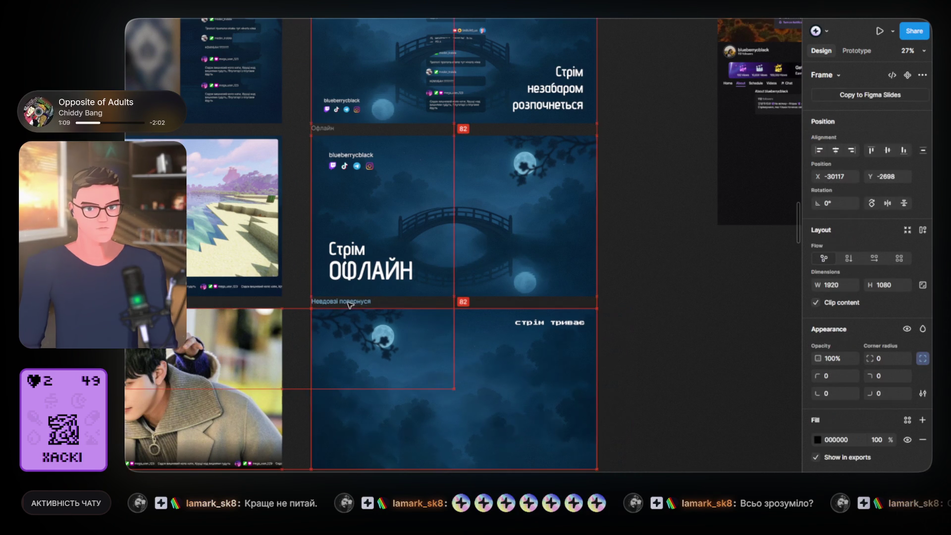
{"action": "left_click", "coordinate": [646, 310]}
{"action": "scroll", "coordinate": [627, 317], "scroll_direction": "down", "scroll_amount": 2}
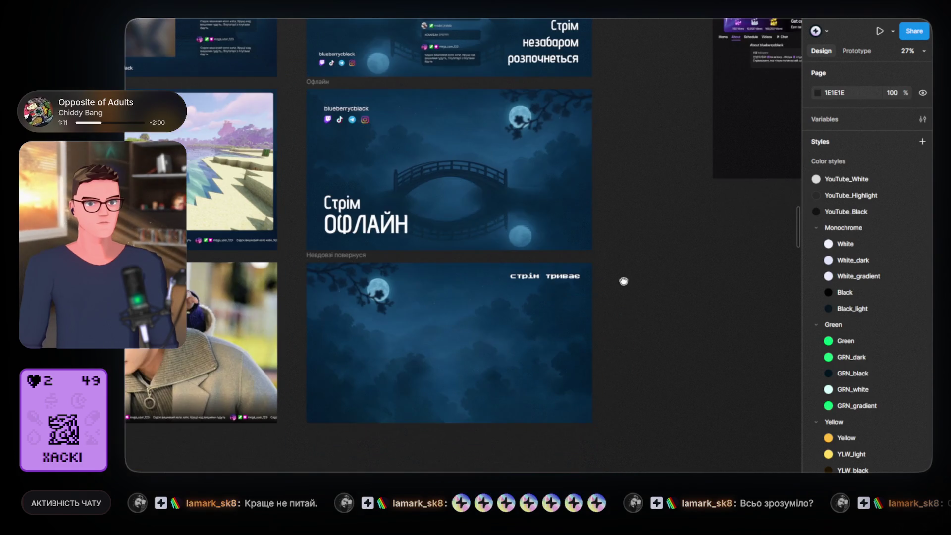
{"action": "scroll", "coordinate": [497, 366], "scroll_direction": "up", "scroll_amount": 3}
{"action": "scroll", "coordinate": [499, 366], "scroll_direction": "down", "scroll_amount": 2}
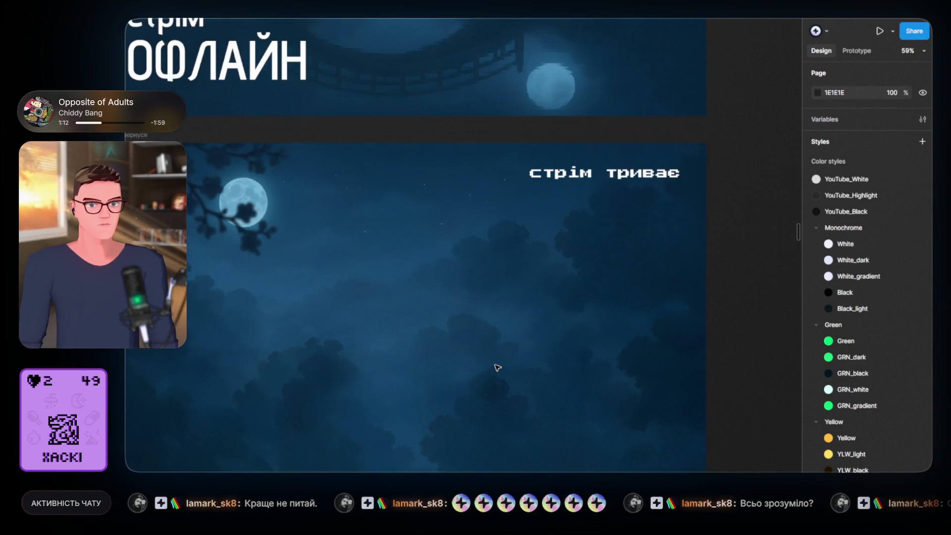
{"action": "scroll", "coordinate": [529, 312], "scroll_direction": "up", "scroll_amount": 2}
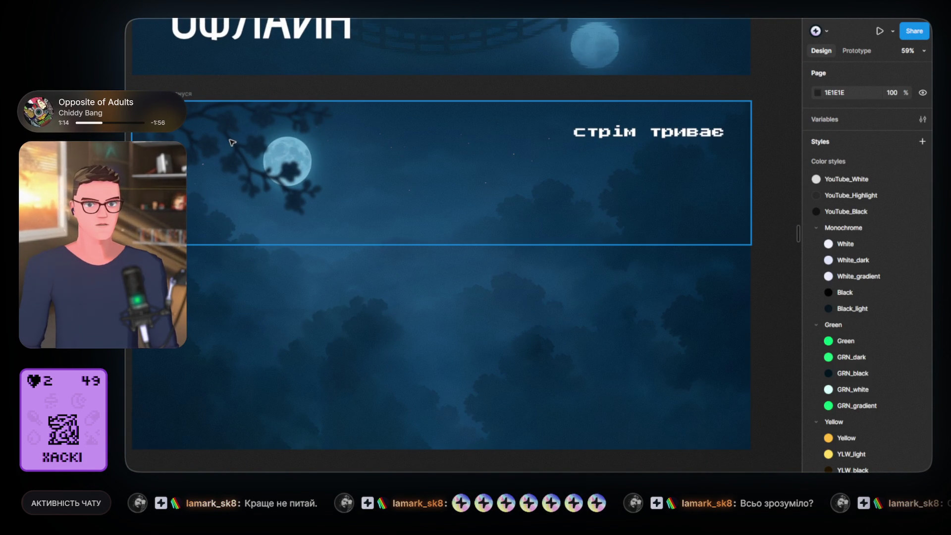
Select the top moonlit banner group and step into its mask rectangle
{"action": "left_click", "coordinate": [259, 164]}
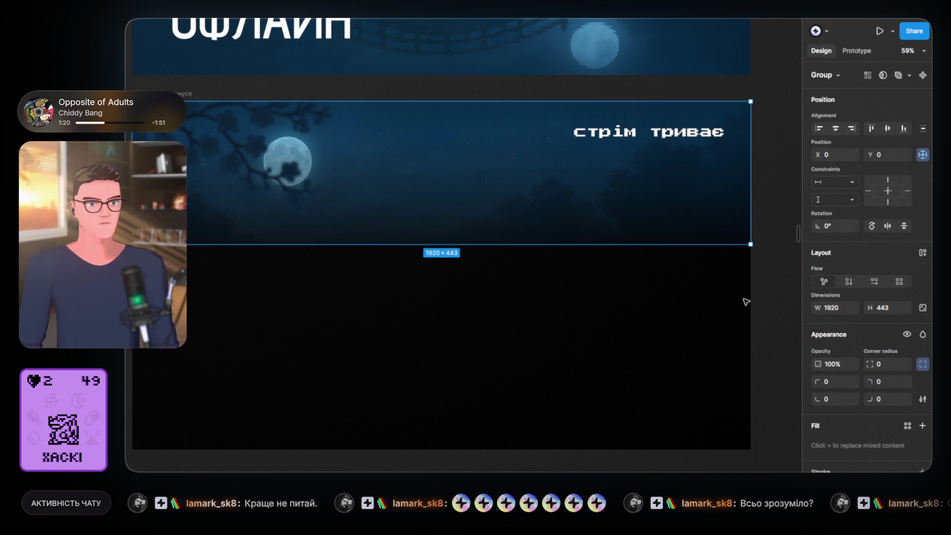
{"action": "left_click", "coordinate": [769, 296]}
{"action": "scroll", "coordinate": [349, 203], "scroll_direction": "up", "scroll_amount": 5}
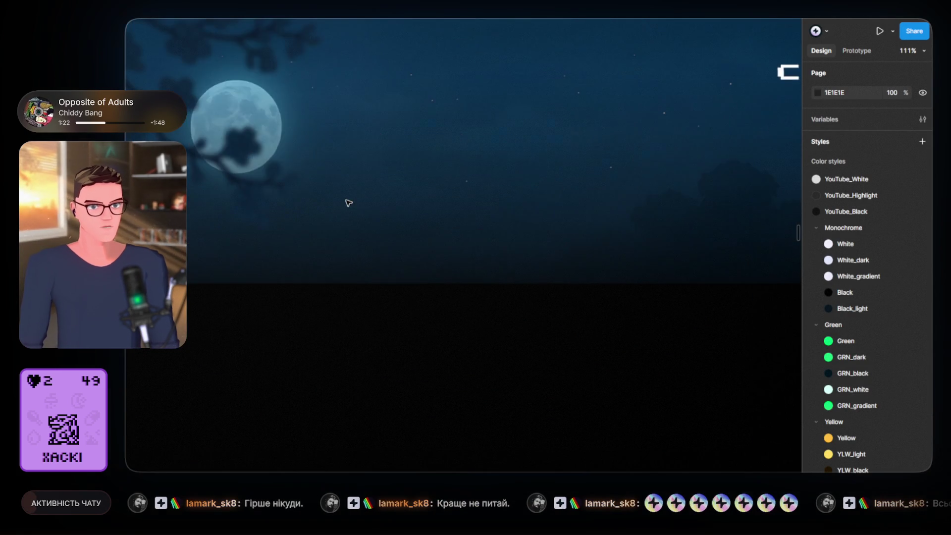
{"action": "scroll", "coordinate": [454, 279], "scroll_direction": "up", "scroll_amount": 4}
{"action": "scroll", "coordinate": [457, 298], "scroll_direction": "down", "scroll_amount": 6}
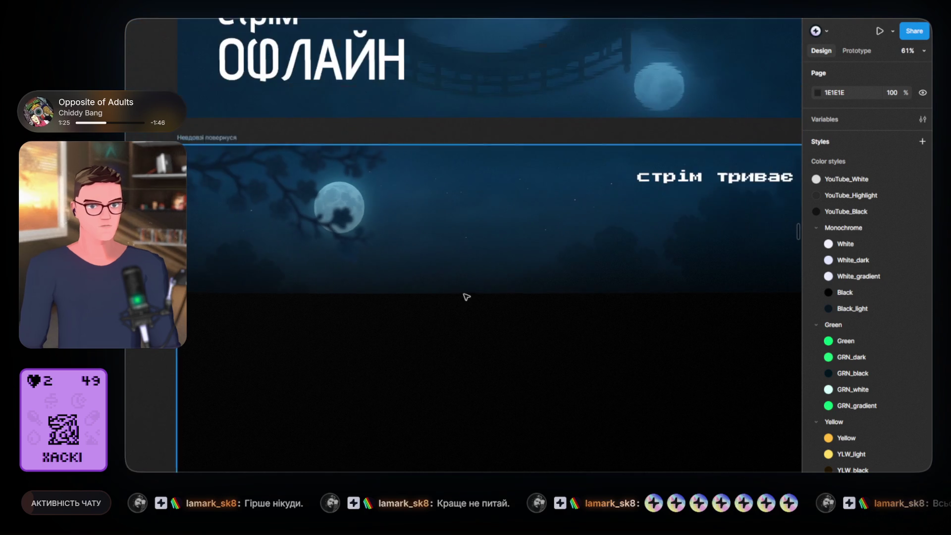
{"action": "left_click", "coordinate": [486, 238]}
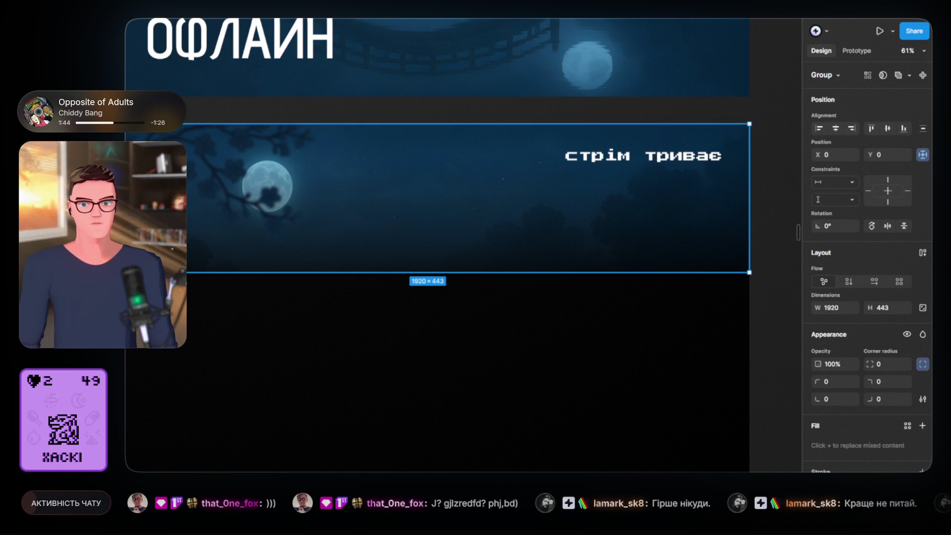
{"action": "key", "text": "Return"}
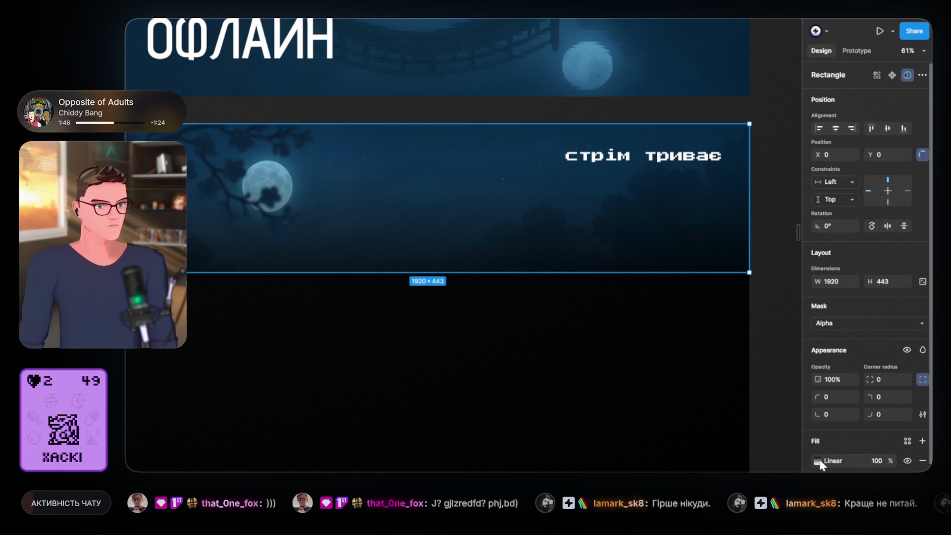
Raise the mask's linear gradient end handle so the sky fades to black sooner
{"action": "left_click", "coordinate": [818, 461]}
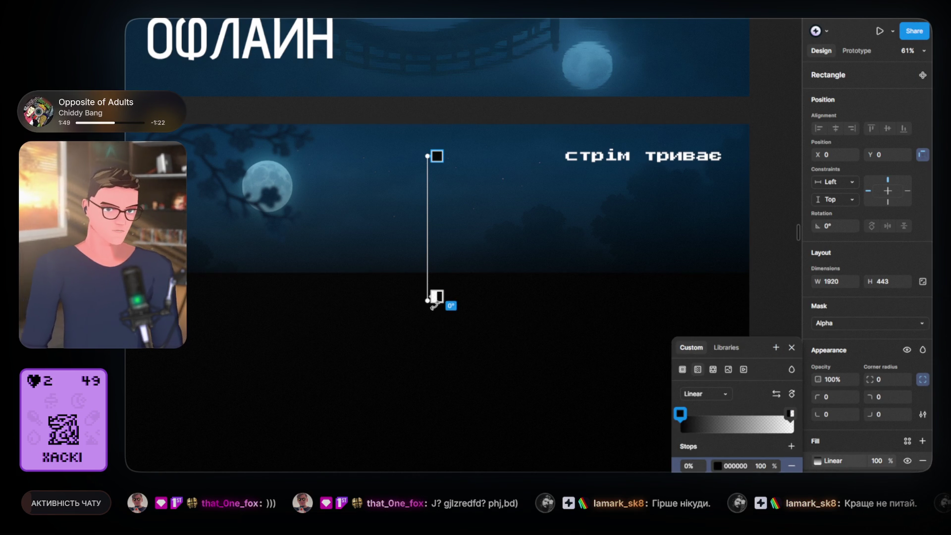
{"action": "left_click_drag", "start_coordinate": [428, 299], "coordinate": [427, 270]}
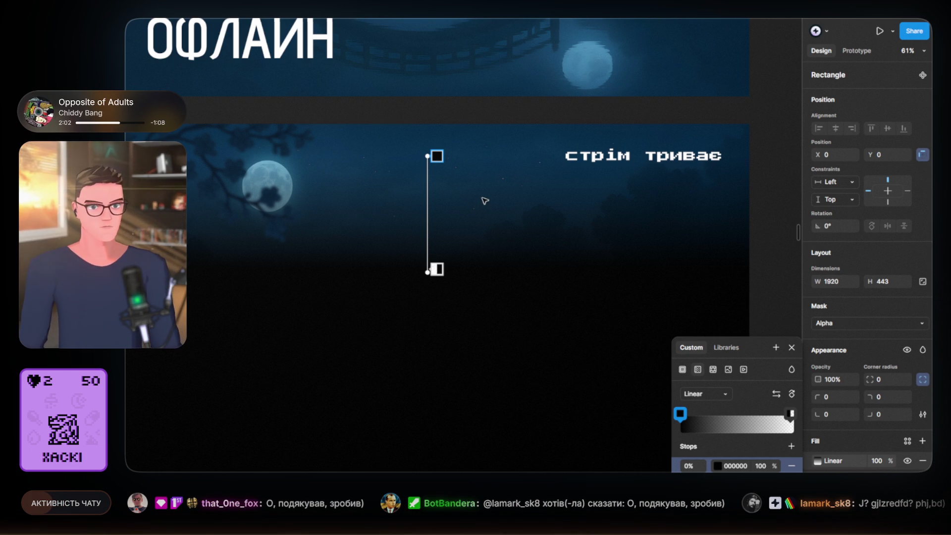
{"action": "key", "text": "Escape"}
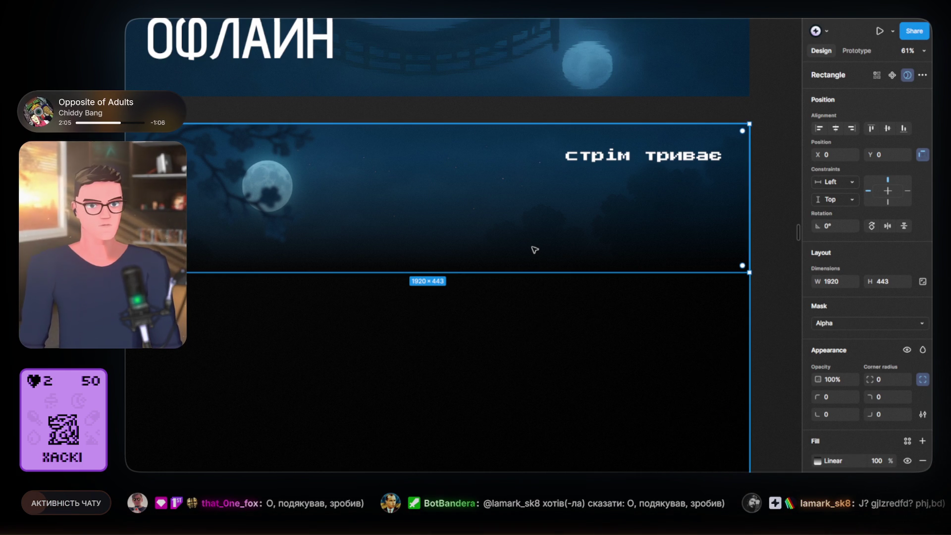
{"action": "scroll", "coordinate": [445, 245], "scroll_direction": "down", "scroll_amount": 2}
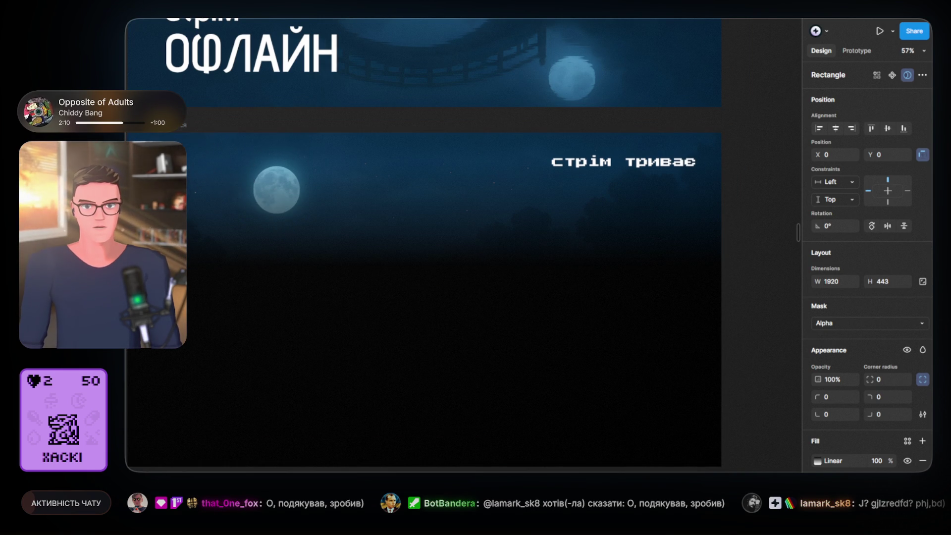
{"action": "left_click", "coordinate": [624, 162]}
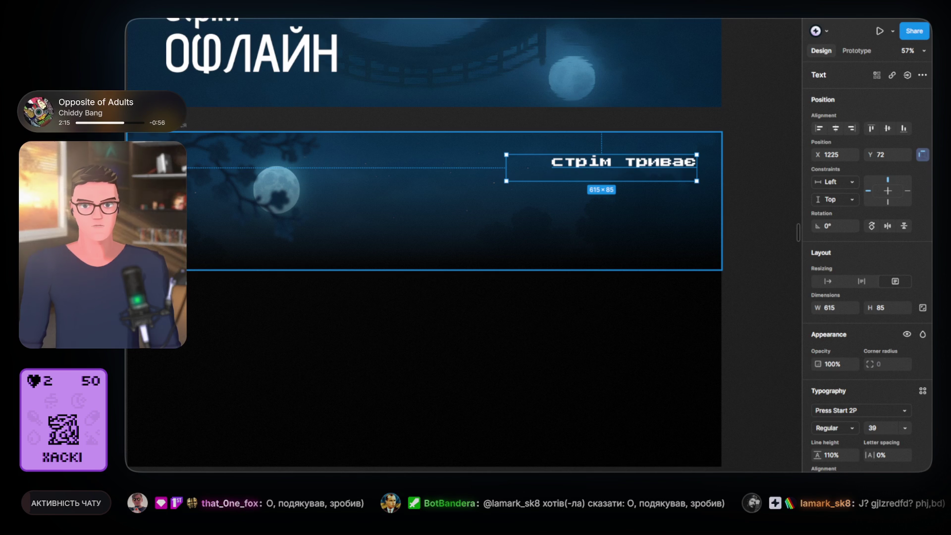
Group the banner, chat column and socials layers into one 1920×1080 group and check its visibility
{"action": "key", "text": "Escape"}
{"action": "key", "text": "ctrl+a"}
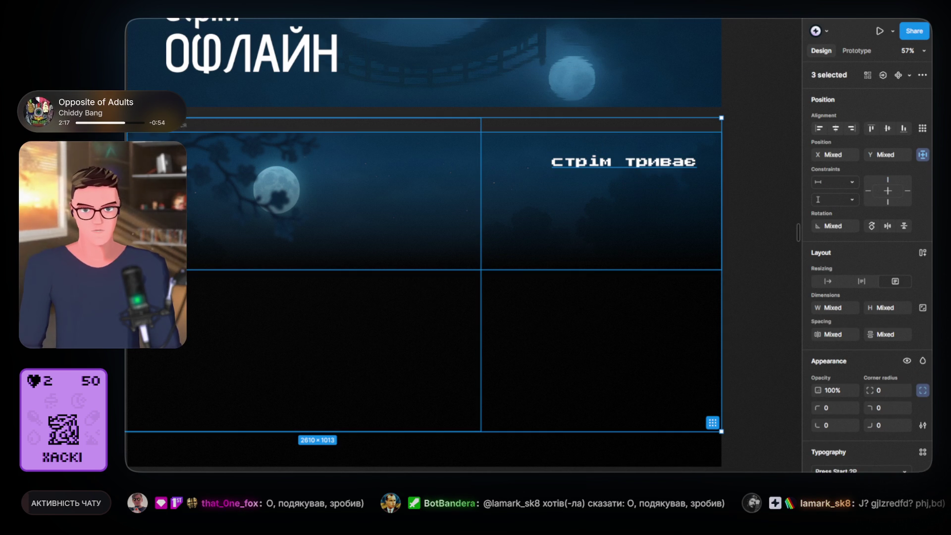
{"action": "key", "text": "Escape"}
{"action": "key", "text": "ctrl+a"}
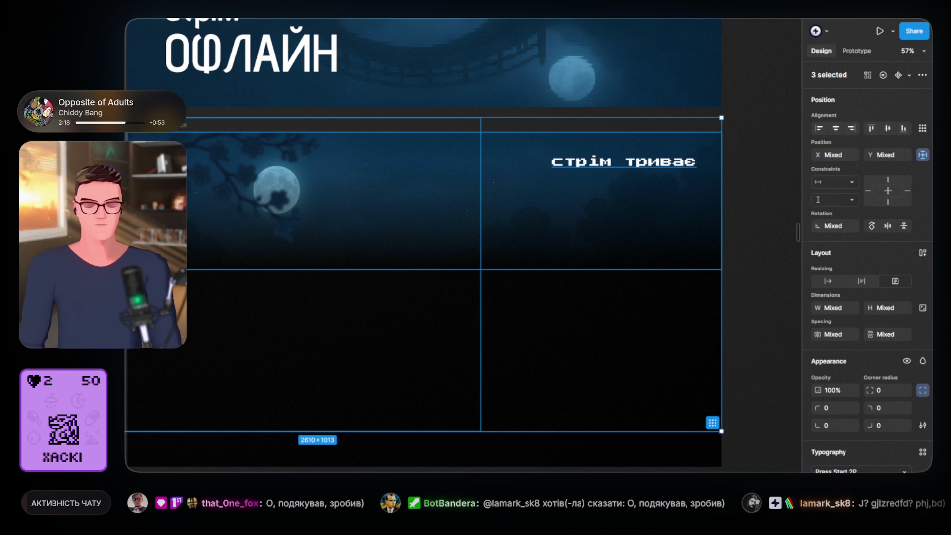
{"action": "key", "text": "ctrl+g"}
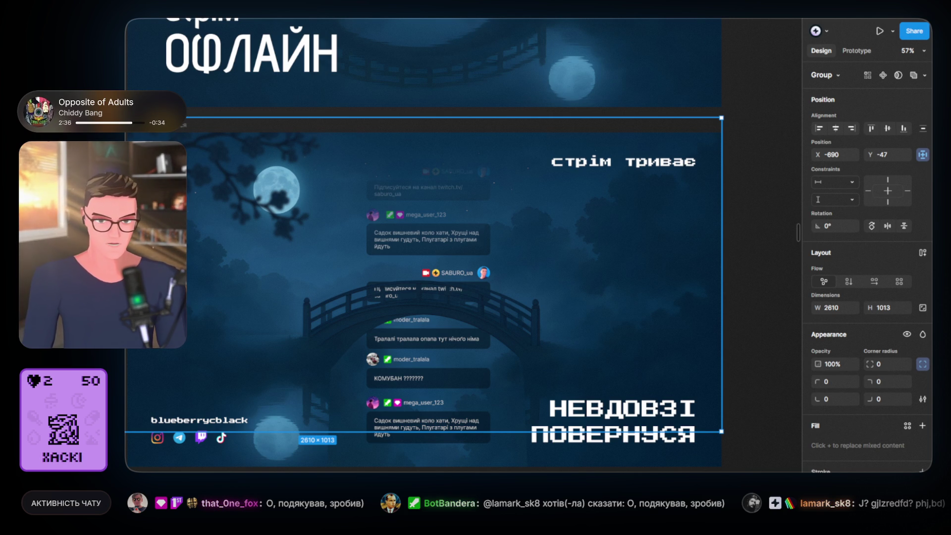
{"action": "key", "text": "Escape"}
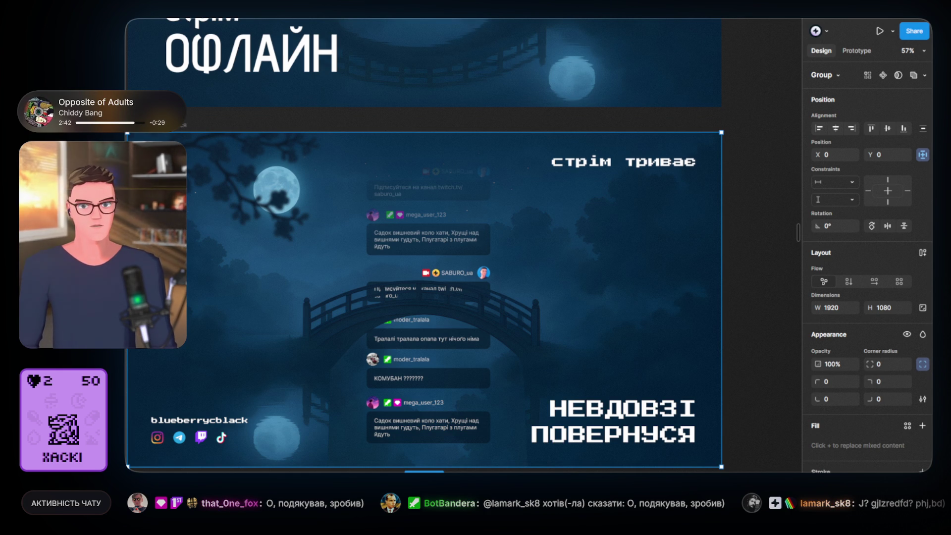
{"action": "key", "text": "ctrl+shift+h"}
{"action": "key", "text": "ctrl+shift+h"}
{"action": "key", "text": "ctrl+shift+h"}
{"action": "key", "text": "ctrl+shift+h"}
{"action": "key", "text": "ctrl+shift+h"}
{"action": "key", "text": "ctrl+shift+h"}
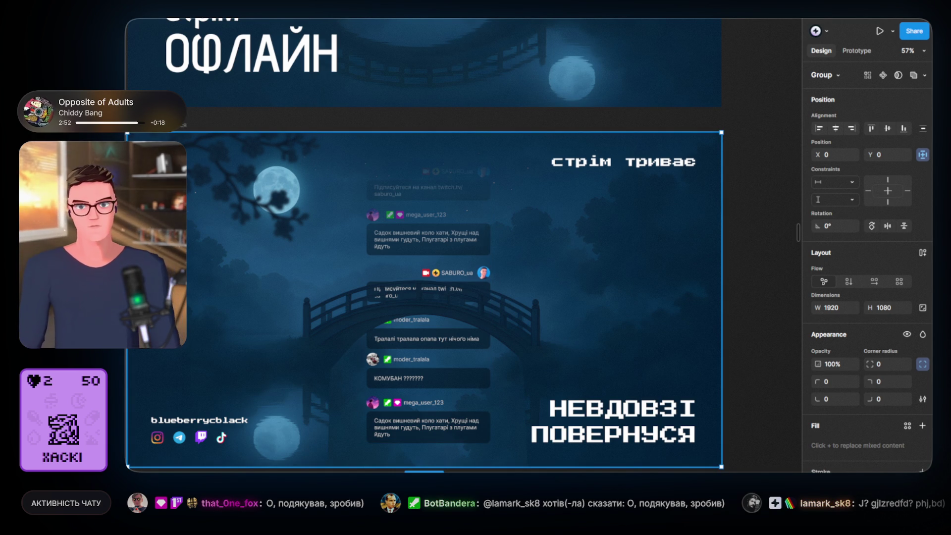
{"action": "left_click", "coordinate": [424, 303]}
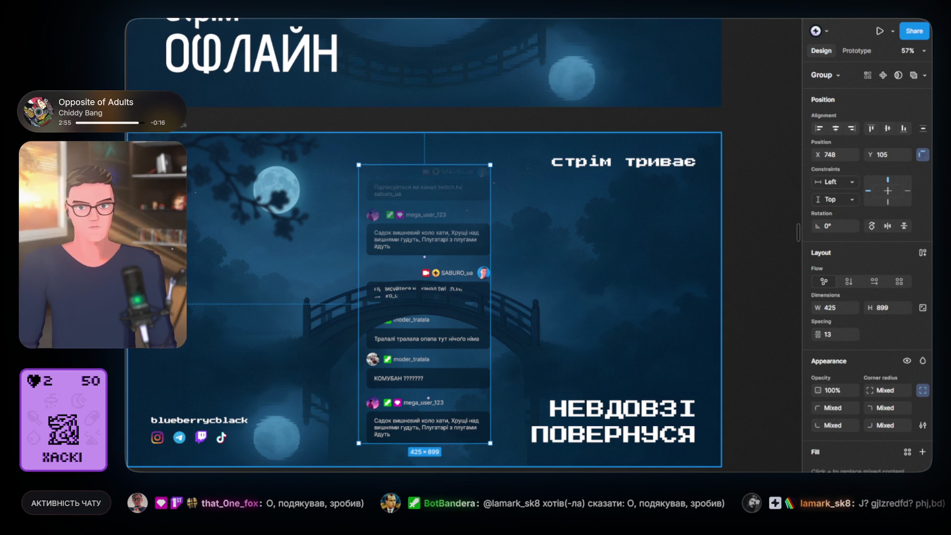
{"action": "key", "text": "Escape"}
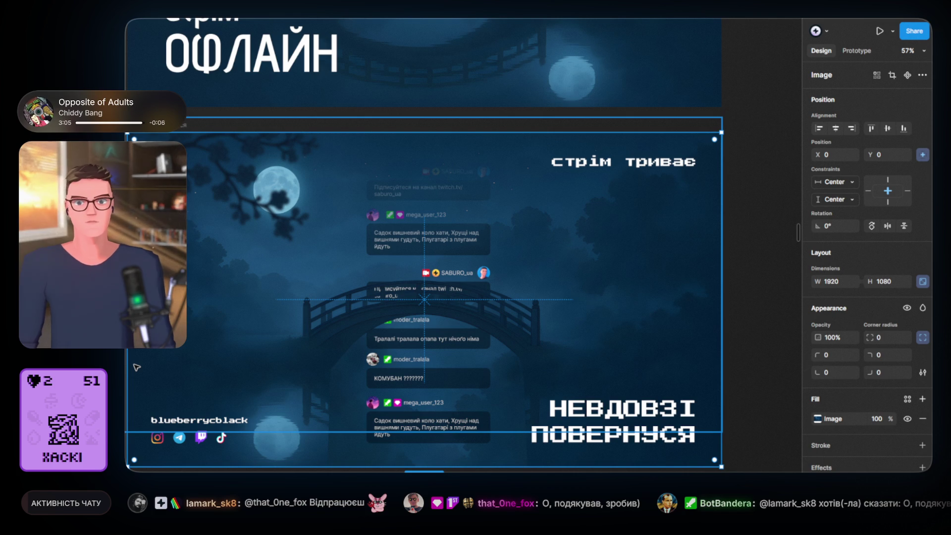
{"action": "left_click", "coordinate": [743, 347]}
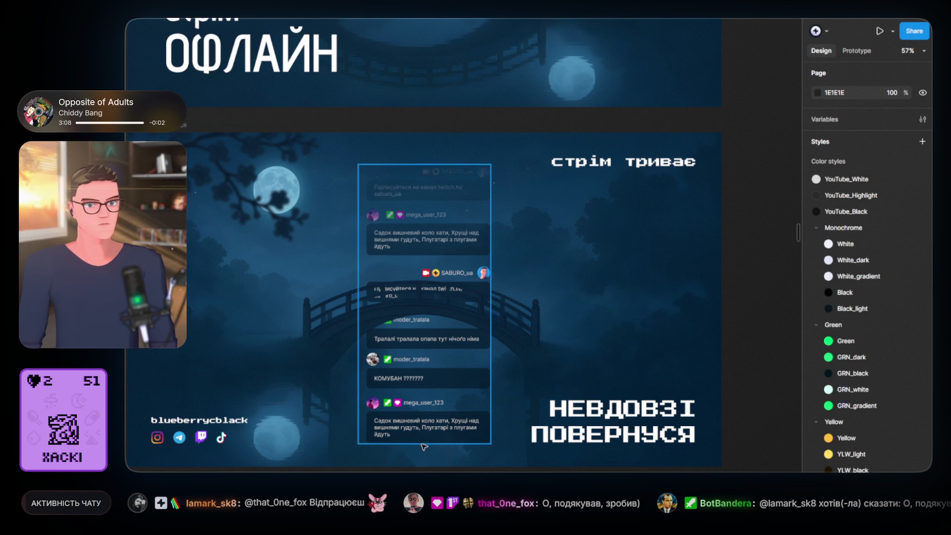
{"action": "left_click", "coordinate": [426, 442]}
{"action": "mouse_move", "coordinate": [441, 441]}
{"action": "left_mouse_down"}
{"action": "mouse_move", "coordinate": [434, 347]}
{"action": "mouse_move", "coordinate": [436, 339]}
{"action": "mouse_move", "coordinate": [446, 393]}
{"action": "mouse_move", "coordinate": [448, 353]}
{"action": "mouse_move", "coordinate": [442, 415]}
{"action": "mouse_move", "coordinate": [459, 149]}
{"action": "mouse_move", "coordinate": [444, 436]}
{"action": "mouse_move", "coordinate": [450, 135]}
{"action": "mouse_move", "coordinate": [449, 323]}
{"action": "left_mouse_up"}
{"action": "scroll", "coordinate": [434, 357], "scroll_direction": "down", "scroll_amount": 1}
{"action": "left_click", "coordinate": [726, 397]}
{"action": "left_click_drag", "start_coordinate": [726, 397], "coordinate": [753, 376]}
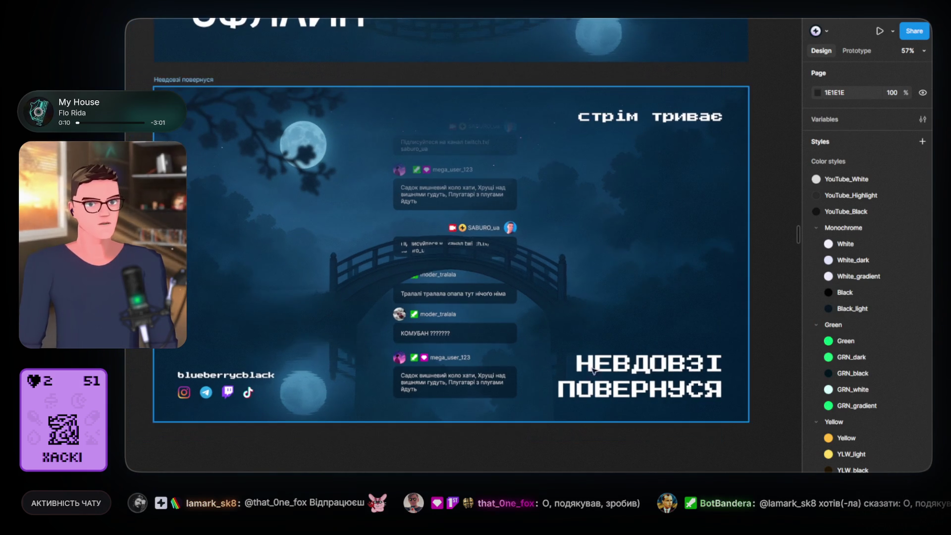
{"action": "left_click", "coordinate": [583, 381]}
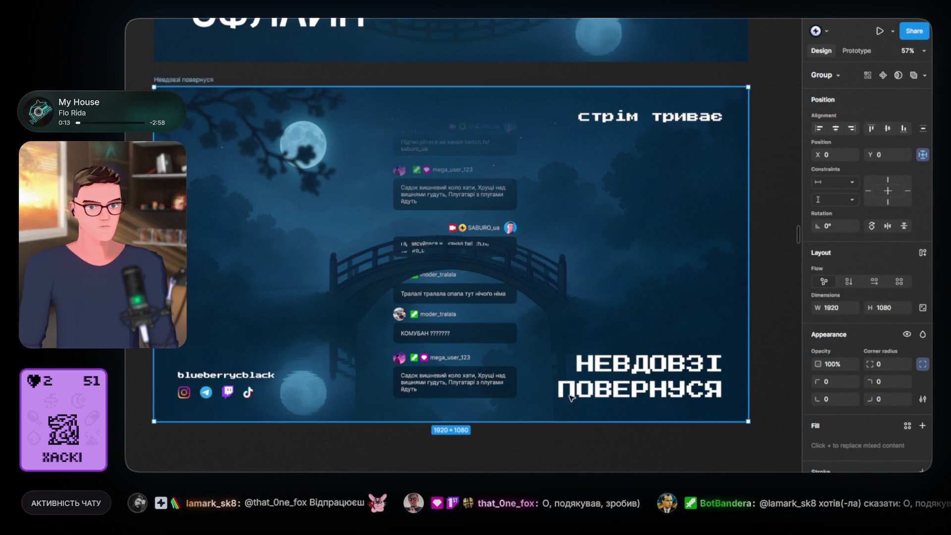
{"action": "left_click", "coordinate": [463, 208]}
{"action": "mouse_move", "coordinate": [458, 136]}
{"action": "left_mouse_down"}
{"action": "mouse_move", "coordinate": [446, 117]}
{"action": "mouse_move", "coordinate": [476, 154]}
{"action": "mouse_move", "coordinate": [455, 170]}
{"action": "left_mouse_up"}
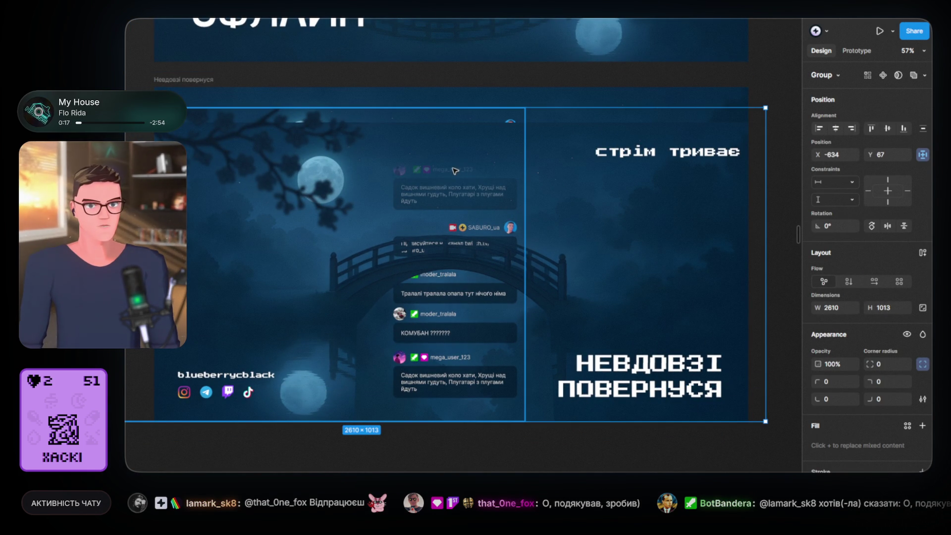
{"action": "key", "text": "ctrl+z"}
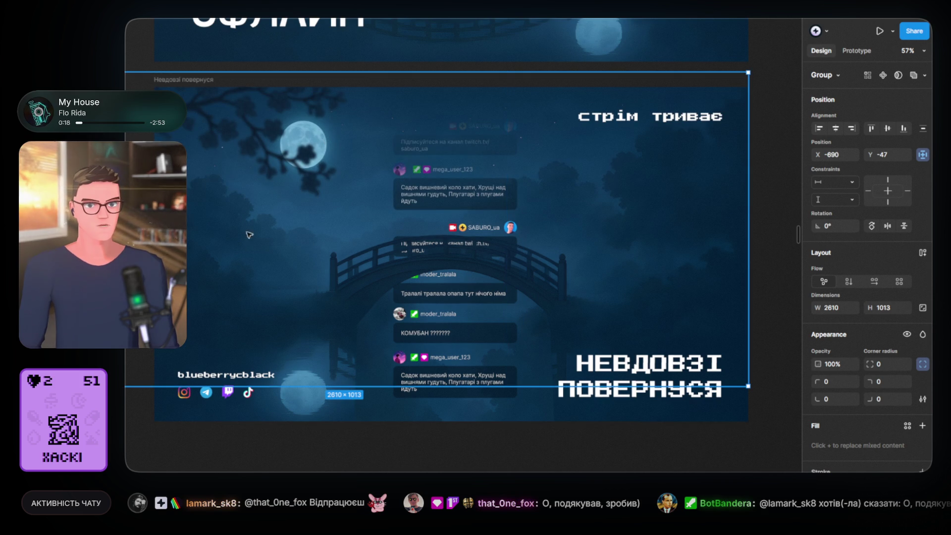
{"action": "left_click", "coordinate": [621, 369]}
{"action": "mouse_move", "coordinate": [621, 369]}
{"action": "left_mouse_down"}
{"action": "mouse_move", "coordinate": [557, 360]}
{"action": "mouse_move", "coordinate": [588, 352]}
{"action": "mouse_move", "coordinate": [492, 278]}
{"action": "mouse_move", "coordinate": [616, 240]}
{"action": "mouse_move", "coordinate": [718, 351]}
{"action": "mouse_move", "coordinate": [623, 365]}
{"action": "left_mouse_up"}
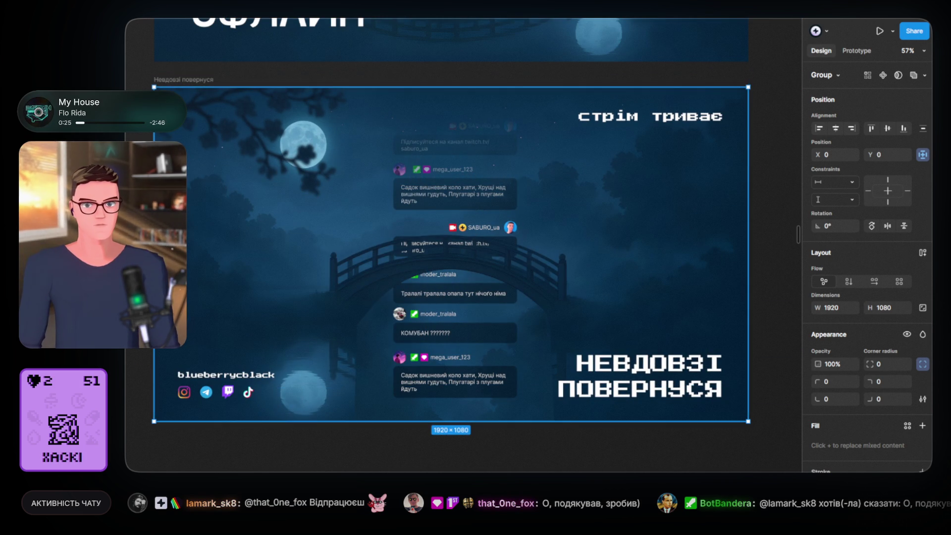
{"action": "mouse_move", "coordinate": [402, 331]}
{"action": "left_mouse_down"}
{"action": "mouse_move", "coordinate": [528, 270]}
{"action": "mouse_move", "coordinate": [563, 351]}
{"action": "mouse_move", "coordinate": [438, 307]}
{"action": "left_mouse_up"}
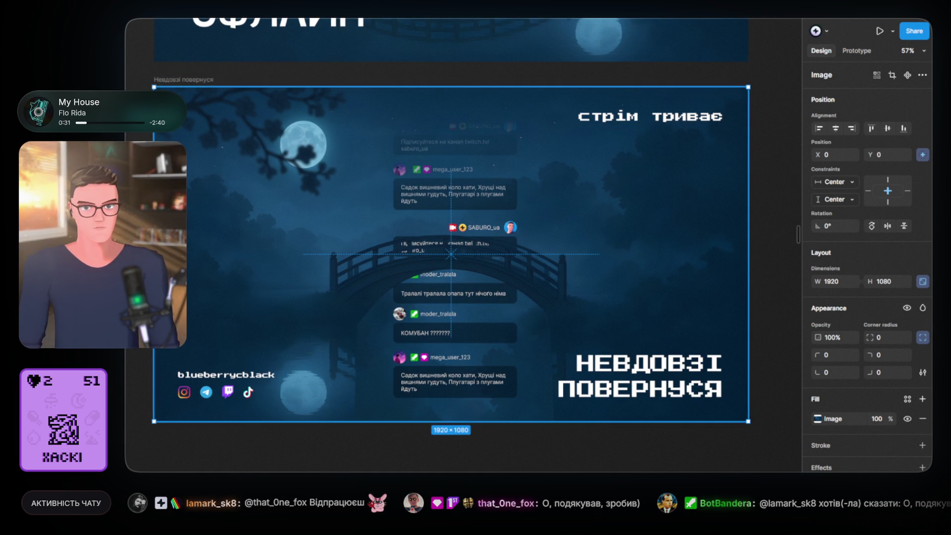
{"action": "key", "text": "Delete"}
{"action": "key", "text": "ctrl+shift+h"}
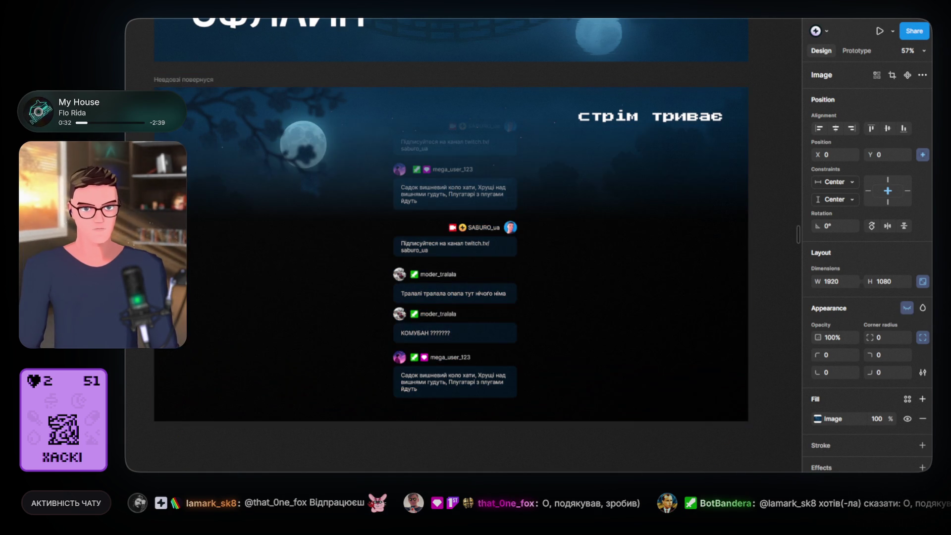
{"action": "left_click_drag", "start_coordinate": [339, 138], "coordinate": [328, 154]}
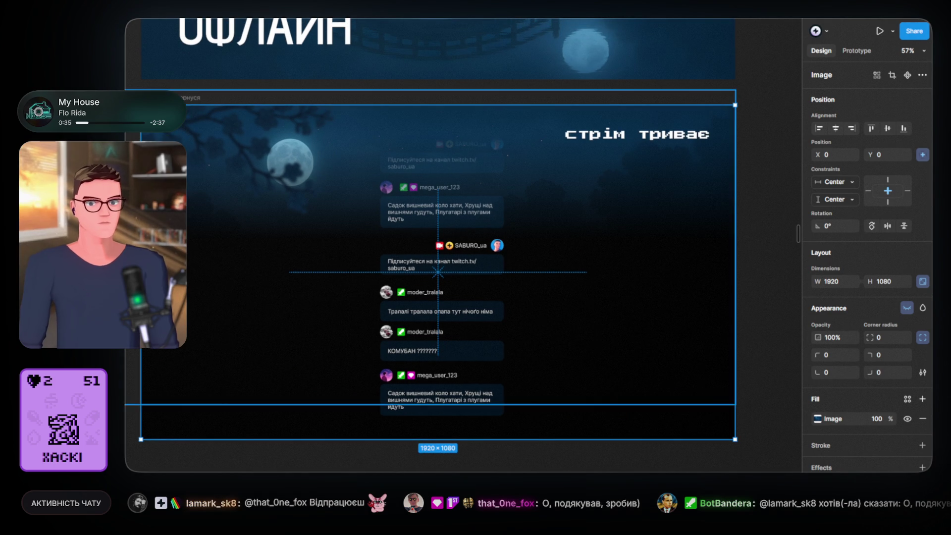
{"action": "key", "text": "ctrl+shift+h"}
{"action": "key", "text": "ctrl+z"}
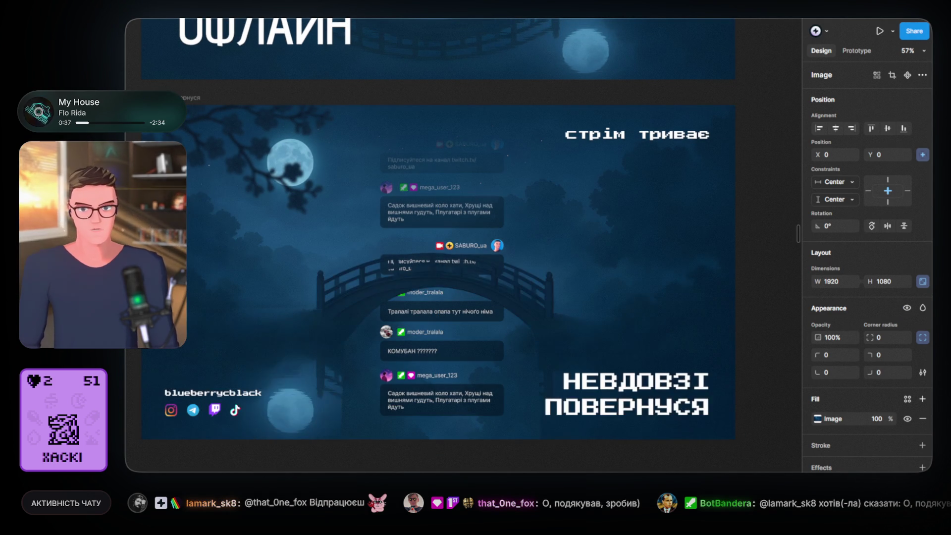
{"action": "left_click", "coordinate": [502, 399]}
{"action": "mouse_move", "coordinate": [502, 401]}
{"action": "left_mouse_down"}
{"action": "mouse_move", "coordinate": [539, 389]}
{"action": "mouse_move", "coordinate": [399, 377]}
{"action": "mouse_move", "coordinate": [572, 364]}
{"action": "left_mouse_up"}
{"action": "key", "text": "ctrl+z"}
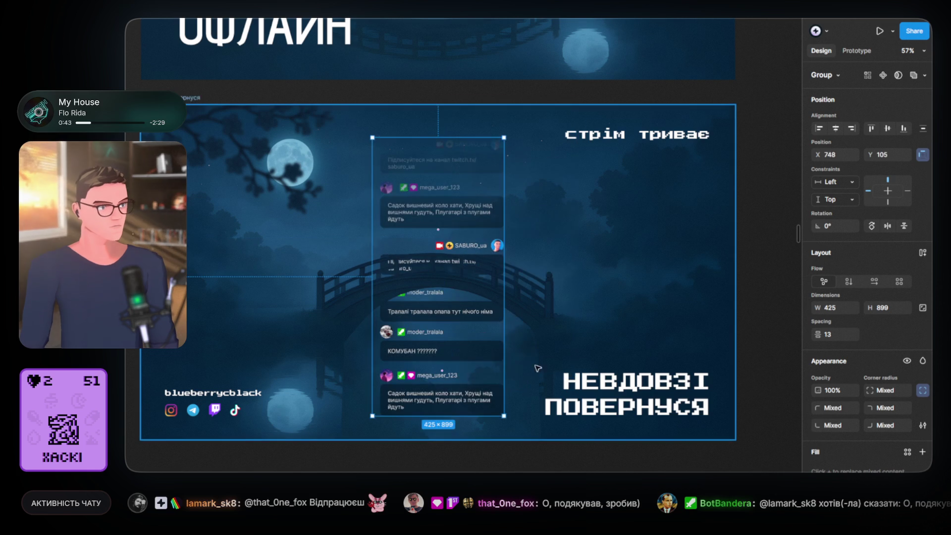
{"action": "scroll", "coordinate": [490, 414], "scroll_direction": "up", "scroll_amount": 7}
{"action": "scroll", "coordinate": [490, 413], "scroll_direction": "down", "scroll_amount": 10}
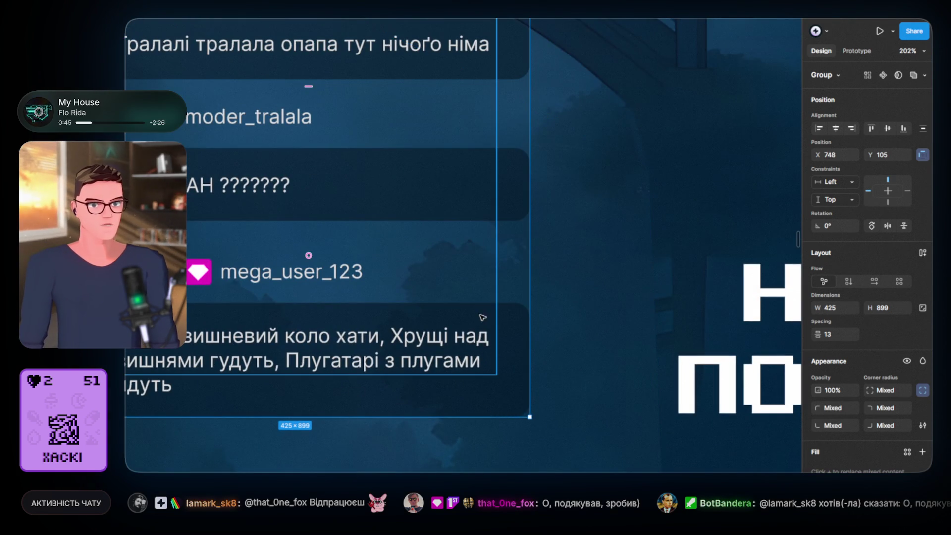
{"action": "key", "text": "Escape"}
{"action": "mouse_move", "coordinate": [644, 165]}
{"action": "left_mouse_down"}
{"action": "mouse_move", "coordinate": [660, 355]}
{"action": "mouse_move", "coordinate": [655, 278]}
{"action": "left_mouse_up"}
{"action": "scroll", "coordinate": [663, 336], "scroll_direction": "up", "scroll_amount": 2}
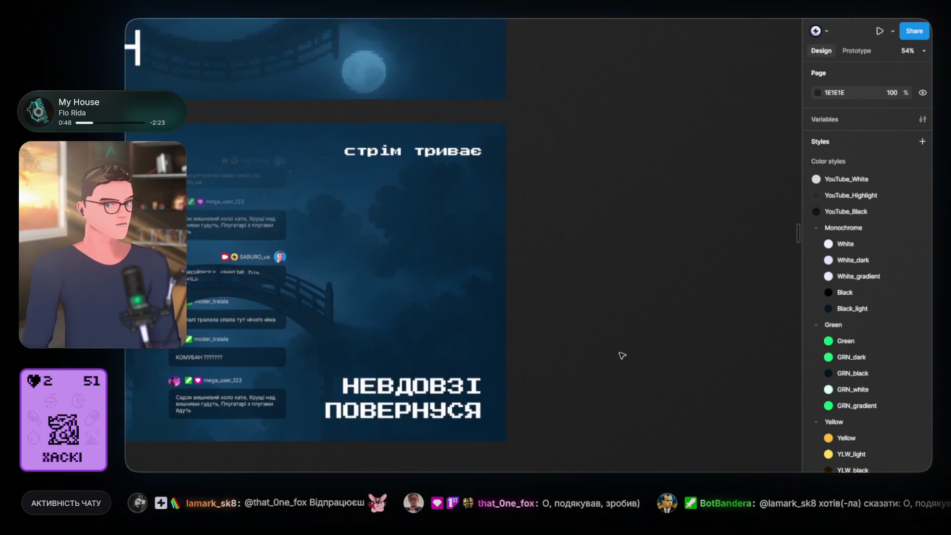
{"action": "scroll", "coordinate": [572, 308], "scroll_direction": "left", "scroll_amount": 3}
{"action": "scroll", "coordinate": [512, 325], "scroll_direction": "up", "scroll_amount": 1}
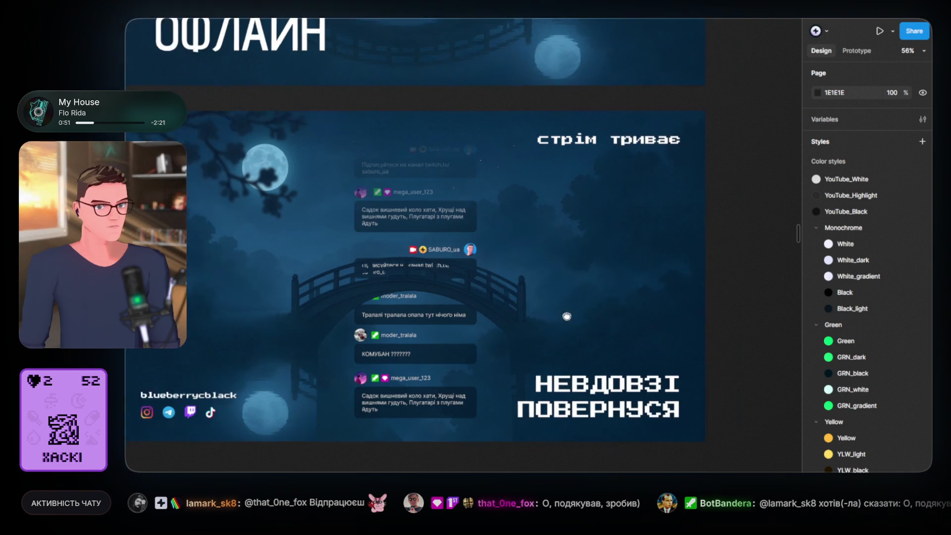
{"action": "scroll", "coordinate": [512, 325], "scroll_direction": "left", "scroll_amount": 4}
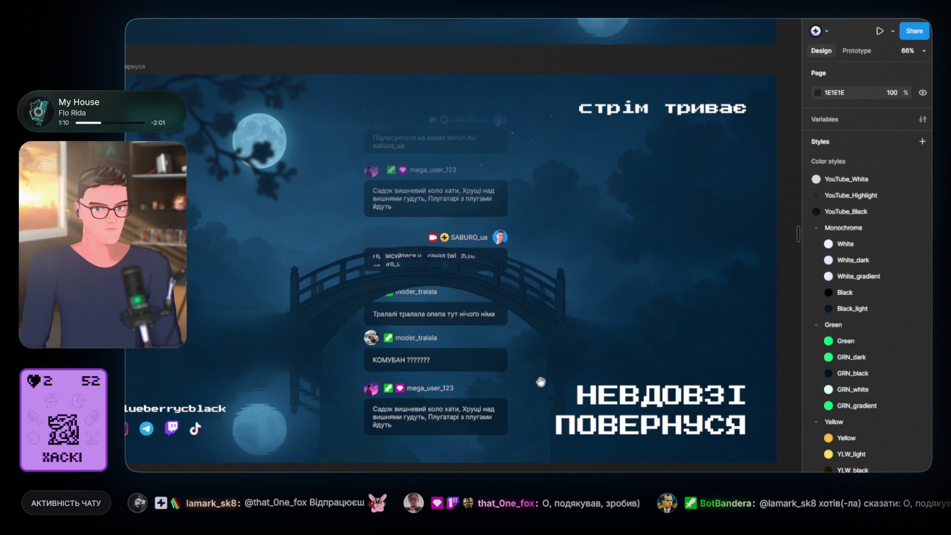
{"action": "scroll", "coordinate": [541, 382], "scroll_direction": "down", "scroll_amount": 3}
{"action": "scroll", "coordinate": [518, 323], "scroll_direction": "up", "scroll_amount": 1}
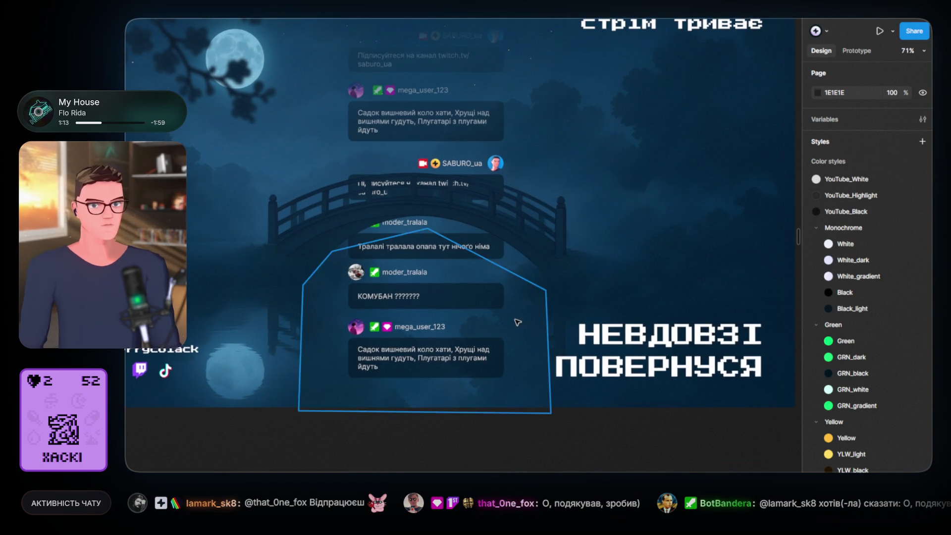
{"action": "scroll", "coordinate": [518, 322], "scroll_direction": "down", "scroll_amount": 2}
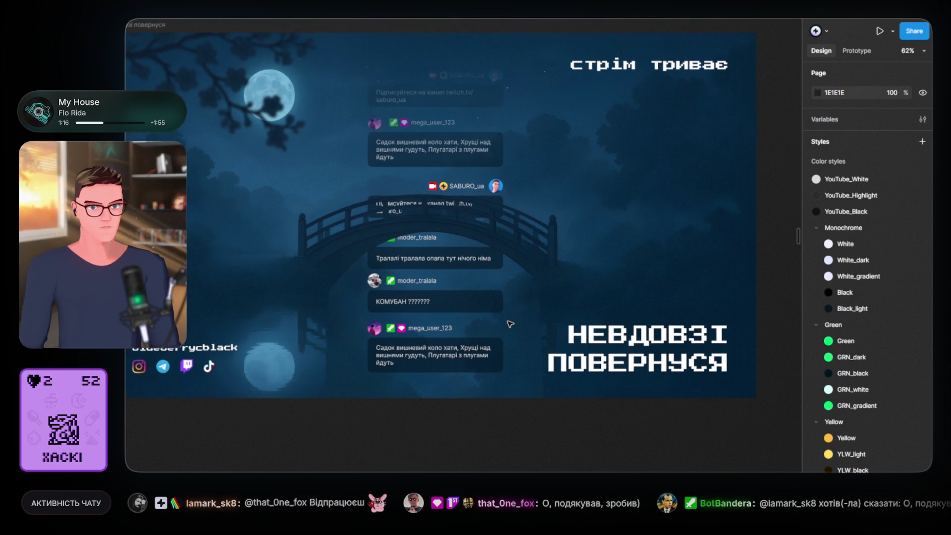
{"action": "scroll", "coordinate": [510, 324], "scroll_direction": "up", "scroll_amount": 5}
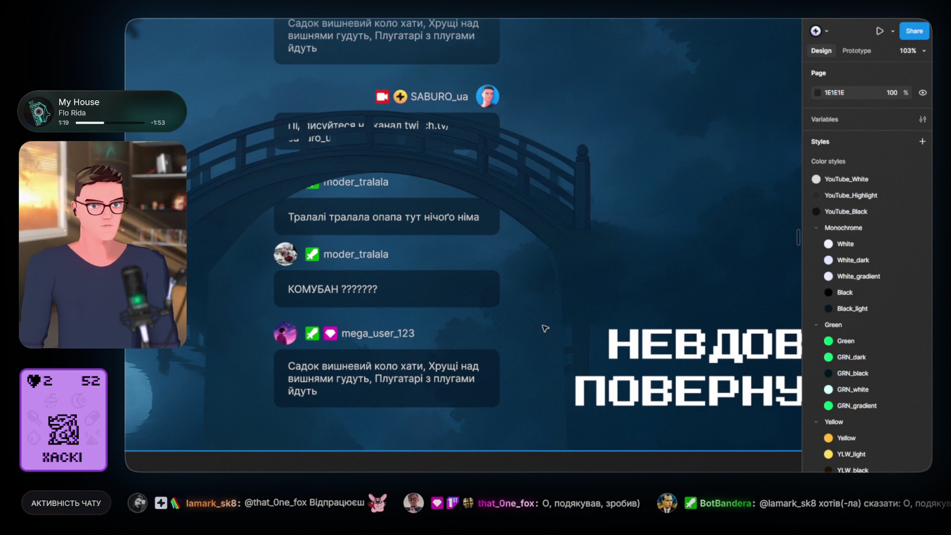
{"action": "scroll", "coordinate": [552, 317], "scroll_direction": "down", "scroll_amount": 4}
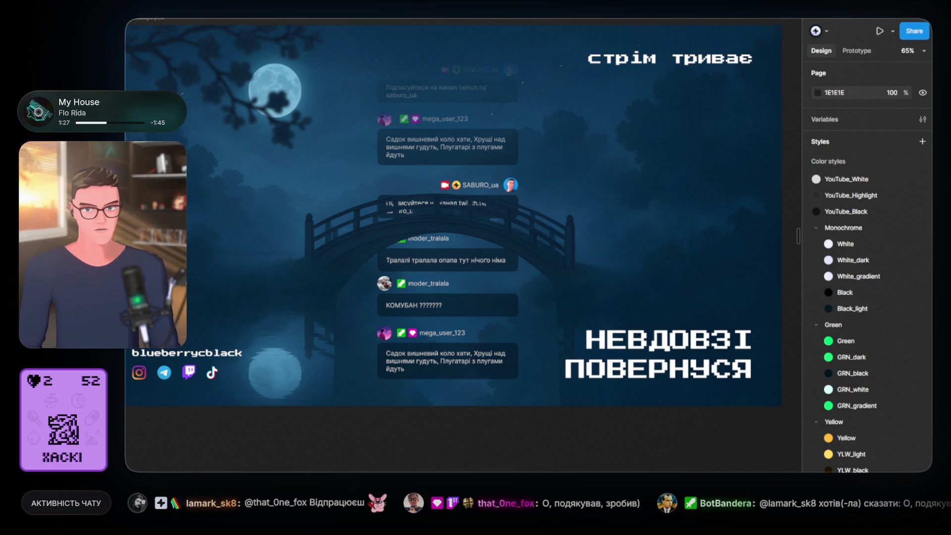
{"action": "left_click", "coordinate": [669, 198]}
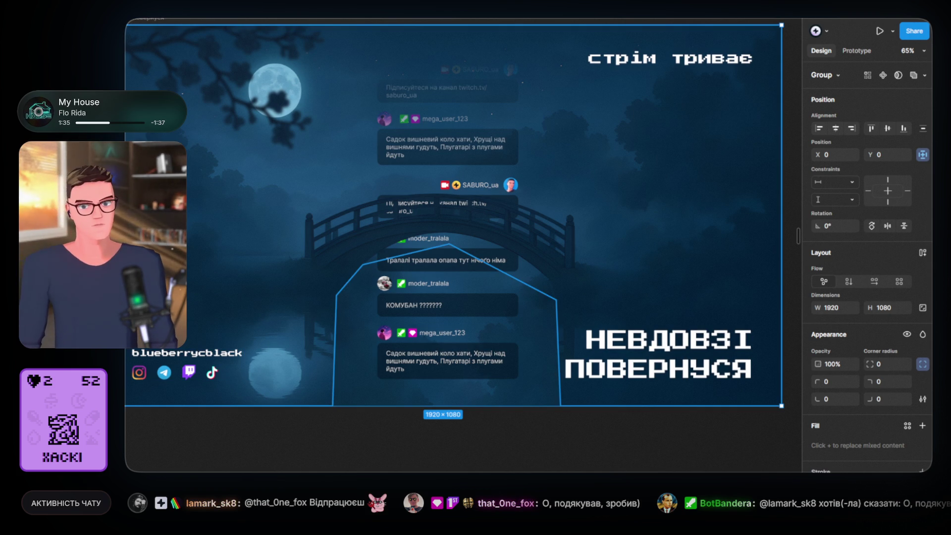
{"action": "double_click", "coordinate": [446, 322]}
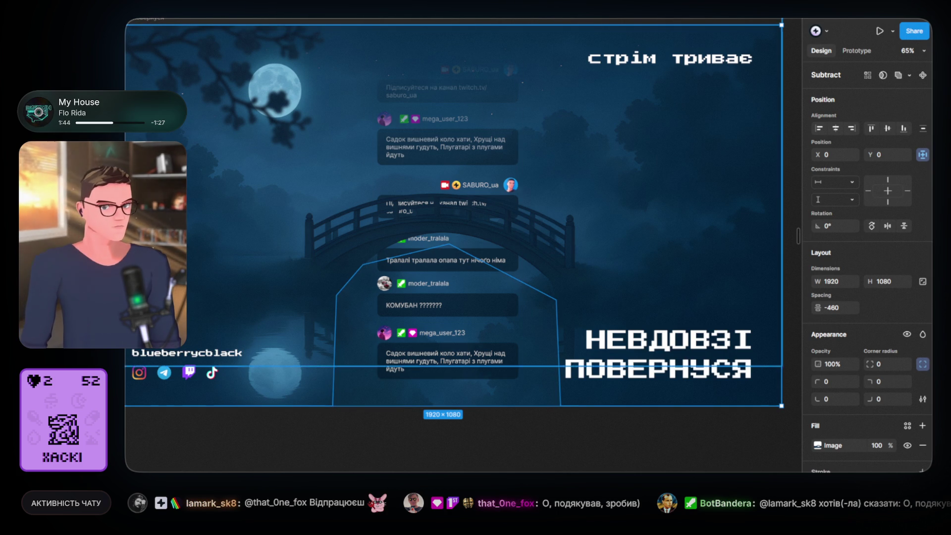
{"action": "key", "text": "Return"}
{"action": "key", "text": "Tab"}
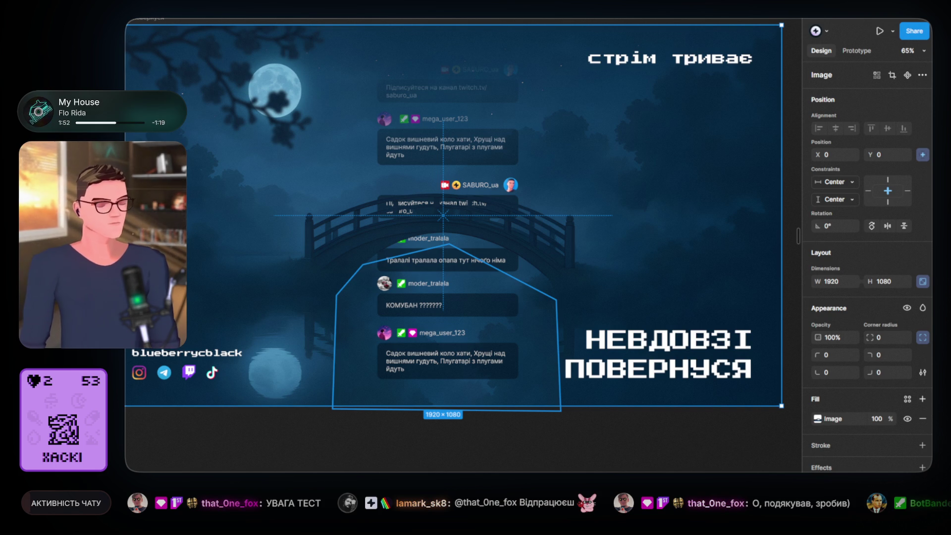
{"action": "key", "text": "shift+Tab"}
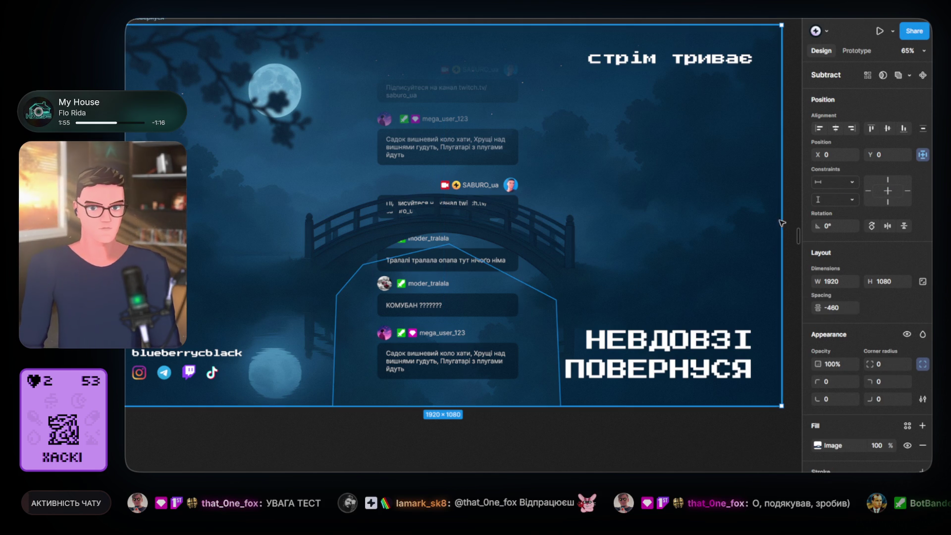
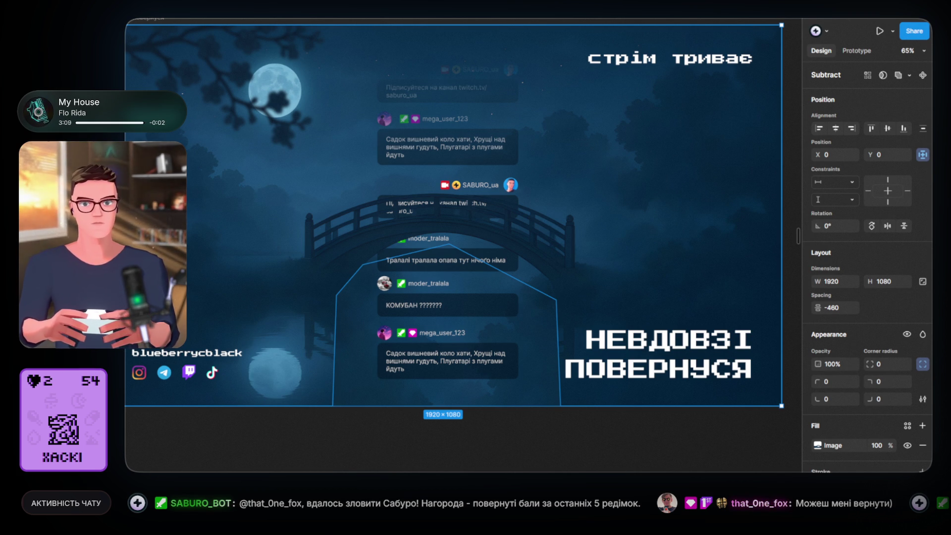
Switch the Subtract cut-out over the chat bubbles to Intersect, giving a 646.6 × 459.5 image-filled shape
{"action": "key", "text": "Escape"}
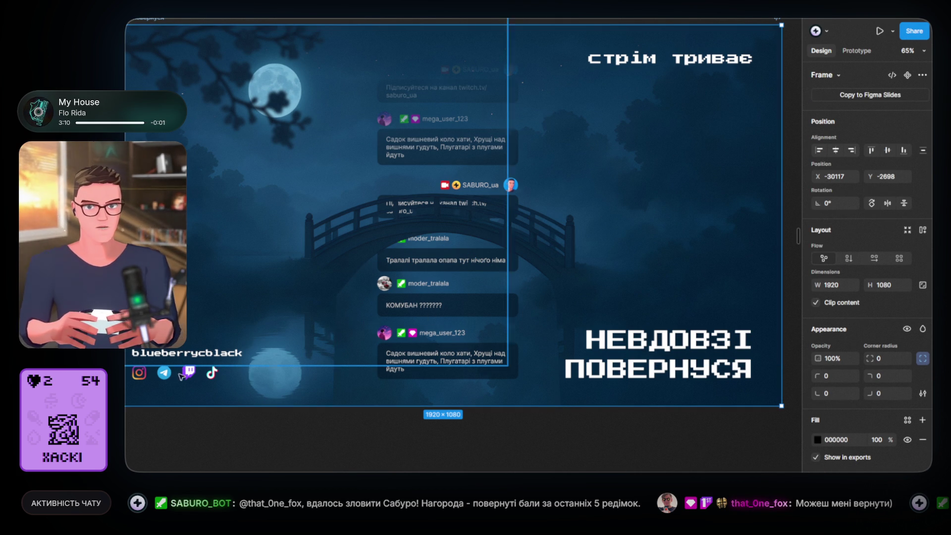
{"action": "key", "text": "Return"}
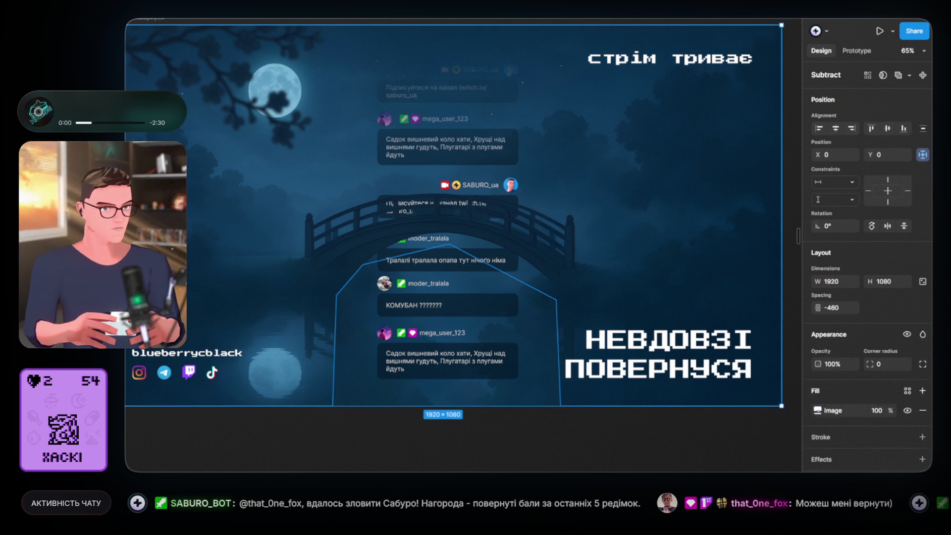
{"action": "left_click", "coordinate": [922, 364]}
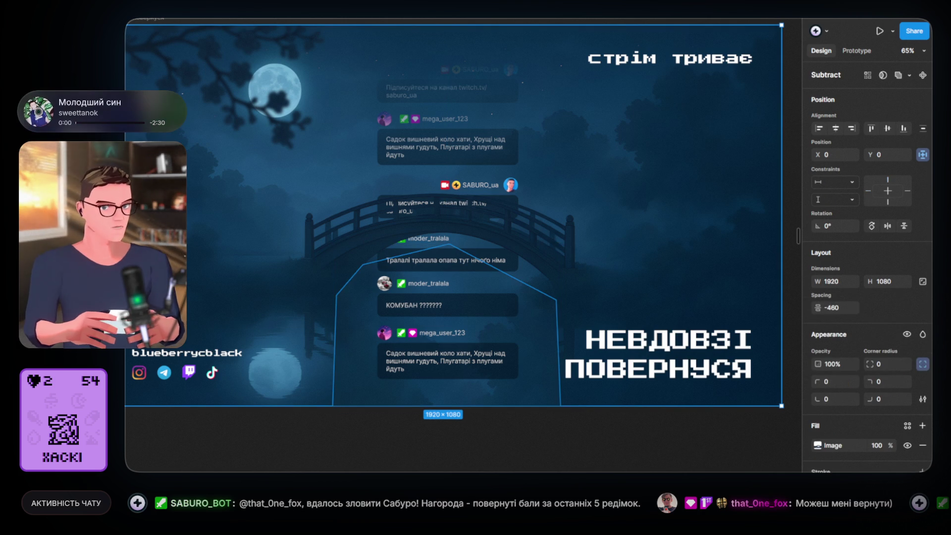
{"action": "left_click", "coordinate": [908, 75]}
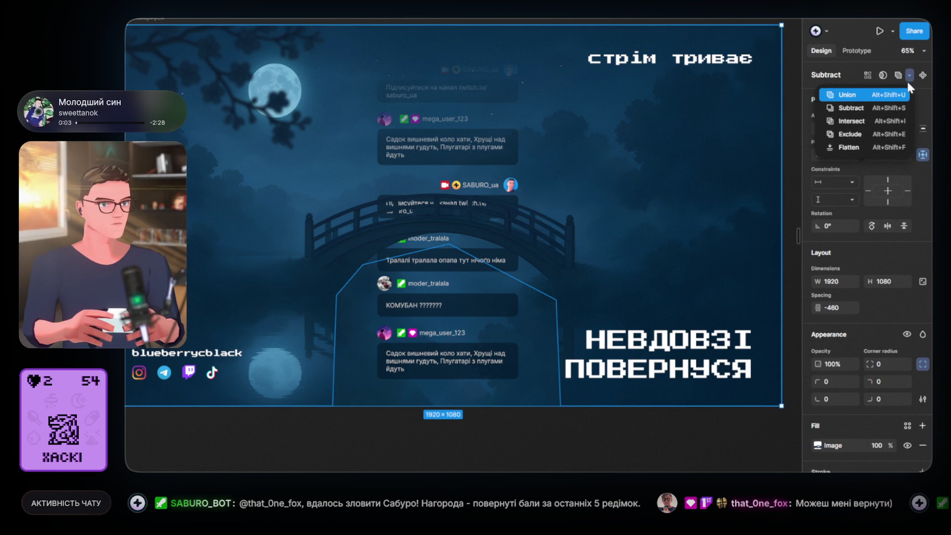
{"action": "left_click", "coordinate": [854, 122]}
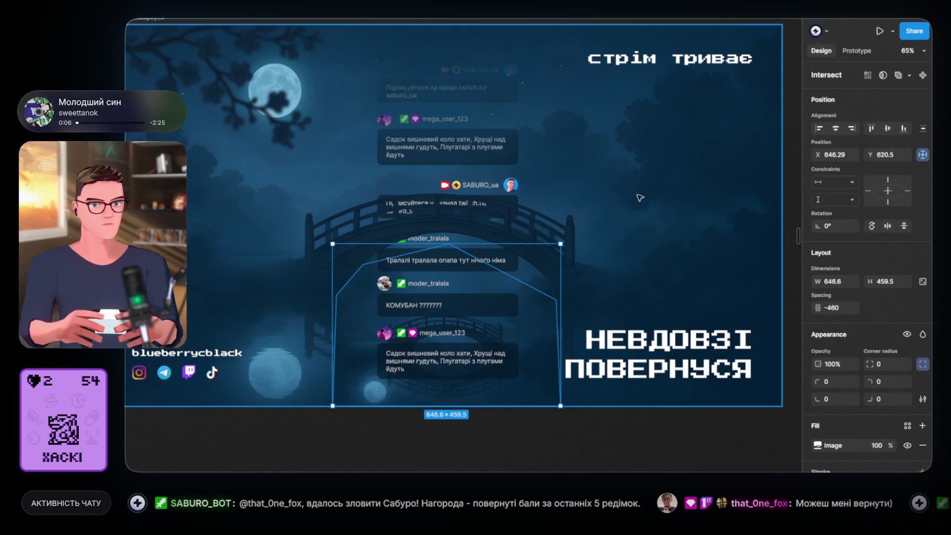
{"action": "scroll", "coordinate": [508, 372], "scroll_direction": "up", "scroll_amount": 5}
{"action": "scroll", "coordinate": [508, 372], "scroll_direction": "down", "scroll_amount": 8}
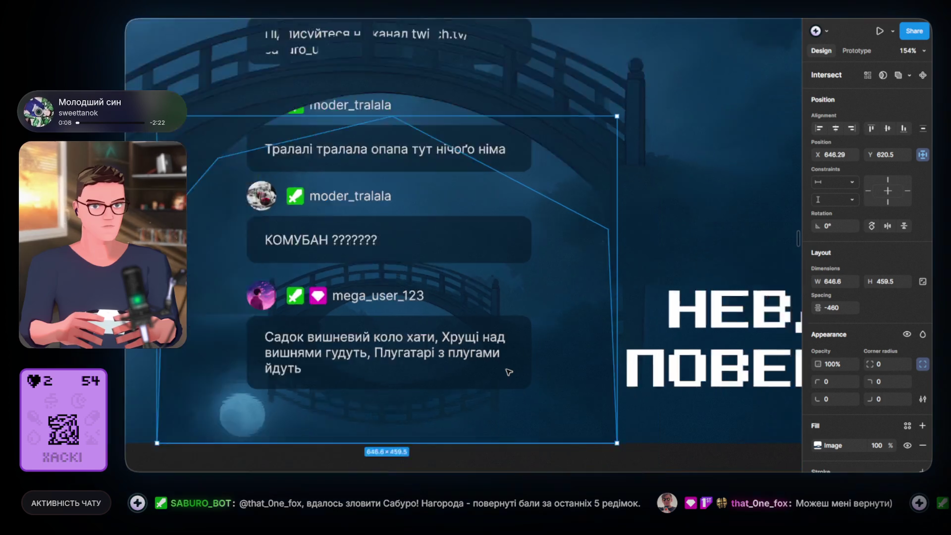
{"action": "scroll", "coordinate": [508, 372], "scroll_direction": "up", "scroll_amount": 3}
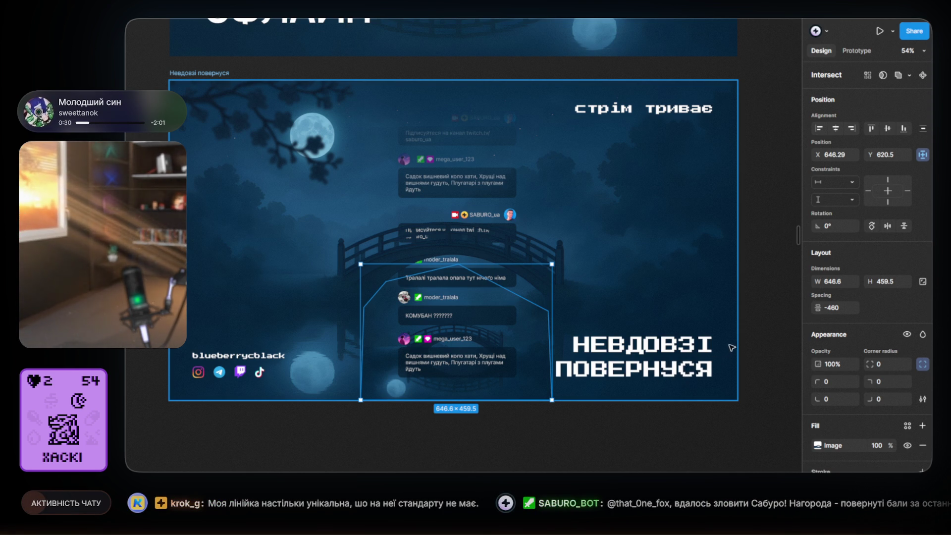
Combine the Subtract shape with the polygon path and apply the Exclude boolean operation
{"action": "left_click", "coordinate": [771, 314]}
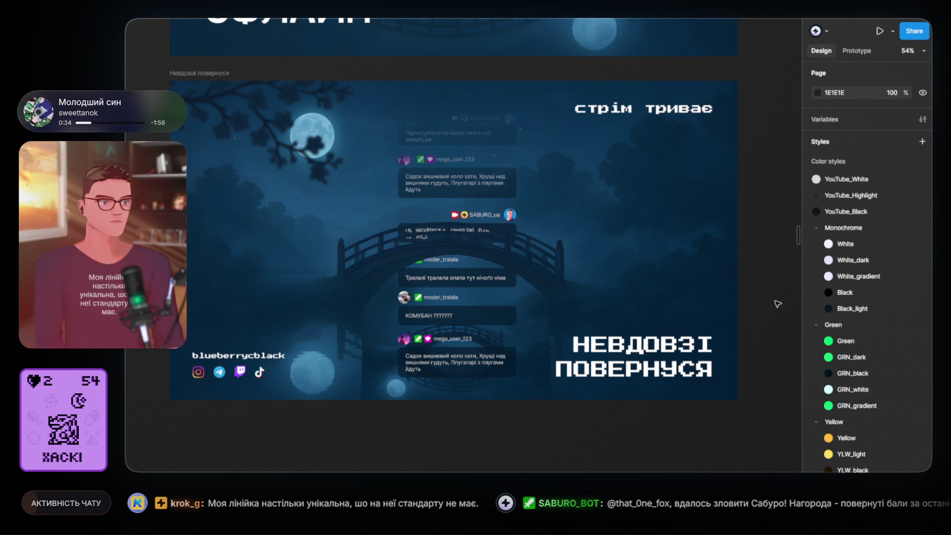
{"action": "left_click", "coordinate": [515, 329]}
{"action": "key", "text": "Escape"}
{"action": "left_click", "coordinate": [529, 339]}
{"action": "key", "text": "Escape"}
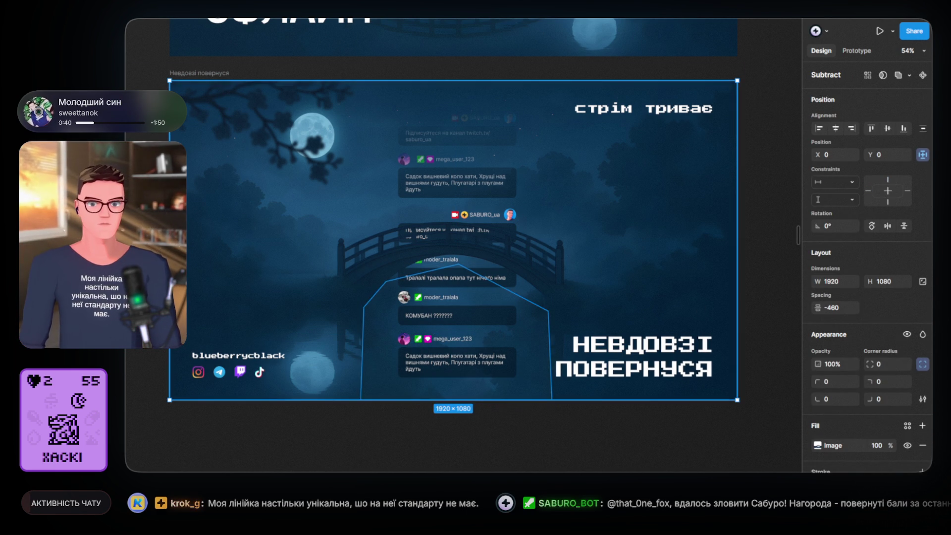
{"action": "left_click", "coordinate": [529, 339], "text": "shift"}
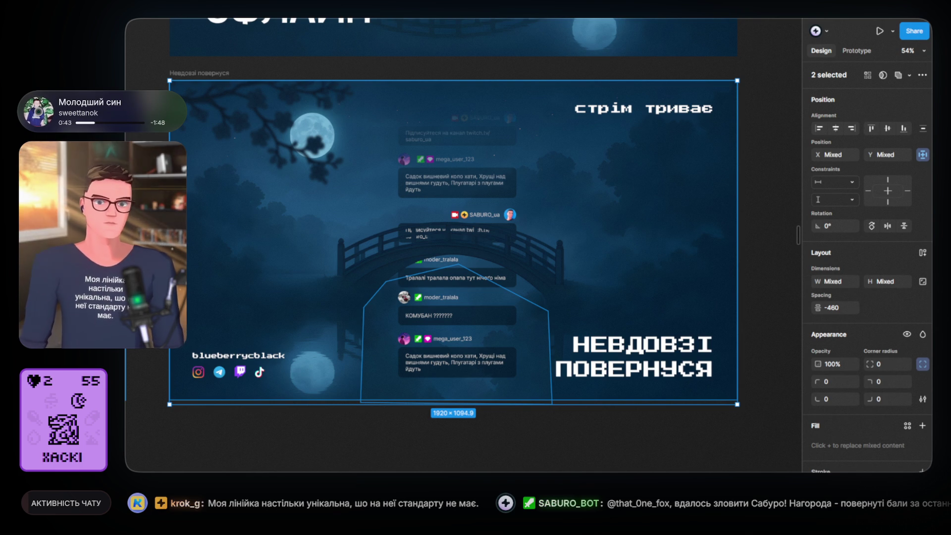
{"action": "key", "text": "ctrl+alt+s"}
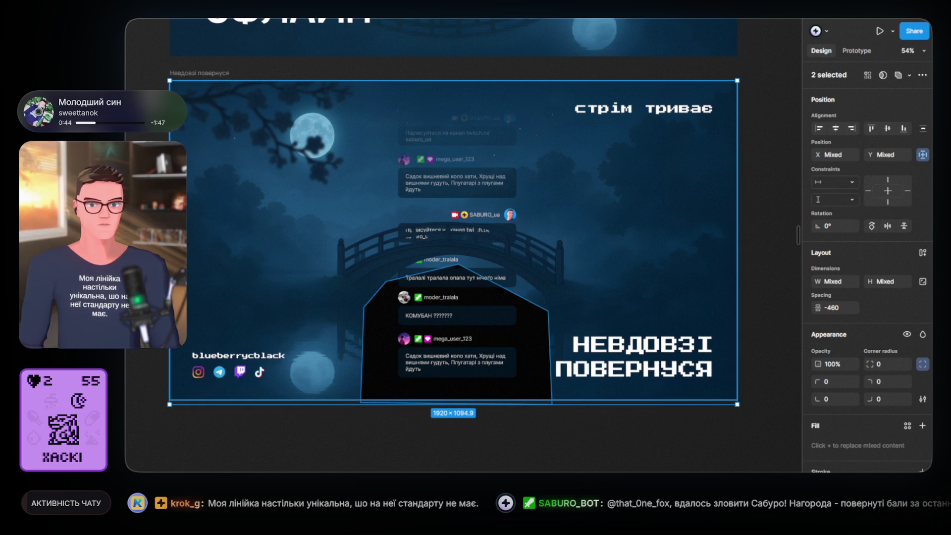
{"action": "left_click", "coordinate": [909, 75]}
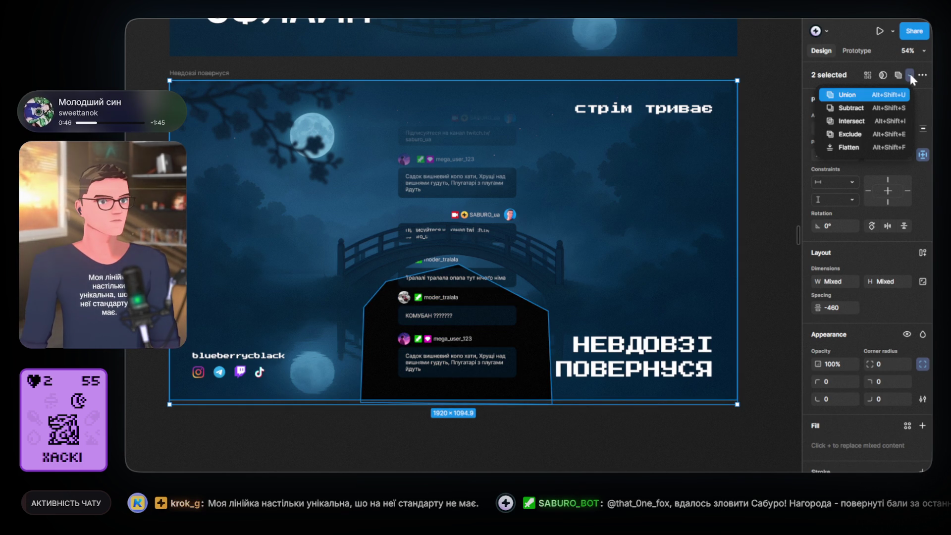
{"action": "left_click", "coordinate": [851, 134]}
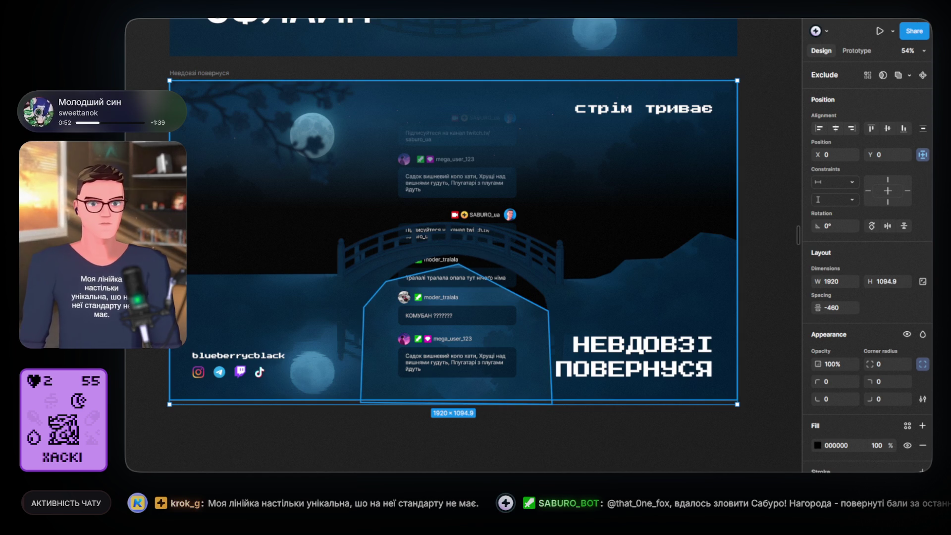
Undo the Exclude so the night-bridge background is a plain 1920×1080 group again
{"action": "left_click", "coordinate": [361, 438]}
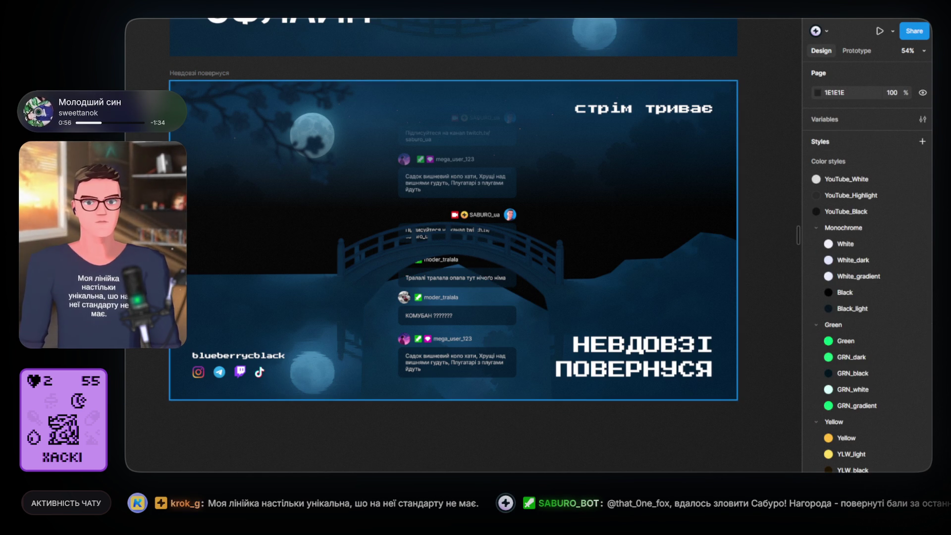
{"action": "key", "text": "ctrl+z"}
{"action": "key", "text": "ctrl+z"}
{"action": "key", "text": "ctrl+z"}
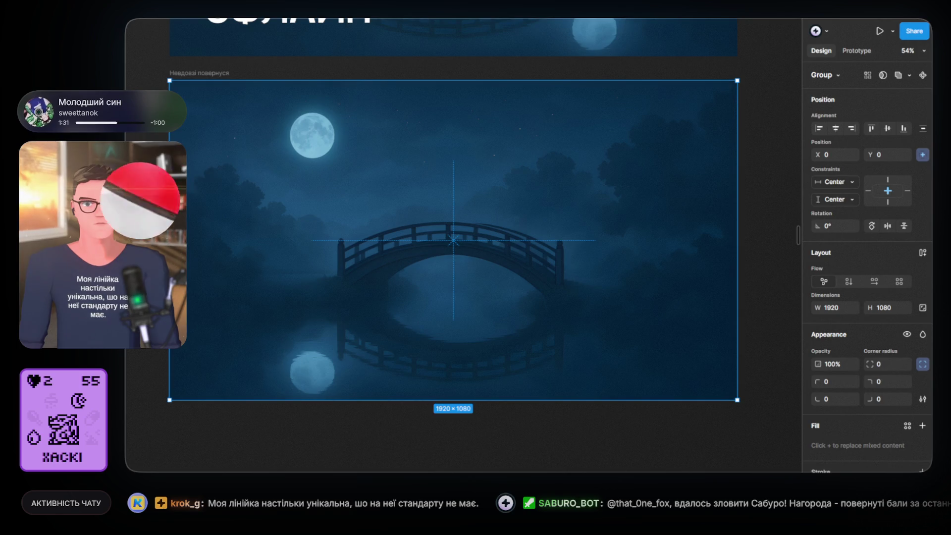
{"action": "key", "text": "ctrl+shift+z"}
{"action": "key", "text": "ctrl+shift+z"}
{"action": "key", "text": "ctrl+shift+z"}
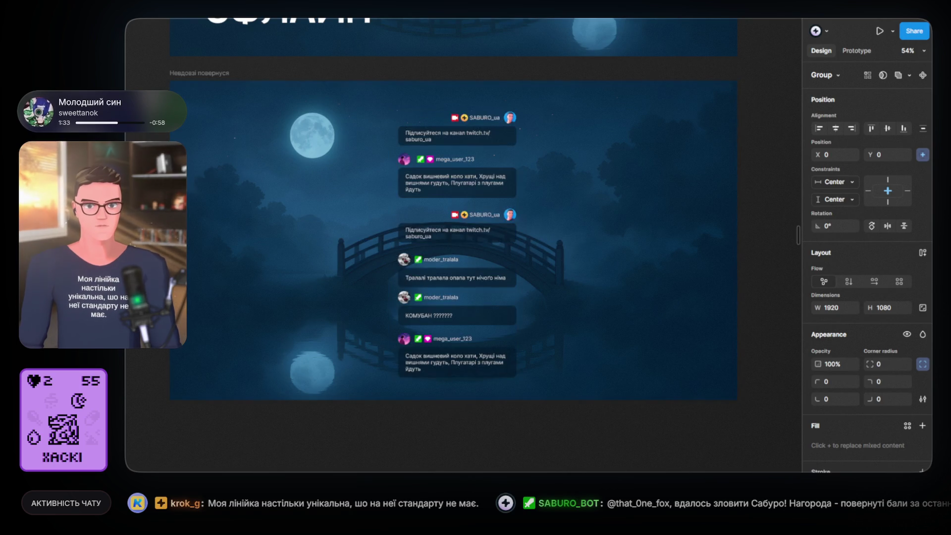
{"action": "left_click", "coordinate": [439, 449]}
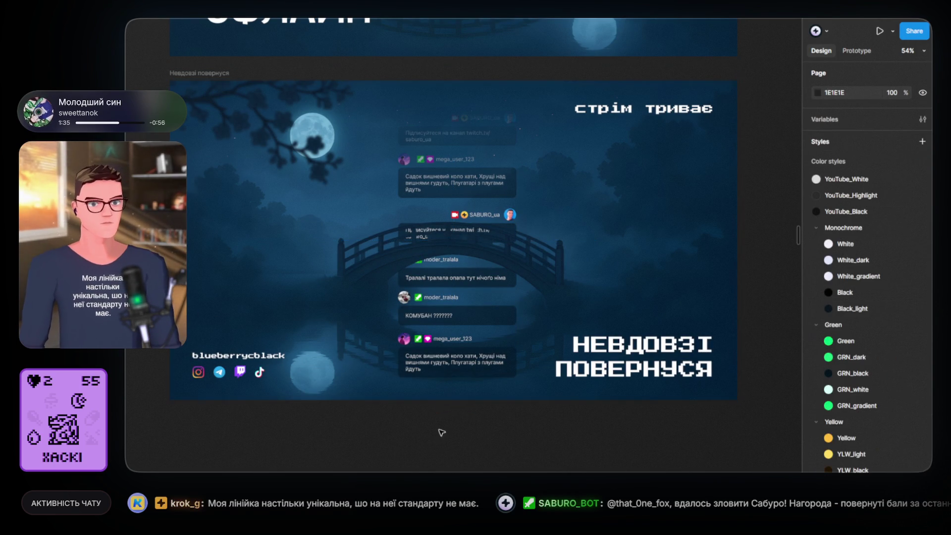
Drag the chat bubble stack higher in the Невдовзі повернуся frame, then deselect it
{"action": "left_click", "coordinate": [461, 370]}
{"action": "mouse_move", "coordinate": [455, 346]}
{"action": "left_mouse_down"}
{"action": "mouse_move", "coordinate": [478, 284]}
{"action": "mouse_move", "coordinate": [547, 337]}
{"action": "left_mouse_up"}
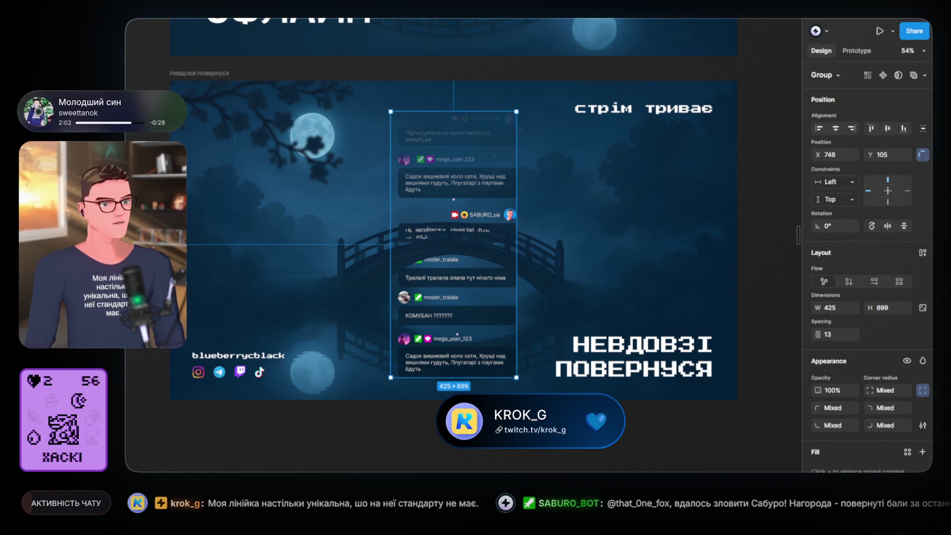
{"action": "key", "text": "Escape"}
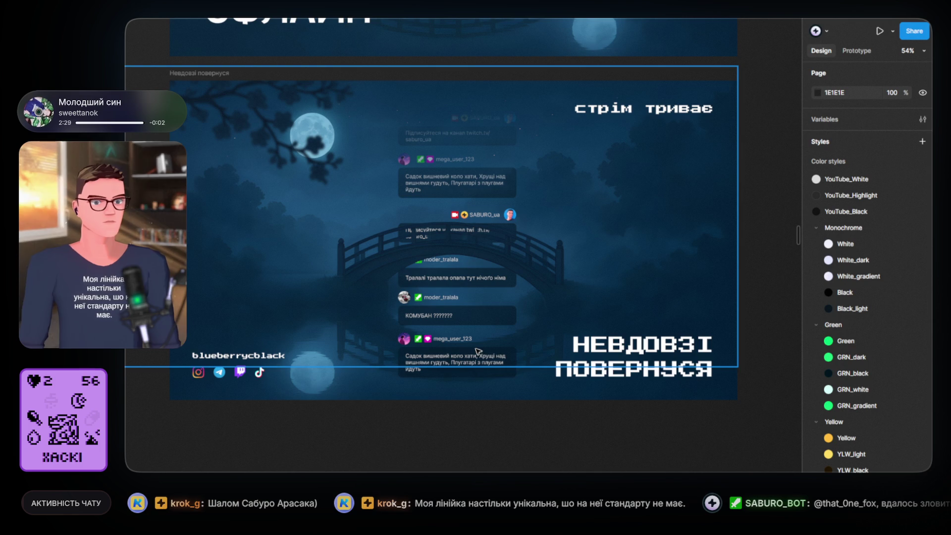
Copy the pixel-font blueberrycblack name-and-icons group from the Невдовзі повернуся frame
{"action": "scroll", "coordinate": [450, 205], "scroll_direction": "down", "scroll_amount": 5}
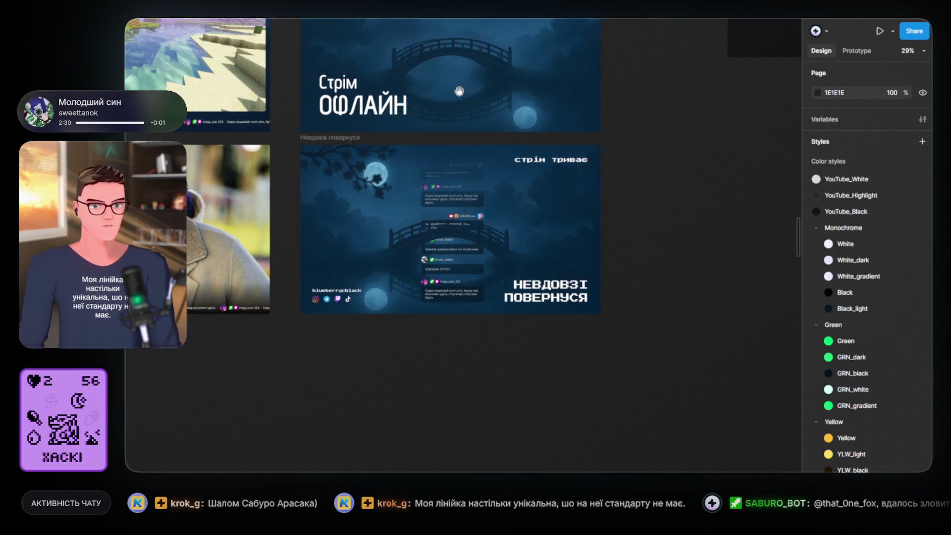
{"action": "scroll", "coordinate": [422, 231], "scroll_direction": "up", "scroll_amount": 3}
{"action": "scroll", "coordinate": [422, 231], "scroll_direction": "up", "scroll_amount": 4}
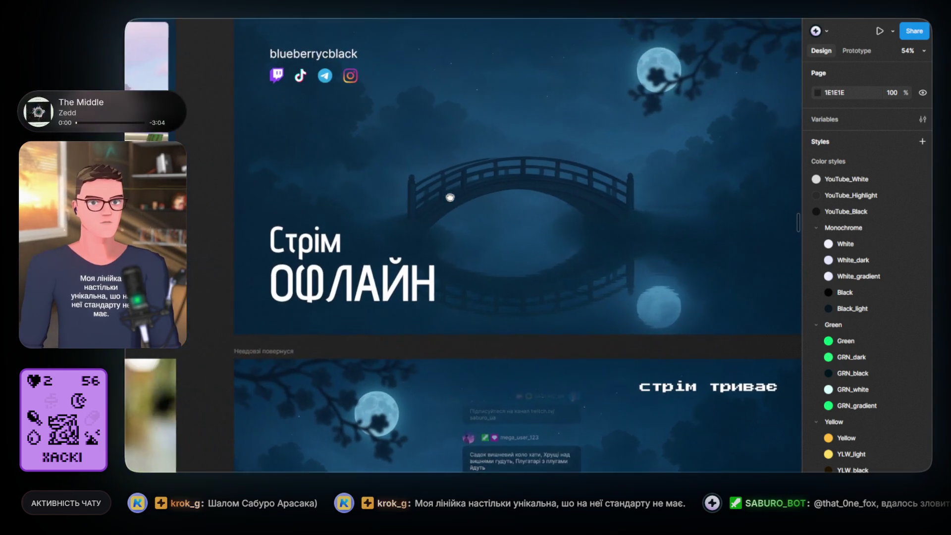
{"action": "scroll", "coordinate": [419, 213], "scroll_direction": "down", "scroll_amount": 3}
{"action": "scroll", "coordinate": [411, 233], "scroll_direction": "down", "scroll_amount": 5}
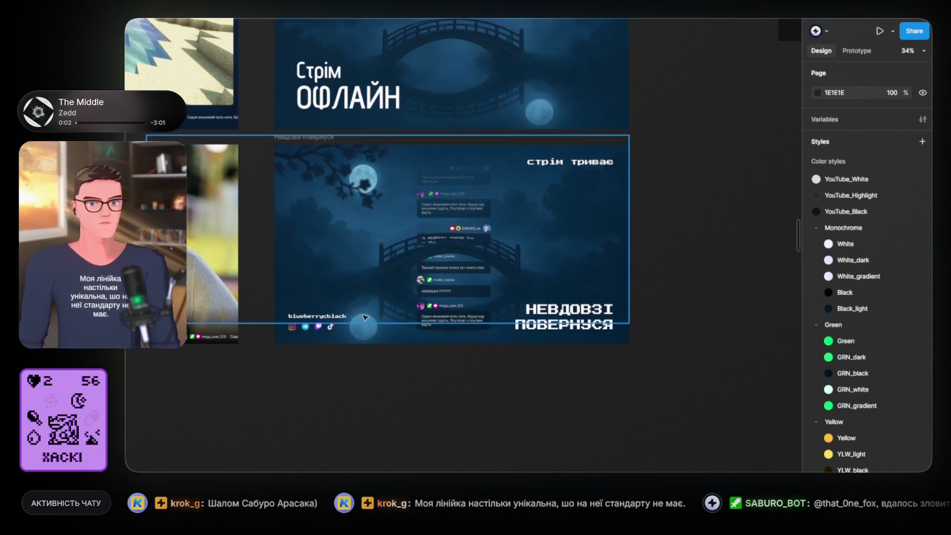
{"action": "left_click", "coordinate": [317, 331]}
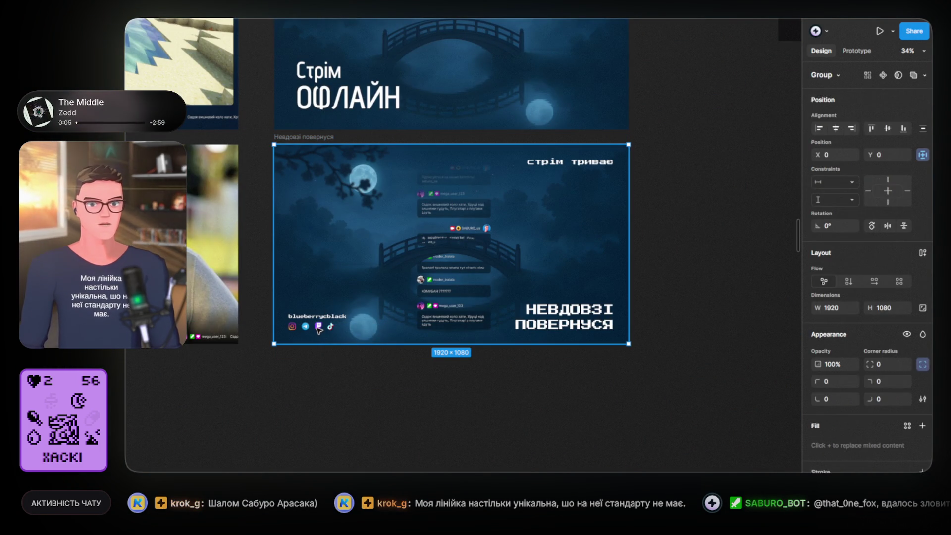
{"action": "left_click", "coordinate": [365, 360]}
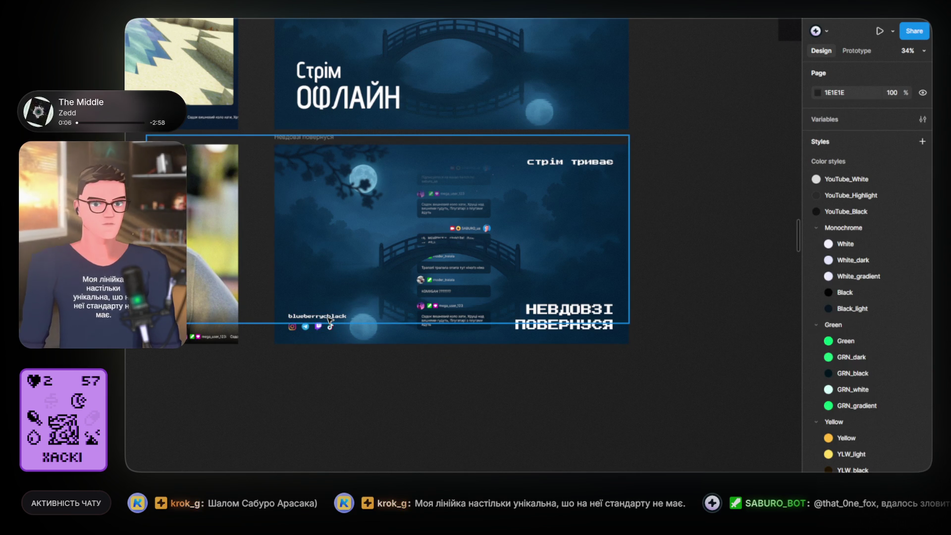
{"action": "left_click", "coordinate": [329, 321]}
{"action": "double_click", "coordinate": [329, 320]}
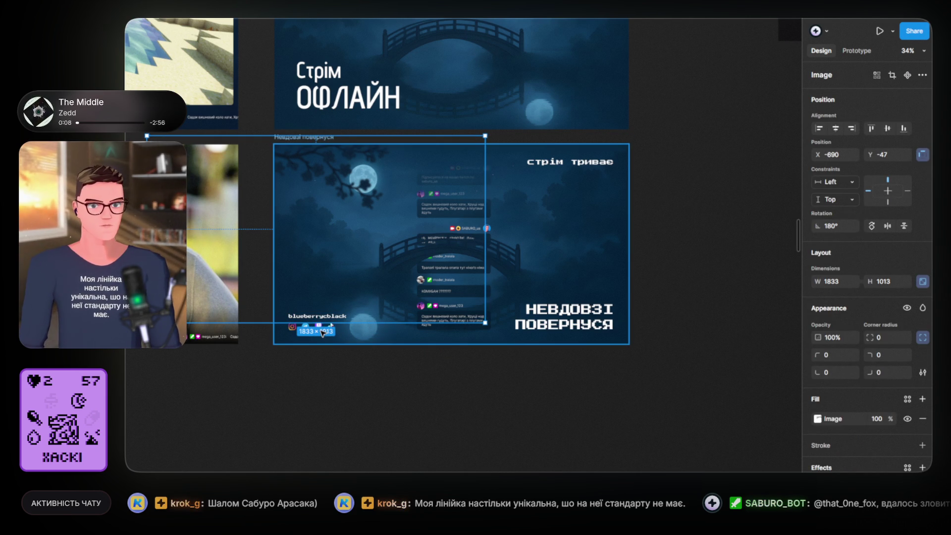
{"action": "left_click", "coordinate": [304, 137]}
{"action": "scroll", "coordinate": [304, 342], "scroll_direction": "up", "scroll_amount": 3}
{"action": "left_click", "coordinate": [343, 286]}
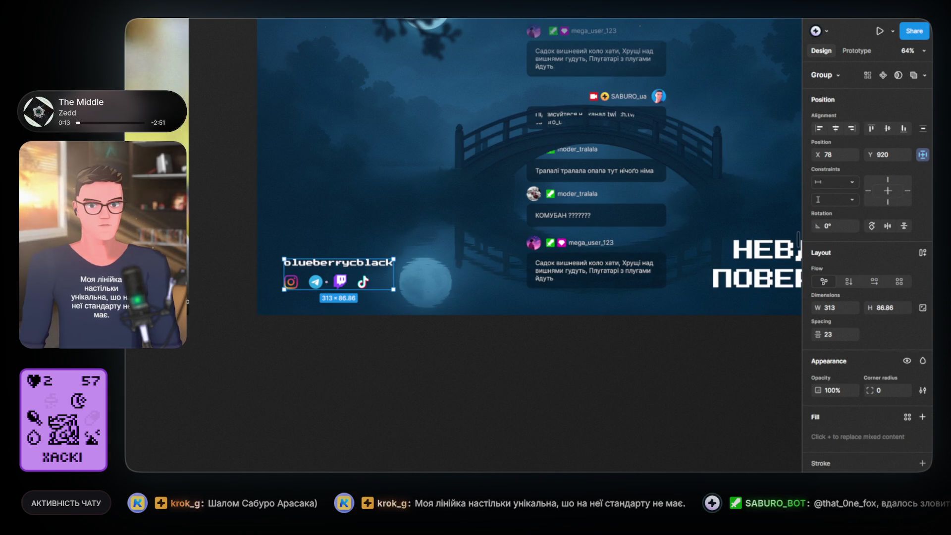
Paste it over the existing blueberrycblack block on the Офлайн screen, at X 113, Y 126
{"action": "scroll", "coordinate": [424, 227], "scroll_direction": "up", "scroll_amount": 6}
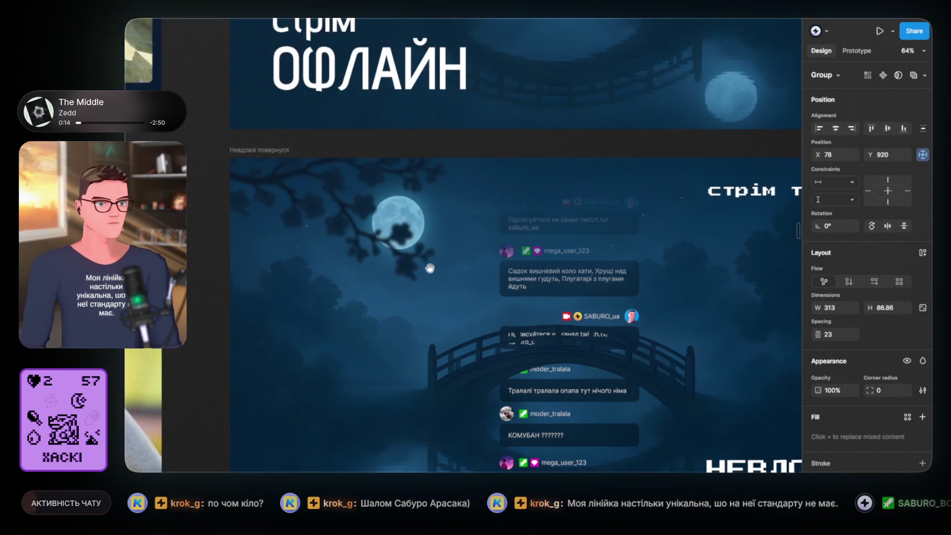
{"action": "scroll", "coordinate": [423, 312], "scroll_direction": "up", "scroll_amount": 3}
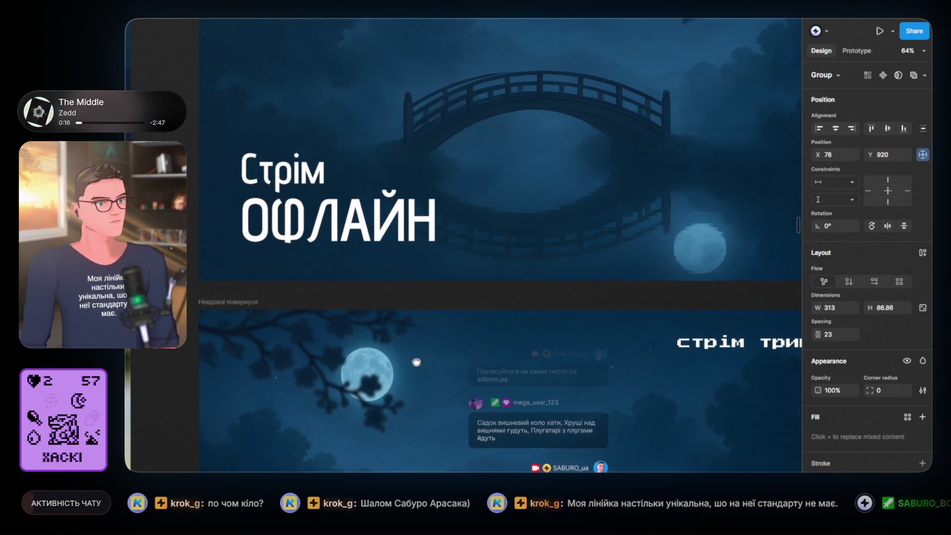
{"action": "scroll", "coordinate": [411, 277], "scroll_direction": "down", "scroll_amount": 3}
{"action": "scroll", "coordinate": [407, 254], "scroll_direction": "up", "scroll_amount": 4}
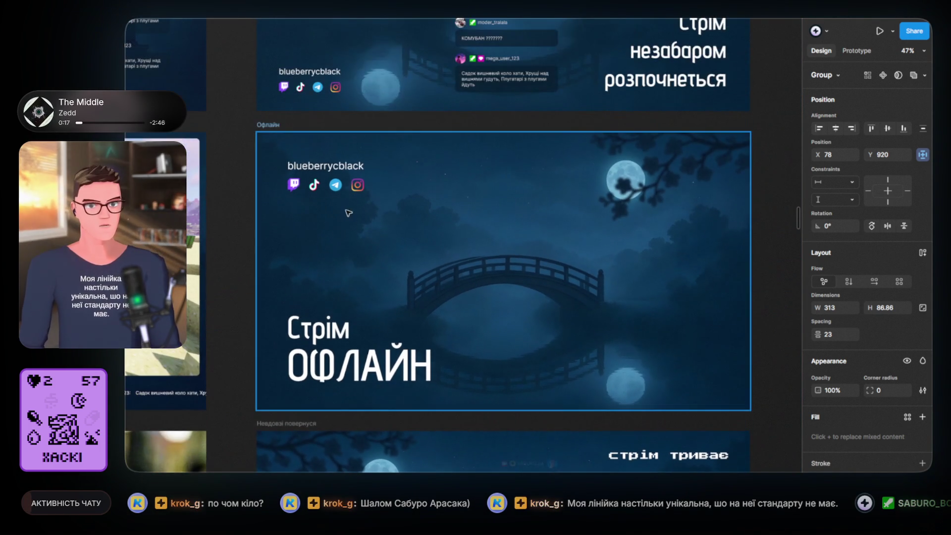
{"action": "left_click", "coordinate": [352, 174]}
{"action": "scroll", "coordinate": [351, 218], "scroll_direction": "up", "scroll_amount": 5}
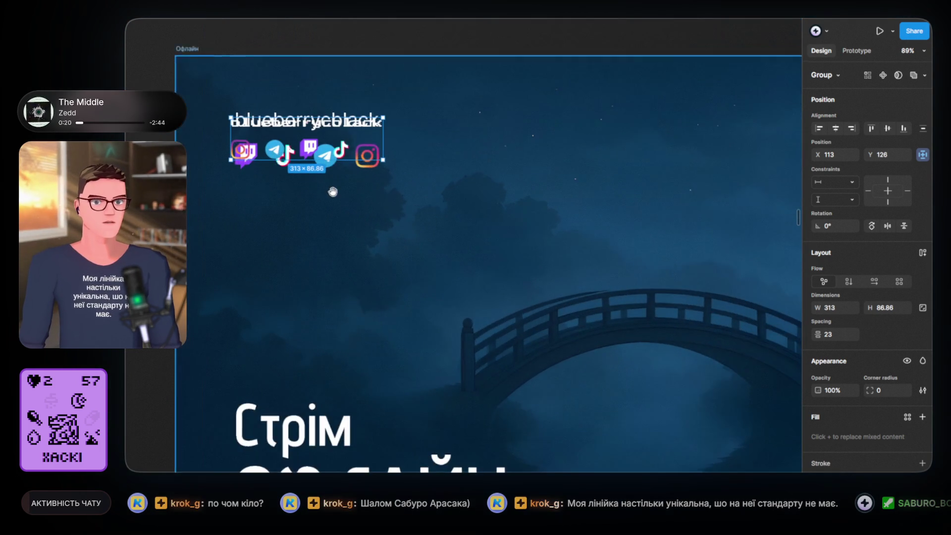
Delete the plain-text blueberrycblack block and move the pixel-font copy into its place
{"action": "left_click_drag", "start_coordinate": [354, 233], "coordinate": [538, 234]}
{"action": "key", "text": "Delete"}
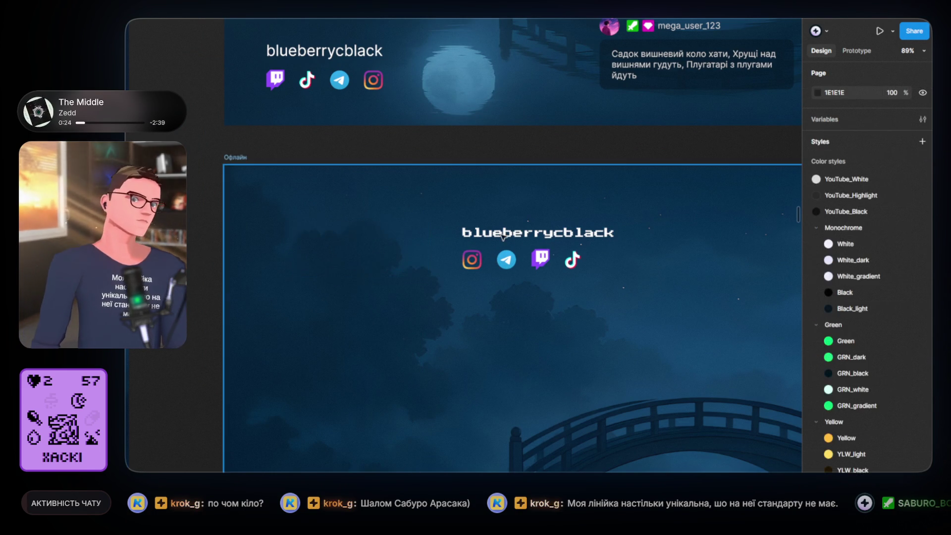
{"action": "left_click", "coordinate": [503, 237]}
{"action": "mouse_move", "coordinate": [503, 237]}
{"action": "left_mouse_down"}
{"action": "mouse_move", "coordinate": [302, 192]}
{"action": "mouse_move", "coordinate": [313, 218]}
{"action": "left_mouse_up"}
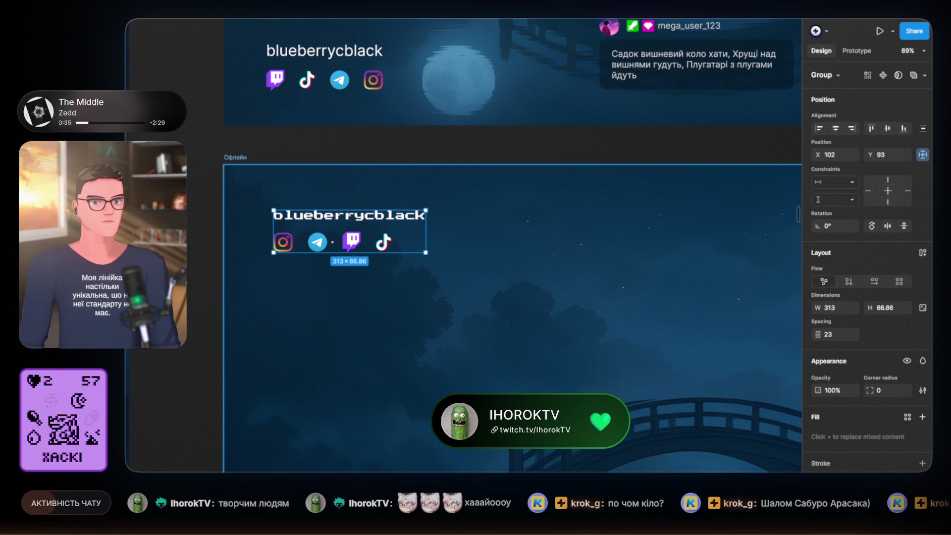
Snap the name-and-icons group to X 120, Y 94, flush with the heading's left edge
{"action": "key", "text": "Escape"}
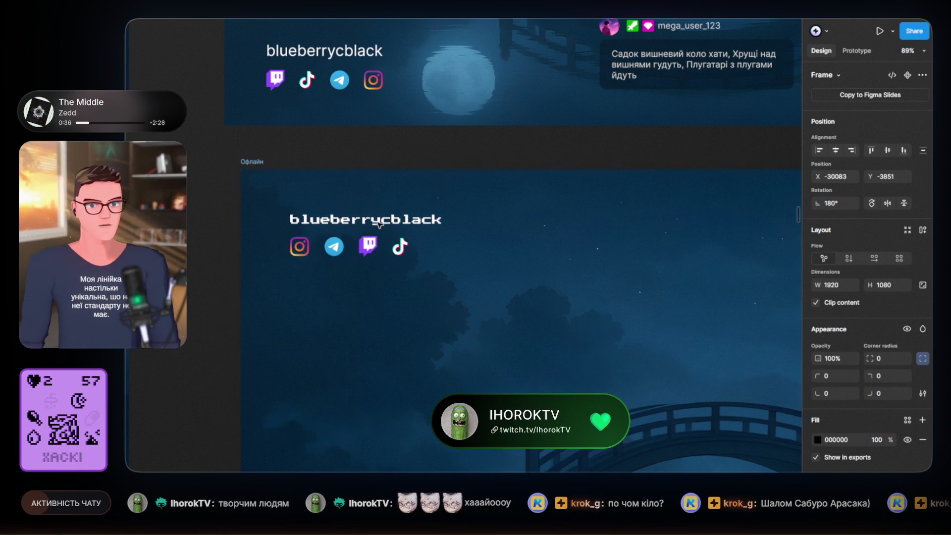
{"action": "left_click", "coordinate": [374, 216]}
{"action": "mouse_move", "coordinate": [374, 216]}
{"action": "left_mouse_down"}
{"action": "mouse_move", "coordinate": [399, 231]}
{"action": "mouse_move", "coordinate": [373, 221]}
{"action": "left_mouse_up"}
{"action": "key", "text": "Escape"}
{"action": "scroll", "coordinate": [373, 222], "scroll_direction": "down", "scroll_amount": 5}
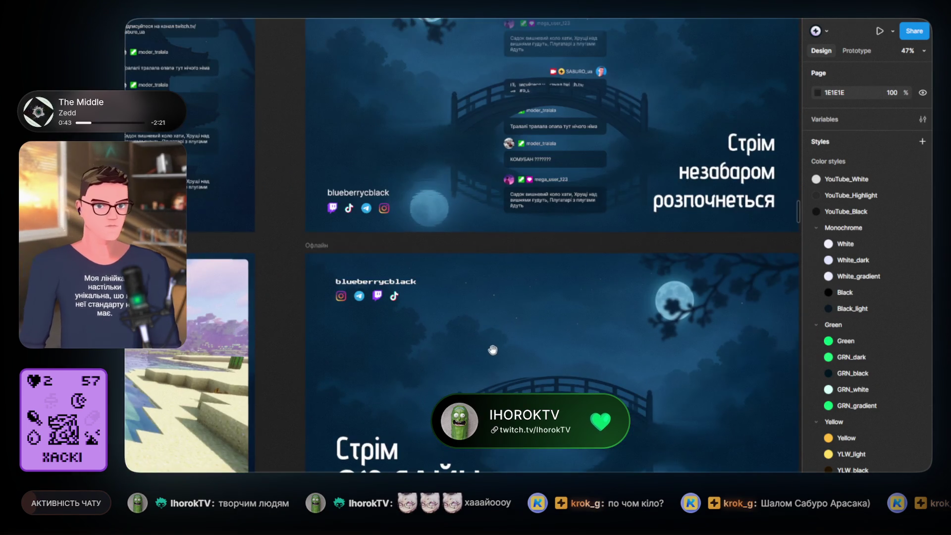
{"action": "scroll", "coordinate": [316, 177], "scroll_direction": "up", "scroll_amount": 3}
{"action": "left_click_drag", "start_coordinate": [315, 176], "coordinate": [347, 208]}
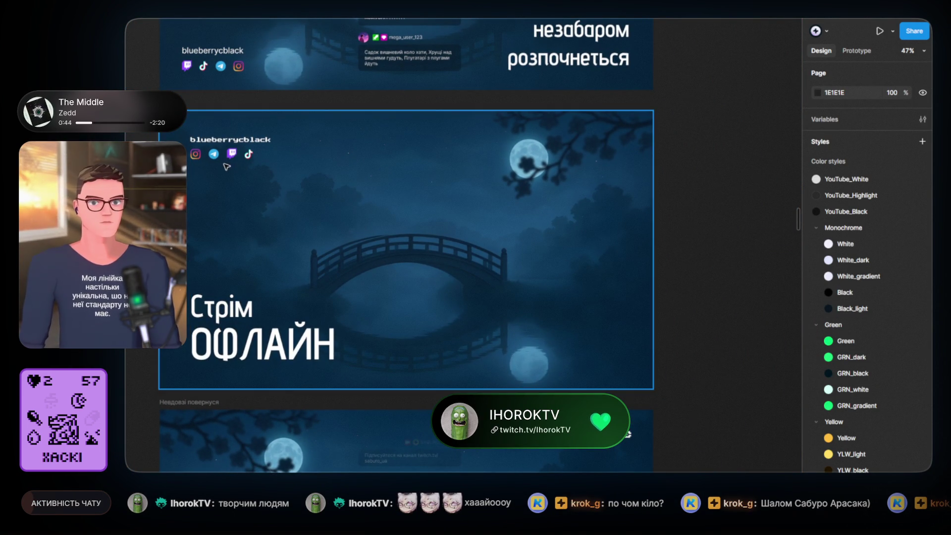
{"action": "left_click", "coordinate": [226, 144]}
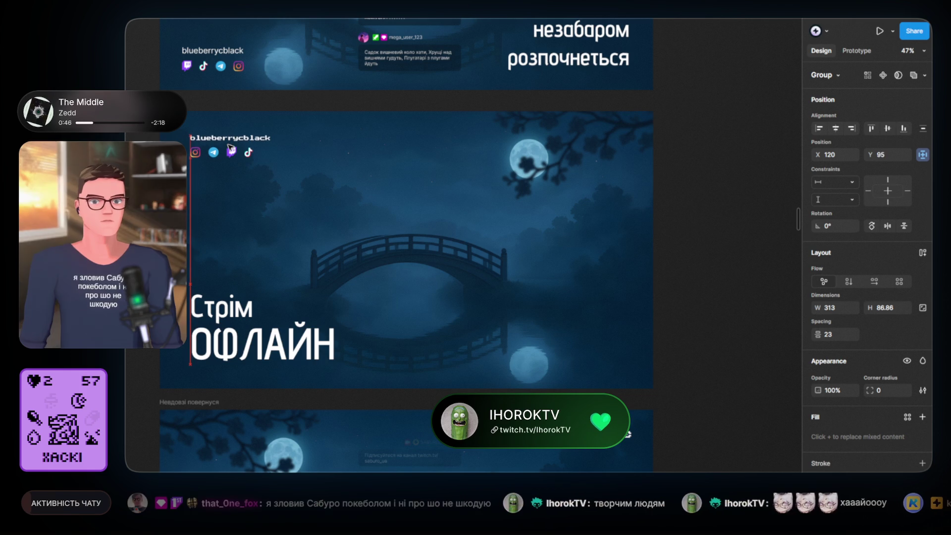
{"action": "scroll", "coordinate": [218, 134], "scroll_direction": "up", "scroll_amount": 5}
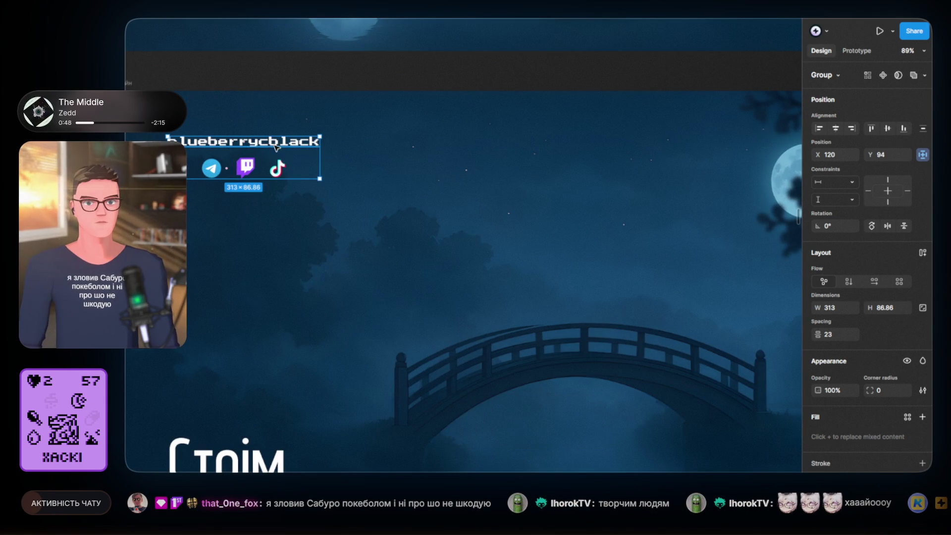
Scale the blueberrycblack text up 1.62x and the social icons about 1.56x
{"action": "double_click", "coordinate": [307, 142]}
{"action": "key", "text": "k"}
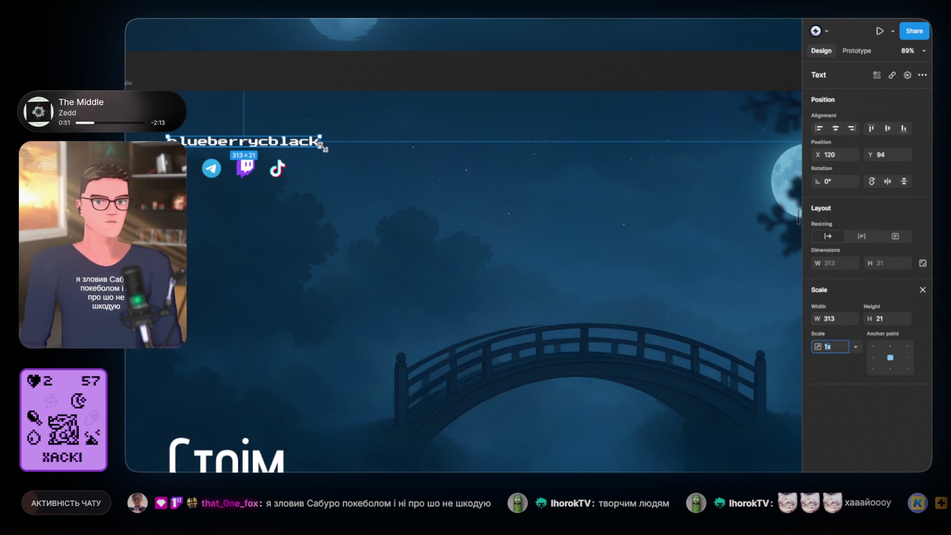
{"action": "left_click_drag", "start_coordinate": [327, 148], "coordinate": [333, 153]}
{"action": "key", "text": "Escape"}
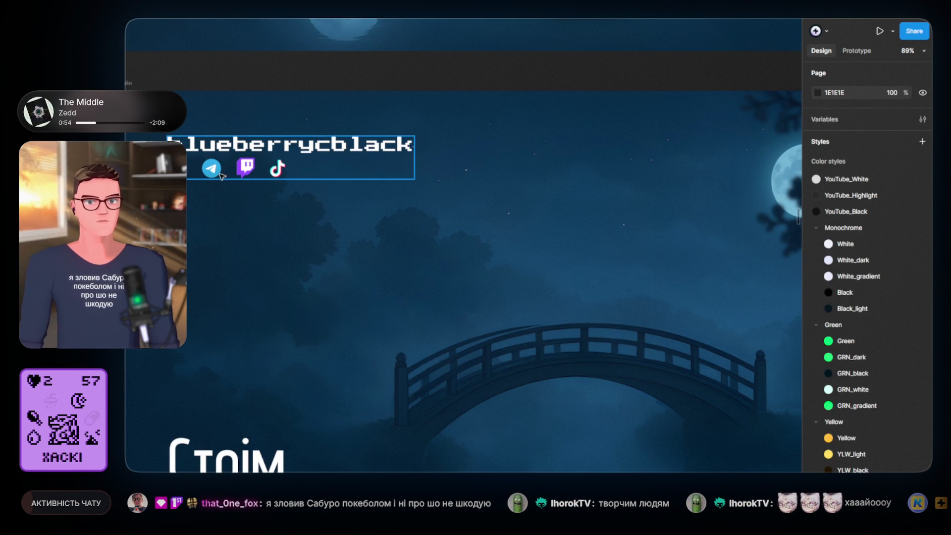
{"action": "left_click", "coordinate": [216, 171]}
{"action": "double_click", "coordinate": [216, 170]}
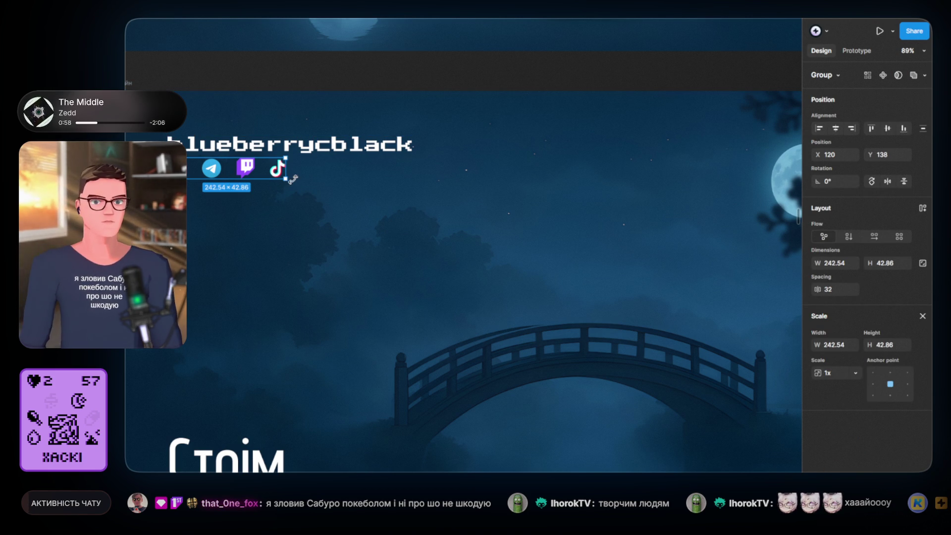
{"action": "mouse_move", "coordinate": [287, 181]}
{"action": "left_mouse_down"}
{"action": "mouse_move", "coordinate": [308, 193]}
{"action": "mouse_move", "coordinate": [319, 185]}
{"action": "mouse_move", "coordinate": [268, 185]}
{"action": "left_mouse_up"}
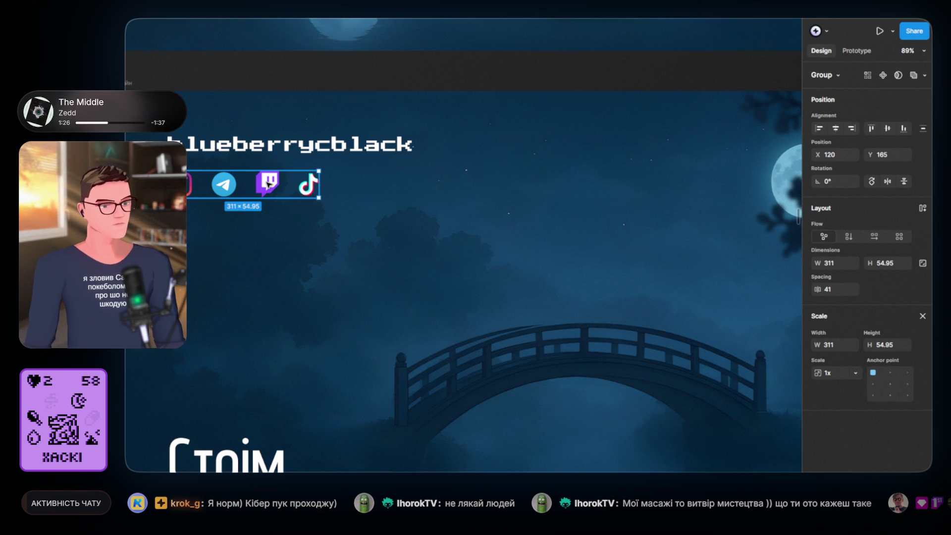
Move the name-and-icons block about 20 px lower, to X 124, Y 112
{"action": "scroll", "coordinate": [358, 239], "scroll_direction": "right", "scroll_amount": 1}
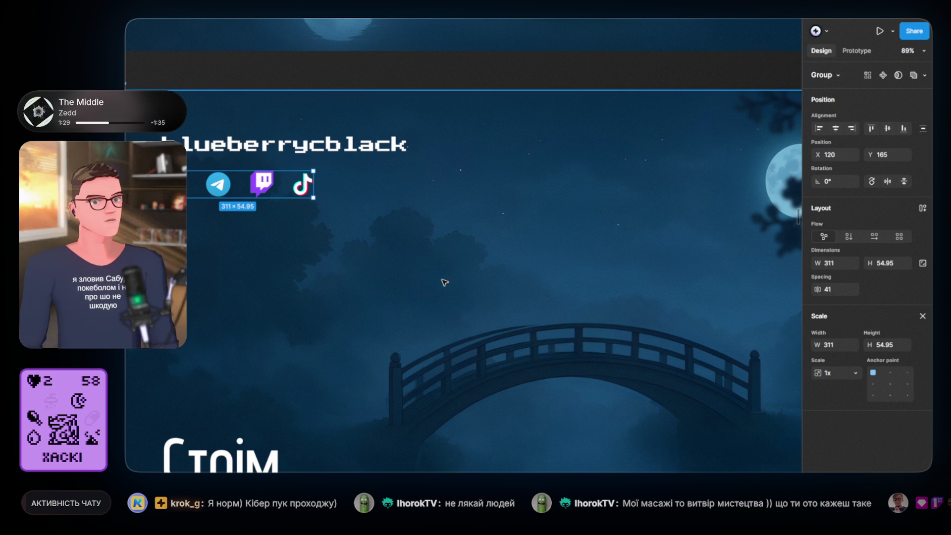
{"action": "key", "text": "Escape"}
{"action": "scroll", "coordinate": [441, 154], "scroll_direction": "up", "scroll_amount": 1}
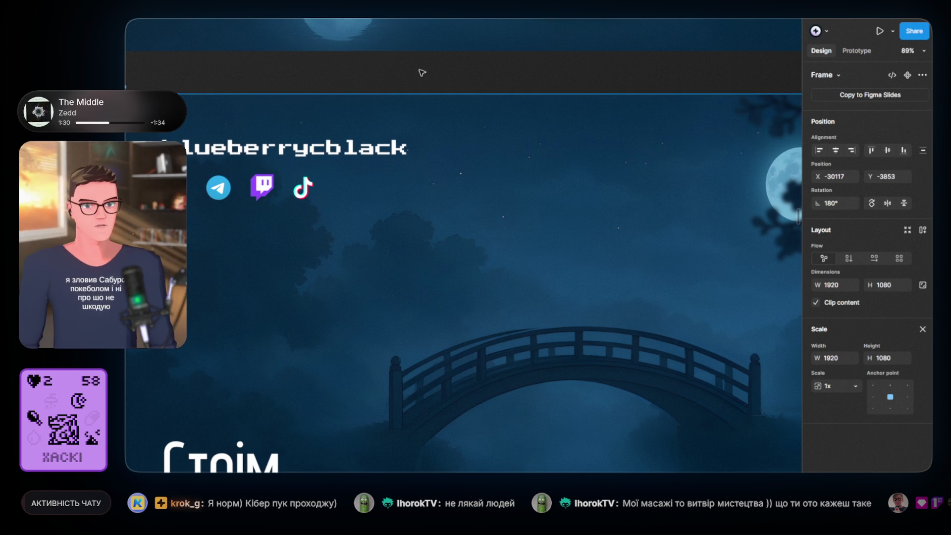
{"action": "key", "text": "Escape"}
{"action": "mouse_move", "coordinate": [443, 118]}
{"action": "left_mouse_down"}
{"action": "mouse_move", "coordinate": [501, 111]}
{"action": "mouse_move", "coordinate": [491, 132]}
{"action": "left_mouse_up"}
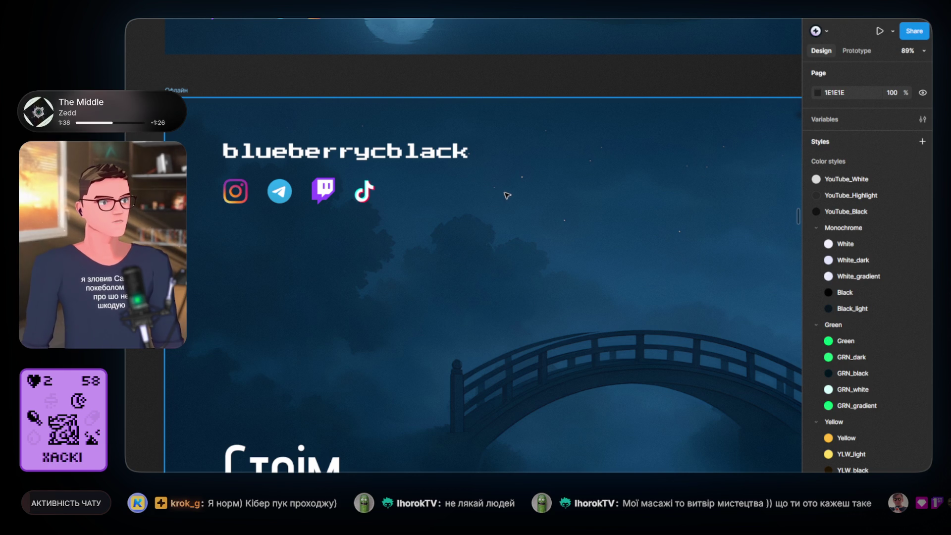
{"action": "left_click", "coordinate": [342, 195]}
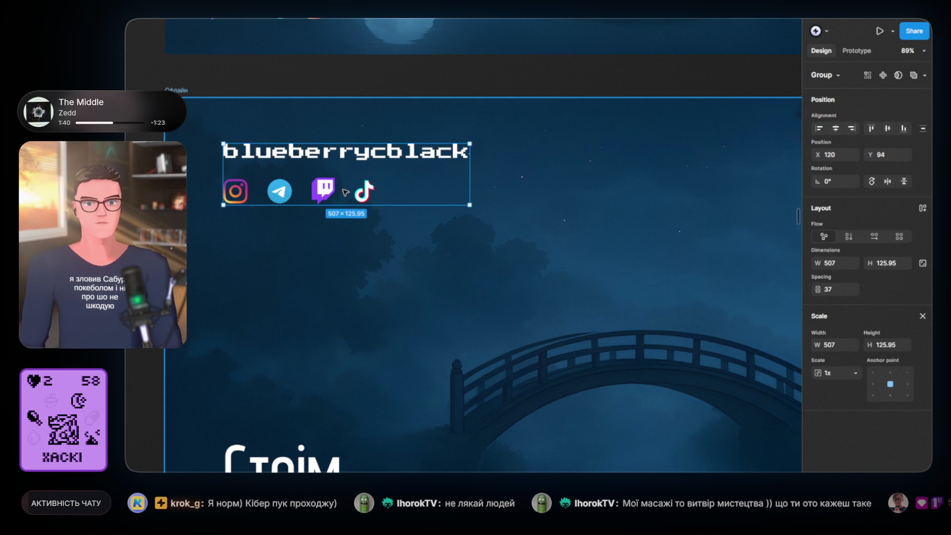
{"action": "left_click_drag", "start_coordinate": [346, 191], "coordinate": [347, 200]}
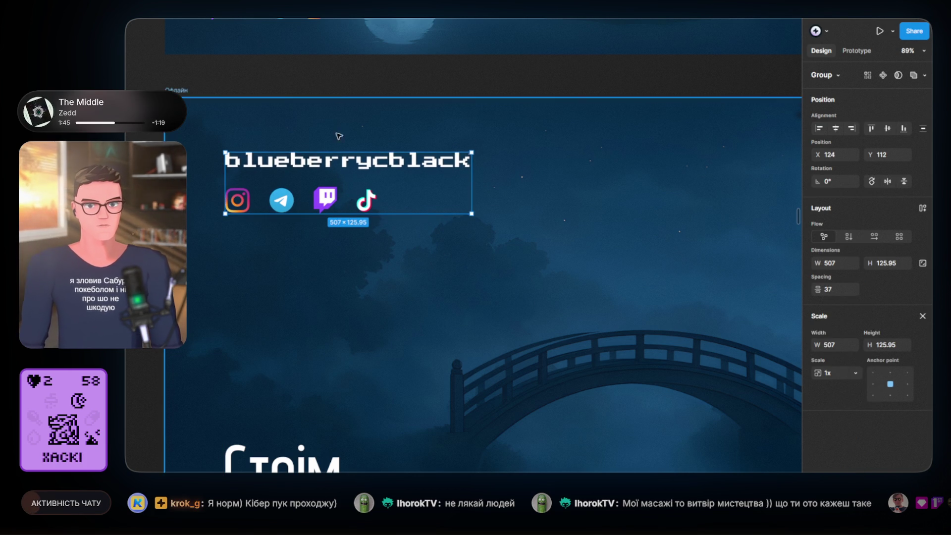
{"action": "left_click", "coordinate": [345, 84]}
{"action": "left_click_drag", "start_coordinate": [389, 110], "coordinate": [321, 97]}
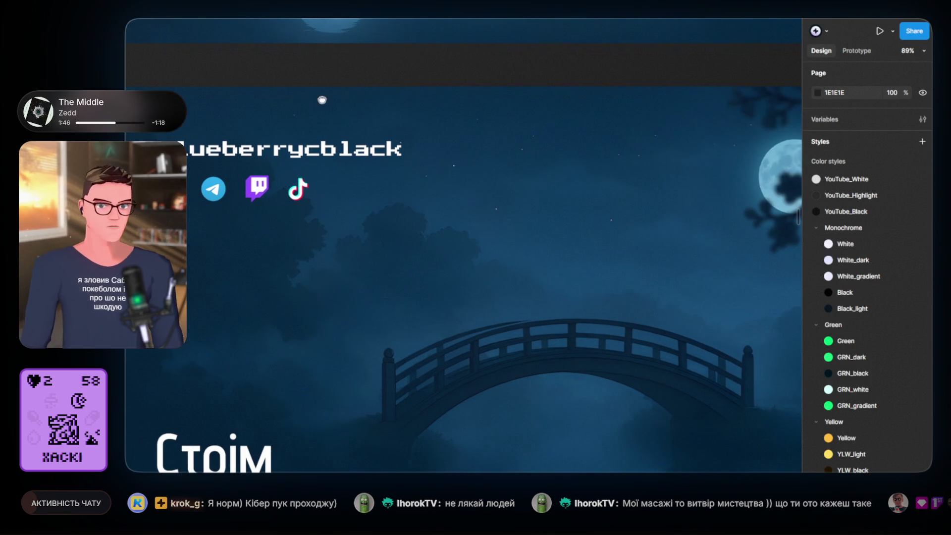
{"action": "left_click_drag", "start_coordinate": [261, 135], "coordinate": [330, 137]}
{"action": "left_click", "coordinate": [372, 194]}
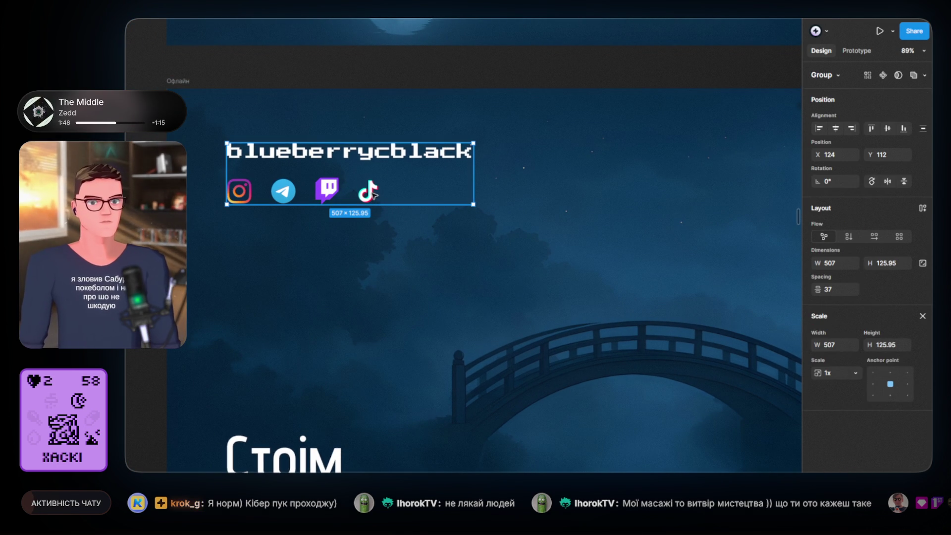
Push the TikTok icon right and distribute the four icons with 60 px spacing (367.45 wide)
{"action": "double_click", "coordinate": [372, 186]}
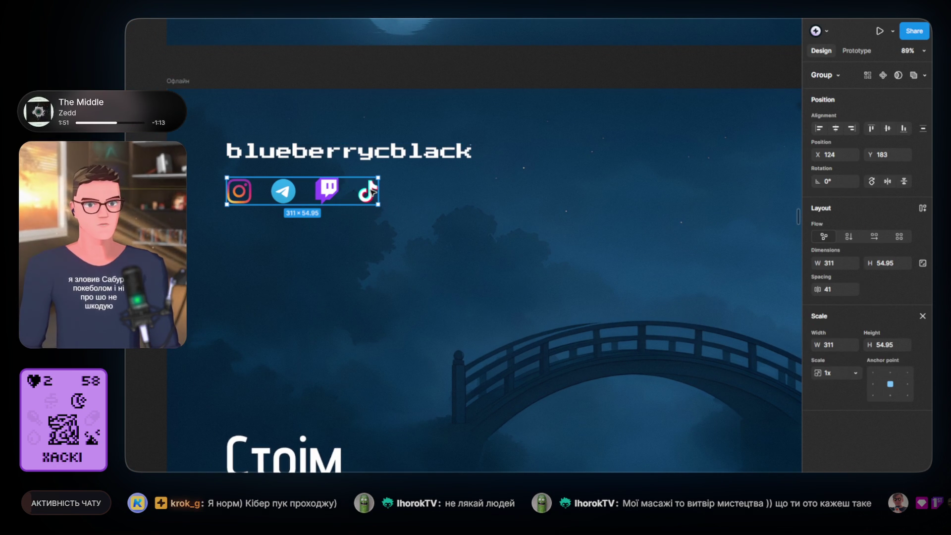
{"action": "left_click", "coordinate": [372, 190]}
{"action": "left_click_drag", "start_coordinate": [371, 190], "coordinate": [401, 192]}
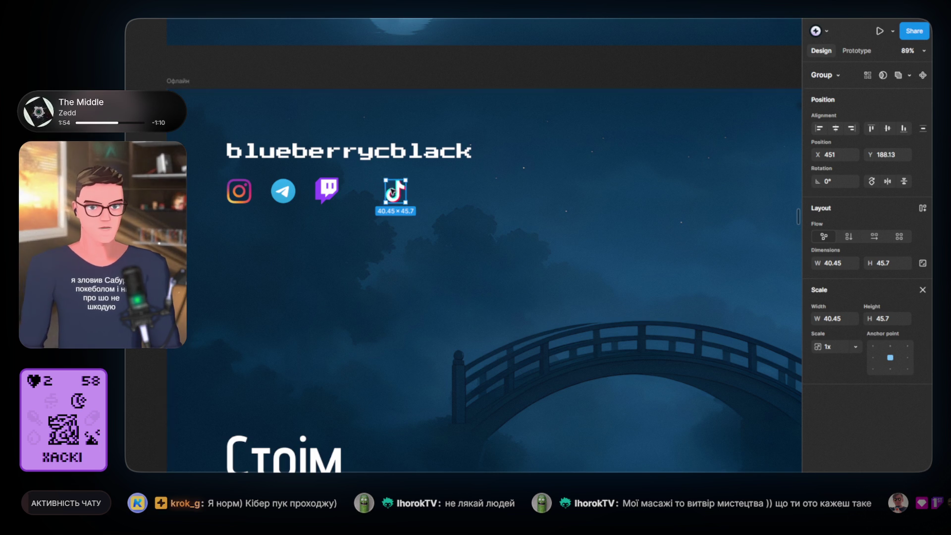
{"action": "left_click", "coordinate": [335, 187]}
{"action": "key", "text": "Escape"}
{"action": "key", "text": "Escape"}
{"action": "key", "text": "Escape"}
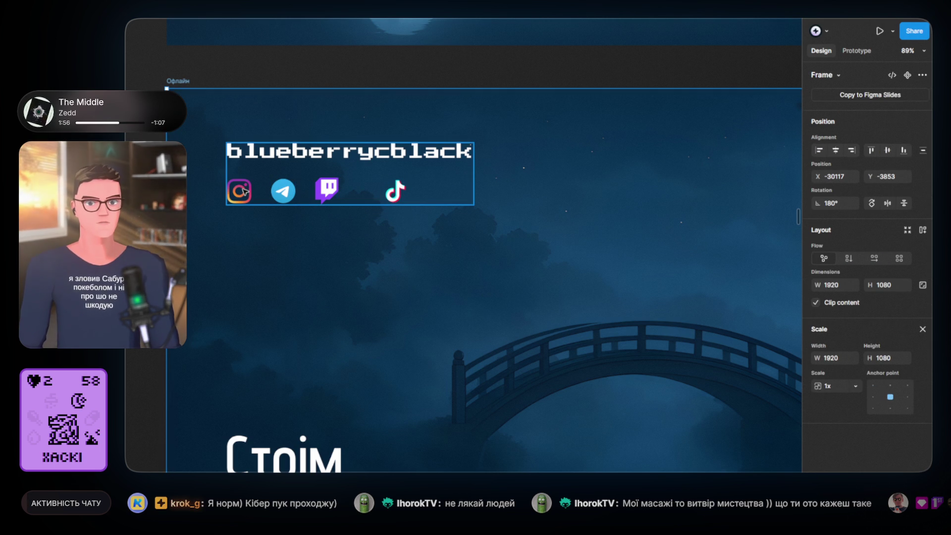
{"action": "left_click", "coordinate": [244, 192]}
{"action": "left_click", "coordinate": [244, 191]}
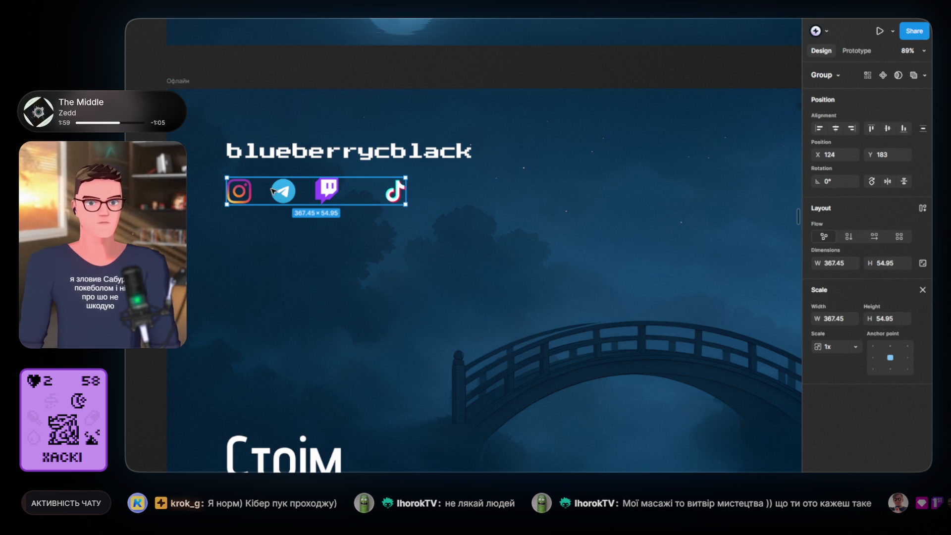
{"action": "left_click", "coordinate": [923, 129]}
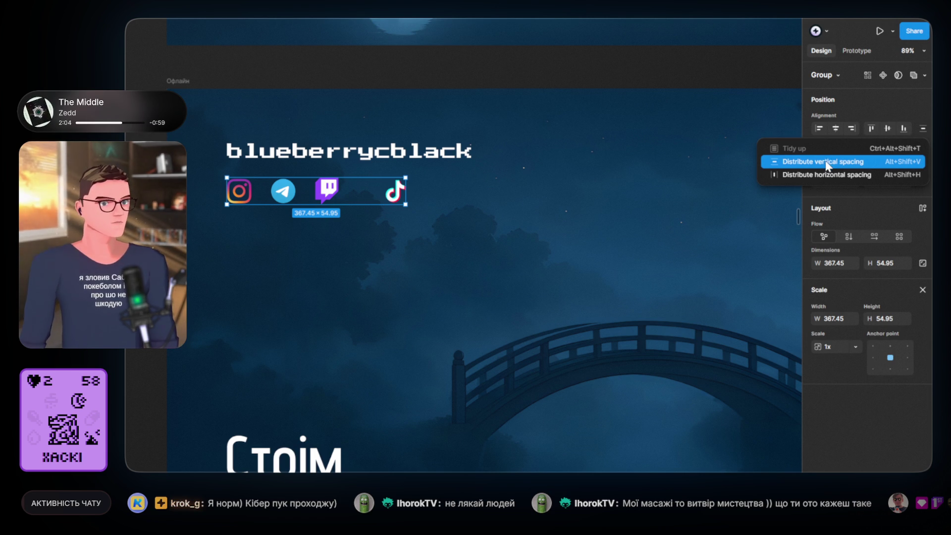
{"action": "left_click", "coordinate": [828, 175]}
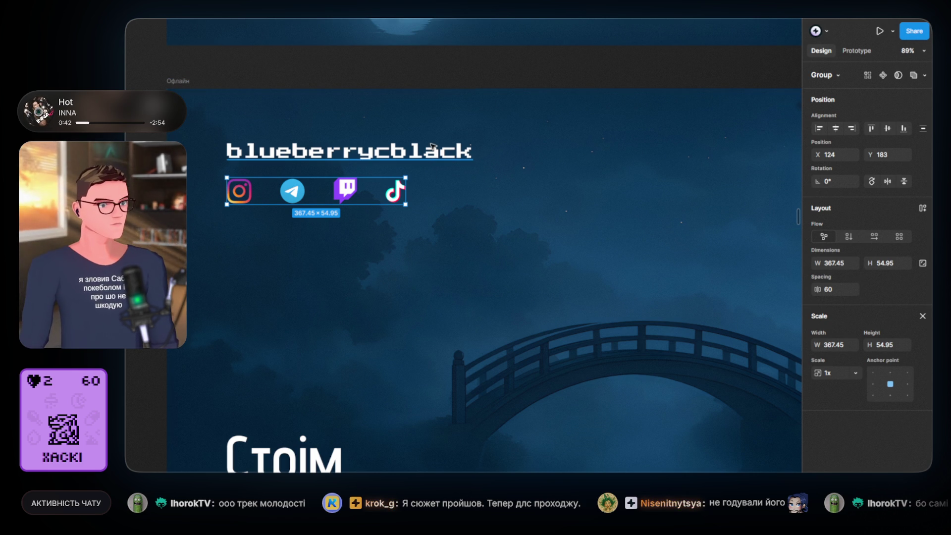
Set the Стрім ОФЛАЙН heading's font to Press Start 2P
{"action": "left_click", "coordinate": [431, 70]}
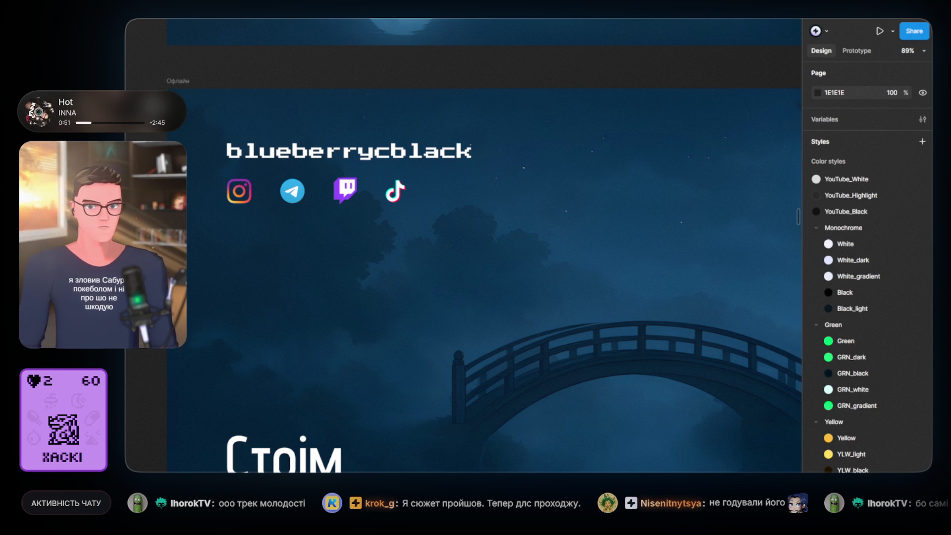
{"action": "scroll", "coordinate": [386, 111], "scroll_direction": "down", "scroll_amount": 5, "text": "ctrl"}
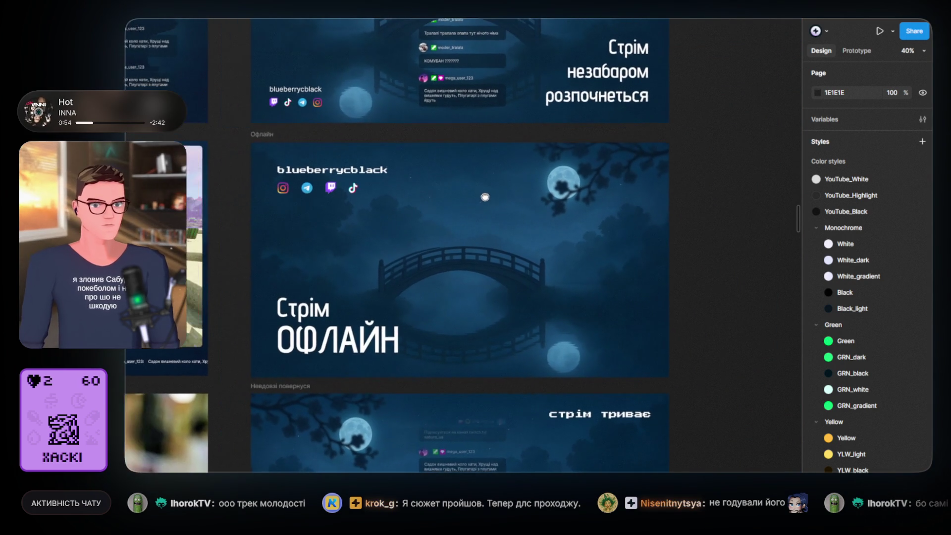
{"action": "scroll", "coordinate": [324, 288], "scroll_direction": "up", "scroll_amount": 4, "text": "ctrl"}
{"action": "left_click_drag", "start_coordinate": [312, 332], "coordinate": [308, 237]}
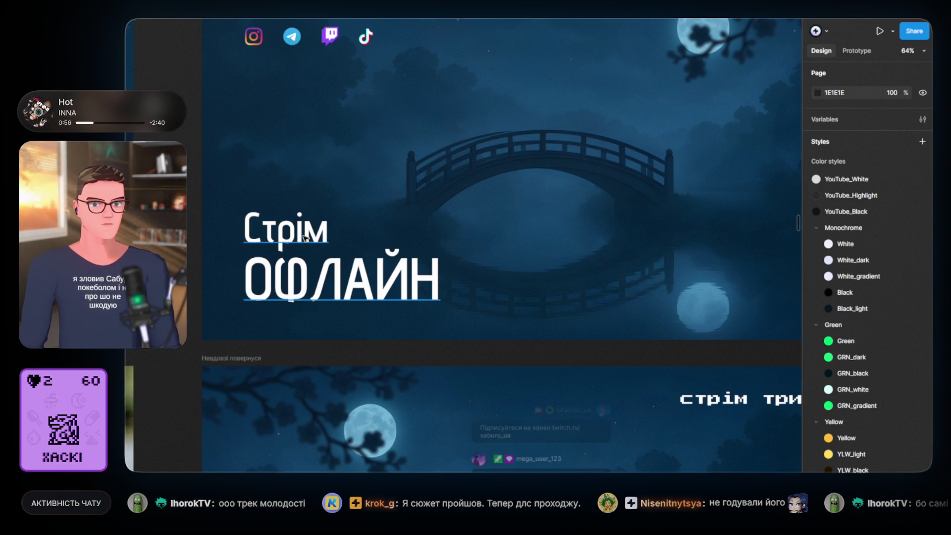
{"action": "left_click", "coordinate": [306, 237]}
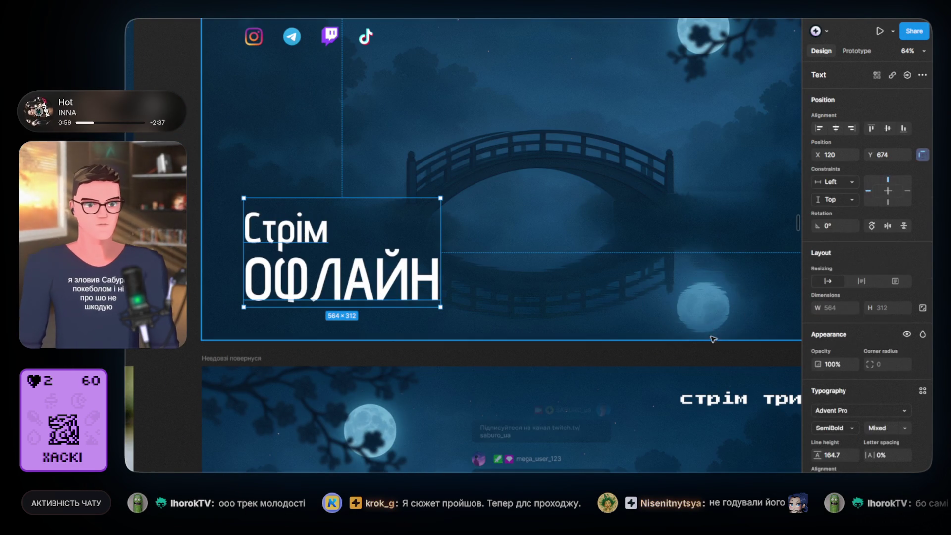
{"action": "left_click", "coordinate": [864, 411]}
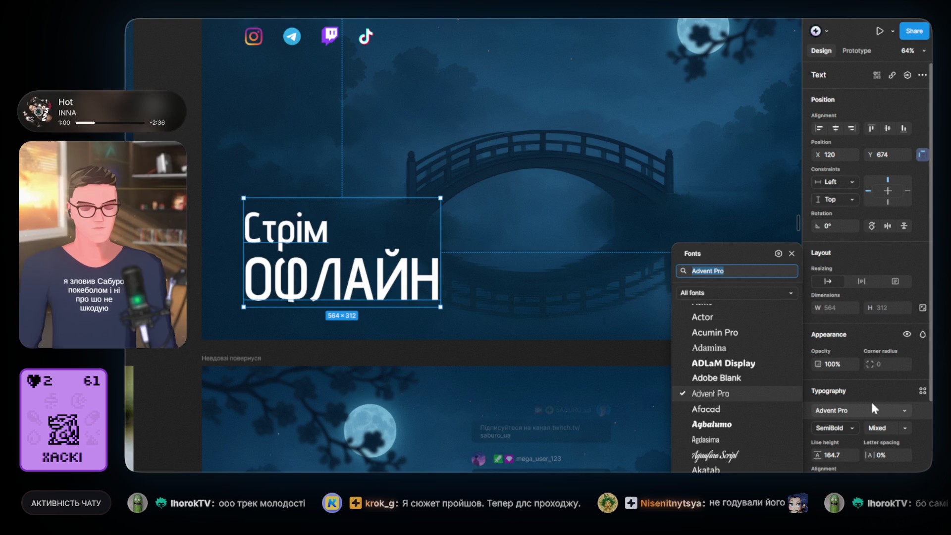
{"action": "type", "text": "зкуі"}
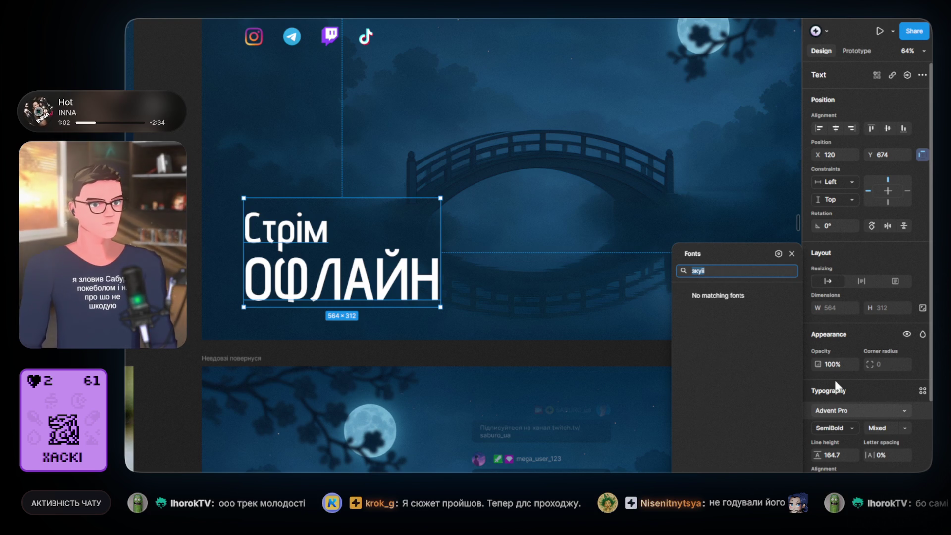
{"action": "key", "text": "BackSpace"}
{"action": "key", "text": "BackSpace"}
{"action": "key", "text": "BackSpace"}
{"action": "type", "text": "press"}
{"action": "key", "text": "Return"}
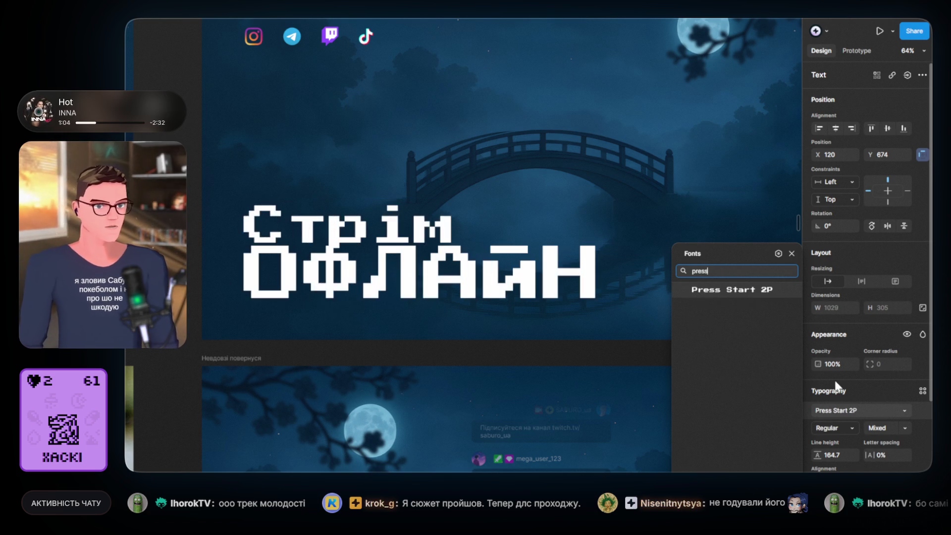
{"action": "left_click", "coordinate": [754, 288]}
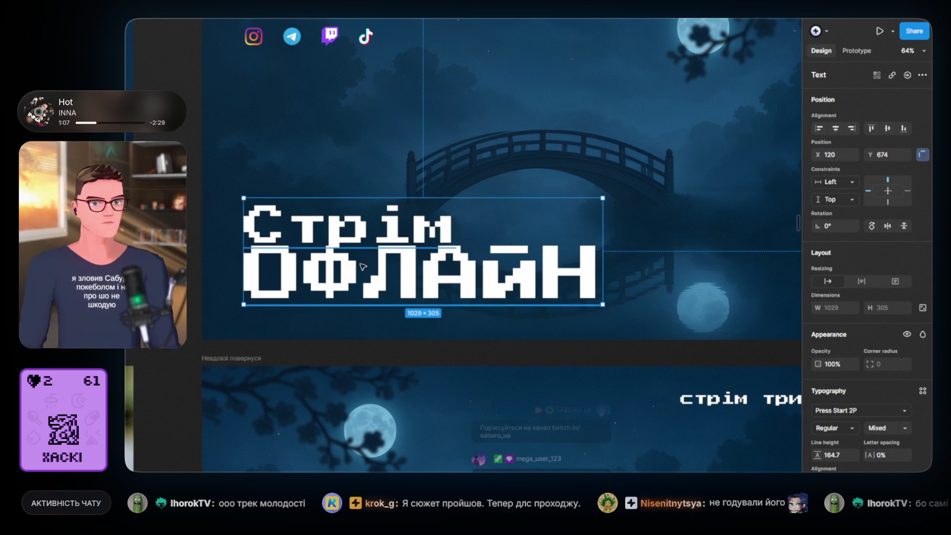
Select and deselect the Й in ОФЛАЙН, then exit heading text editing
{"action": "scroll", "coordinate": [375, 273], "scroll_direction": "down", "scroll_amount": 3}
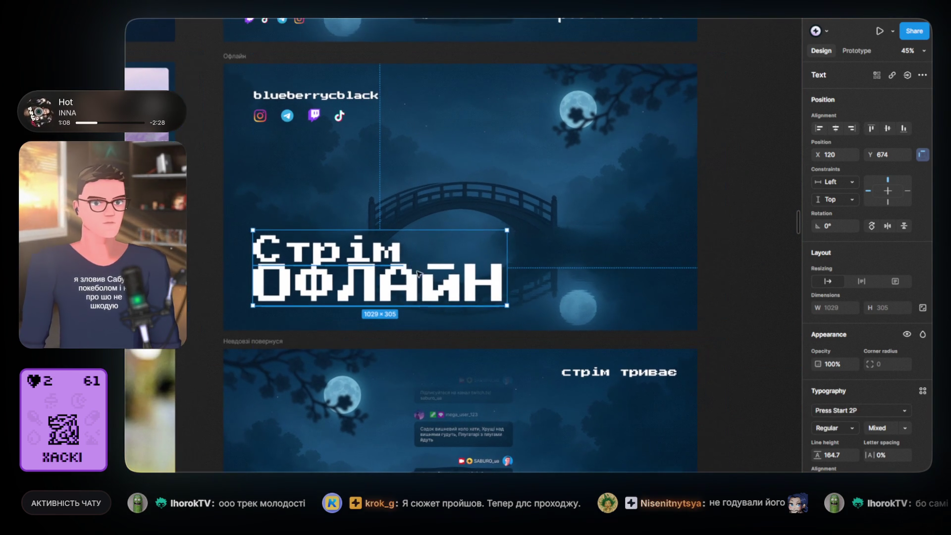
{"action": "double_click", "coordinate": [432, 280]}
{"action": "left_click_drag", "start_coordinate": [427, 281], "coordinate": [455, 281]}
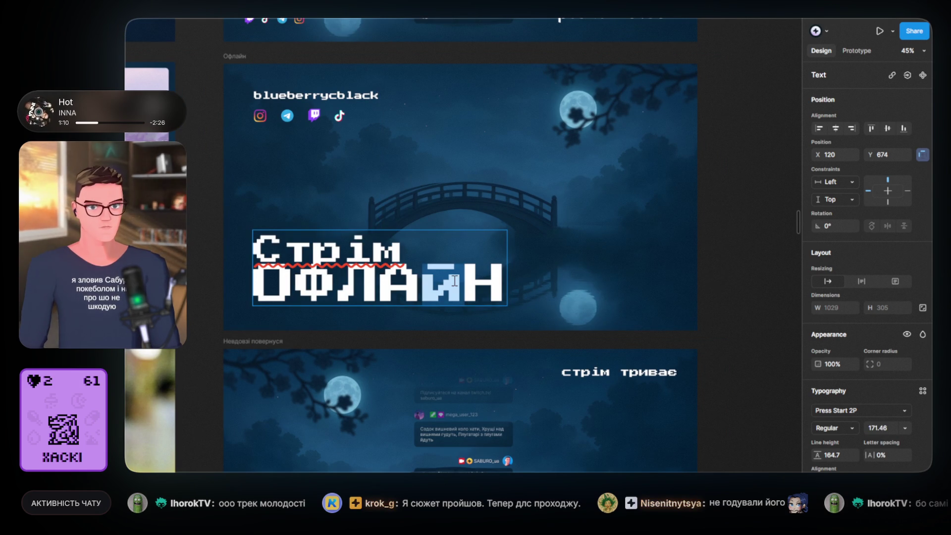
{"action": "left_click", "coordinate": [469, 293]}
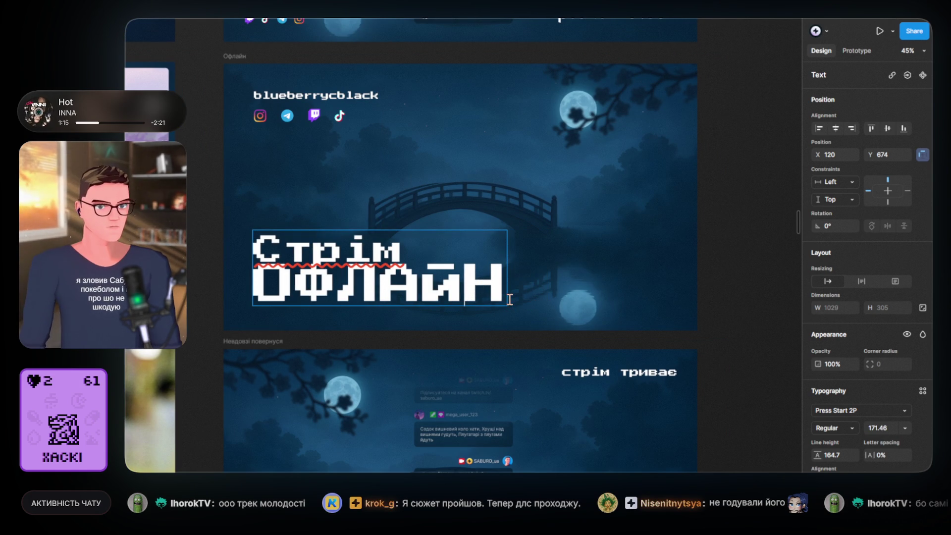
{"action": "key", "text": "Escape"}
{"action": "key", "text": "Escape"}
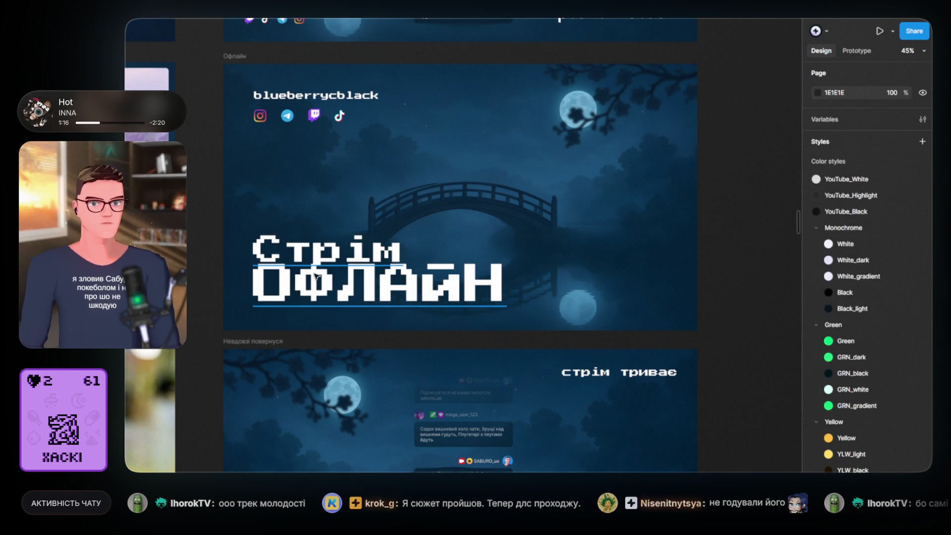
Scale the heading proportionally to 736 wide and increase its line height
{"action": "left_click", "coordinate": [335, 275]}
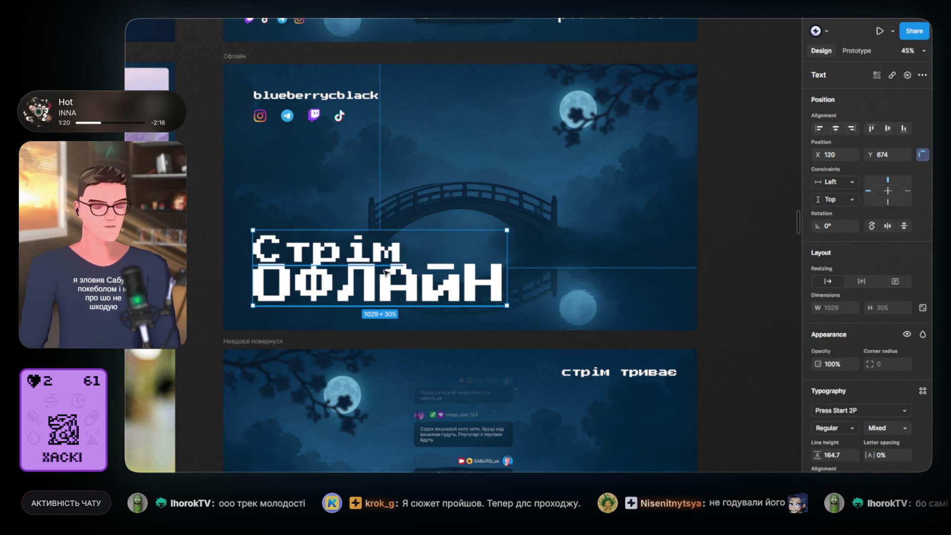
{"action": "key", "text": "k"}
{"action": "mouse_move", "coordinate": [507, 268]}
{"action": "left_mouse_down"}
{"action": "mouse_move", "coordinate": [402, 269]}
{"action": "mouse_move", "coordinate": [436, 273]}
{"action": "left_mouse_up"}
{"action": "left_click_drag", "start_coordinate": [346, 279], "coordinate": [347, 279]}
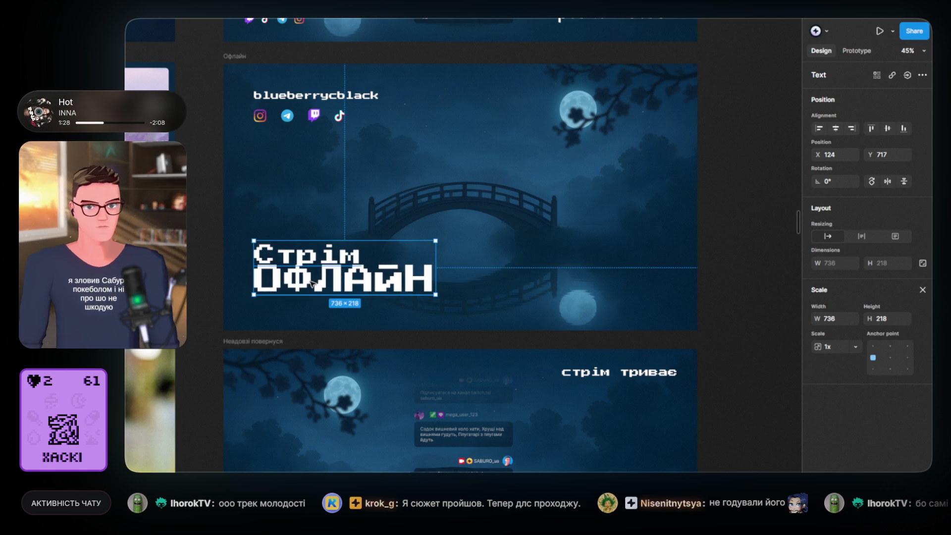
{"action": "key", "text": "v"}
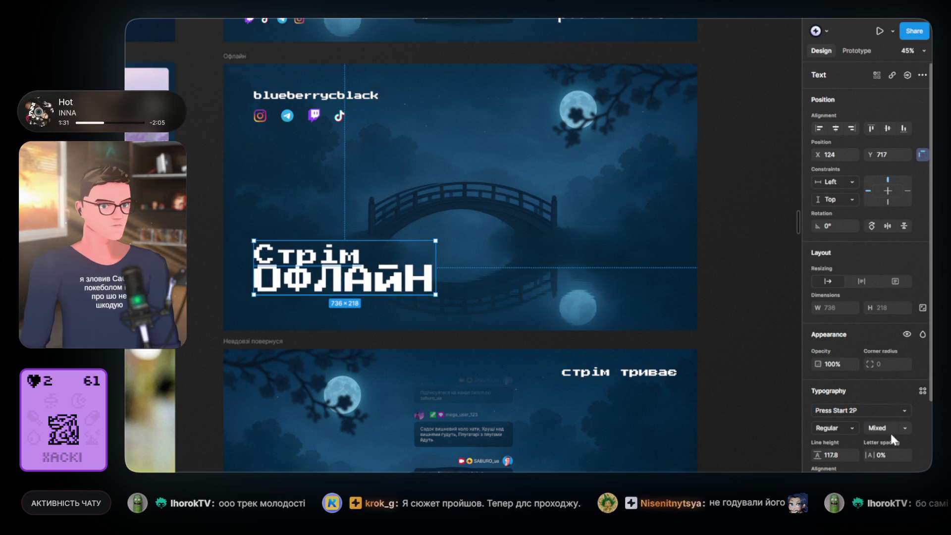
{"action": "mouse_move", "coordinate": [818, 455]}
{"action": "left_mouse_down"}
{"action": "mouse_move", "coordinate": [861, 452]}
{"action": "mouse_move", "coordinate": [852, 449]}
{"action": "left_mouse_up"}
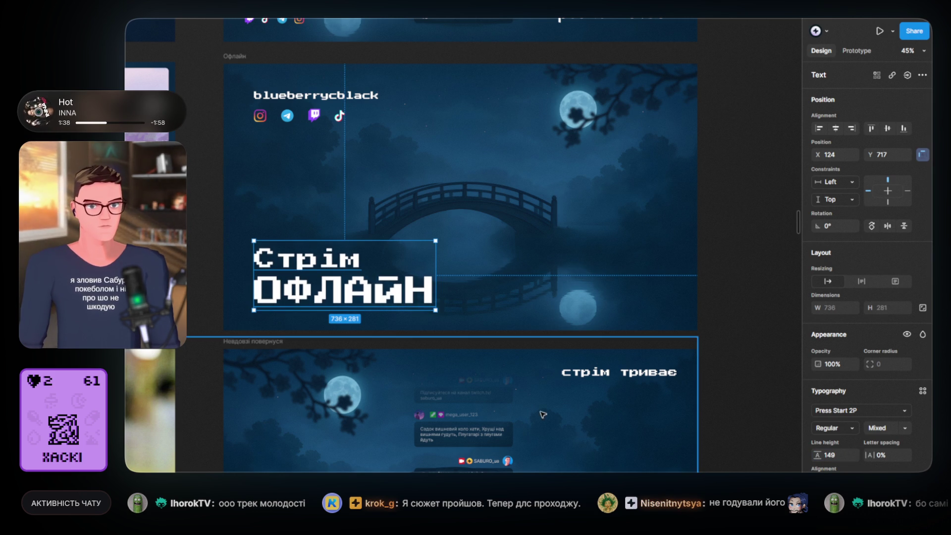
Retype the second line ОФЛАЙН as lowercase 'офлайн'
{"action": "double_click", "coordinate": [364, 294]}
{"action": "double_click", "coordinate": [364, 294]}
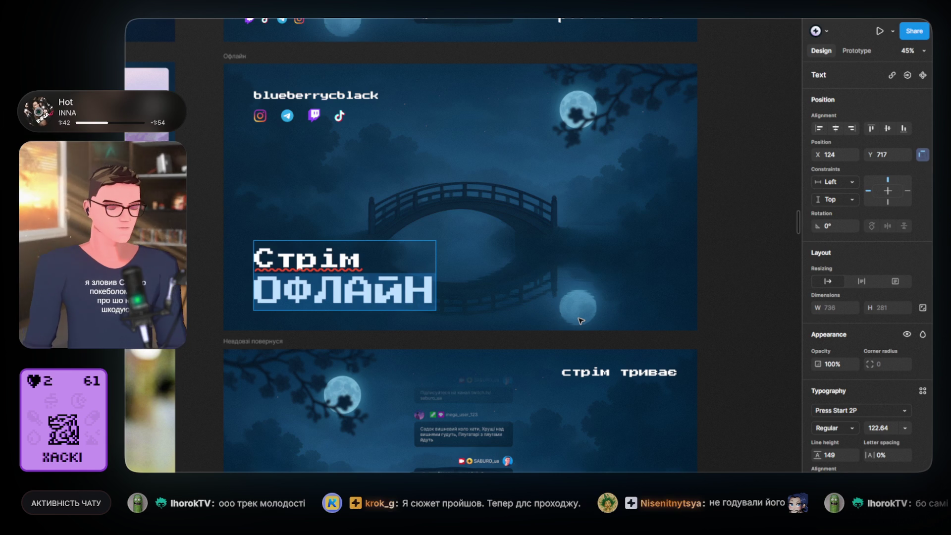
{"action": "type", "text": "офлайн"}
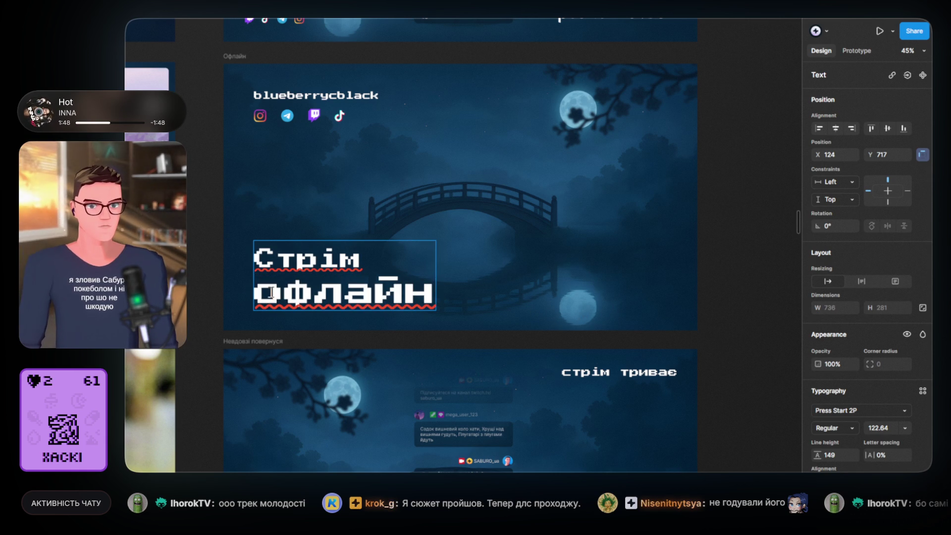
{"action": "left_click_drag", "start_coordinate": [434, 295], "coordinate": [248, 307]}
{"action": "key", "text": "Escape"}
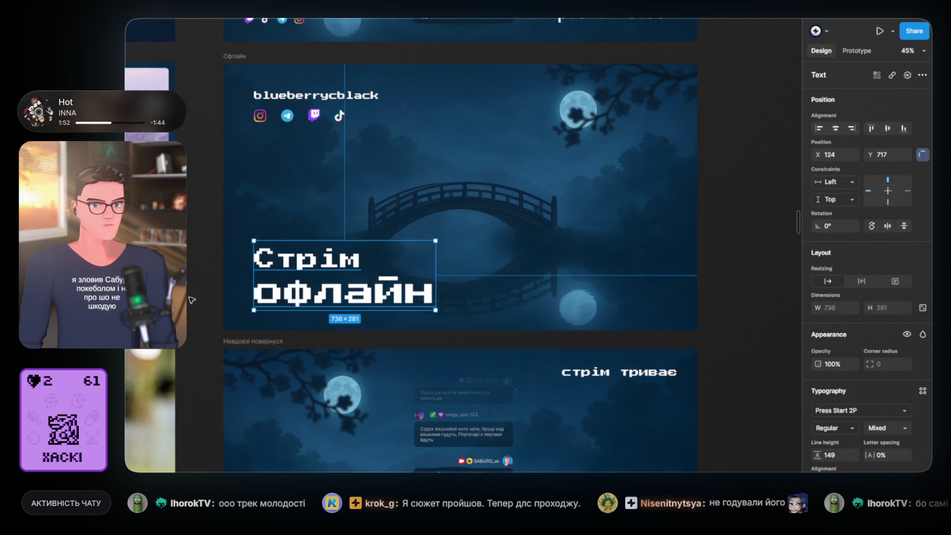
{"action": "left_click", "coordinate": [192, 301]}
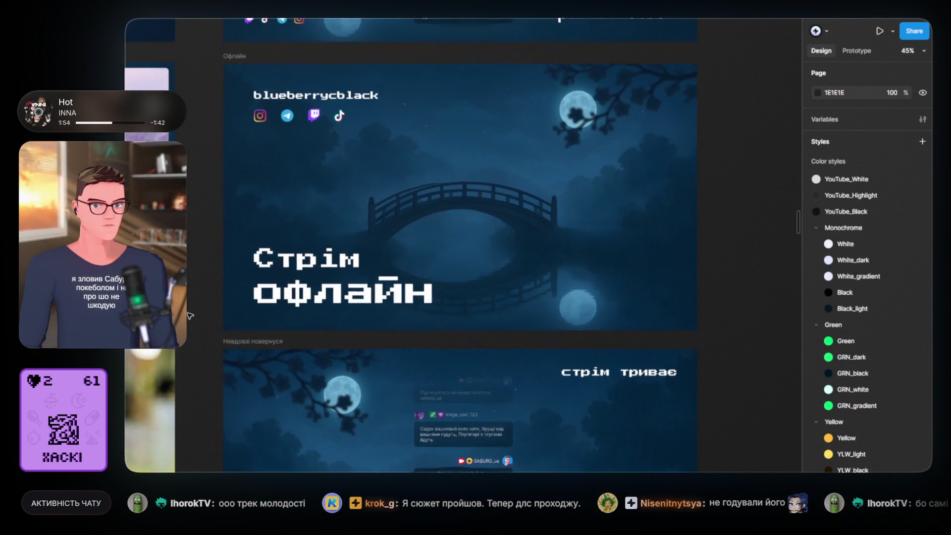
Replace the capital С in Стрім with a lowercase с
{"action": "scroll", "coordinate": [190, 316], "scroll_direction": "up", "scroll_amount": 3}
{"action": "scroll", "coordinate": [268, 248], "scroll_direction": "right", "scroll_amount": 2}
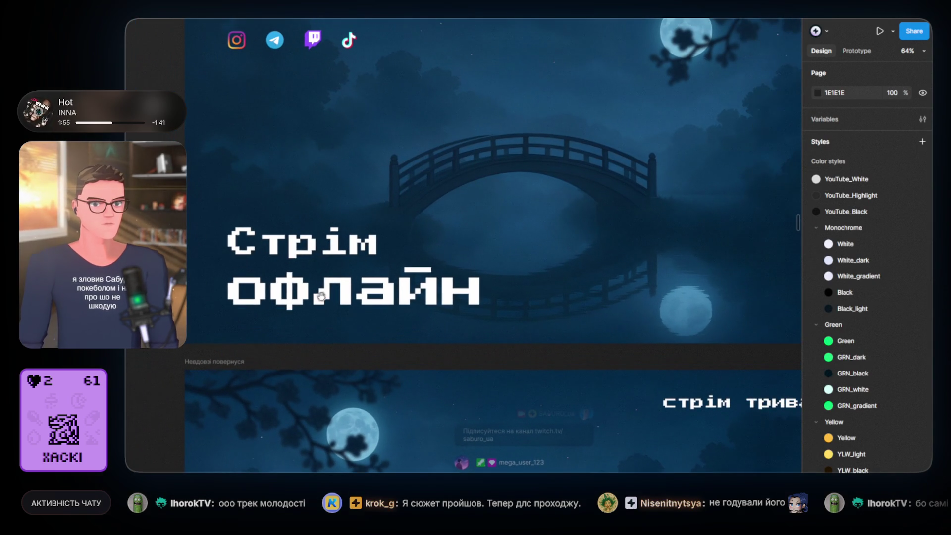
{"action": "double_click", "coordinate": [268, 247]}
{"action": "key", "text": "BackSpace"}
{"action": "type", "text": "с"}
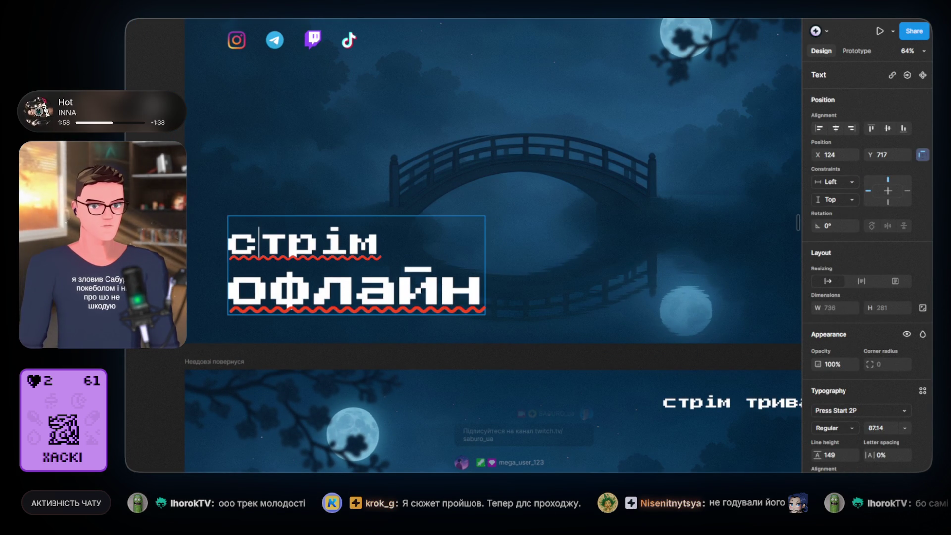
{"action": "key", "text": "Escape"}
Zoom out and reselect the 'стрім офлайн' heading at X 124, Y 717
{"action": "scroll", "coordinate": [276, 335], "scroll_direction": "down", "scroll_amount": 3}
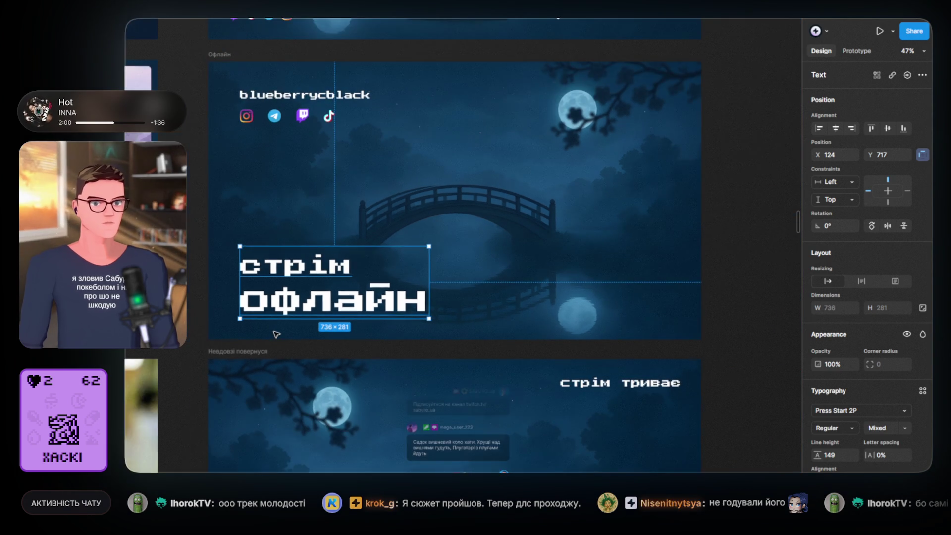
{"action": "scroll", "coordinate": [276, 335], "scroll_direction": "down", "scroll_amount": 3}
{"action": "left_click", "coordinate": [637, 393]}
{"action": "left_click_drag", "start_coordinate": [637, 393], "coordinate": [638, 267]}
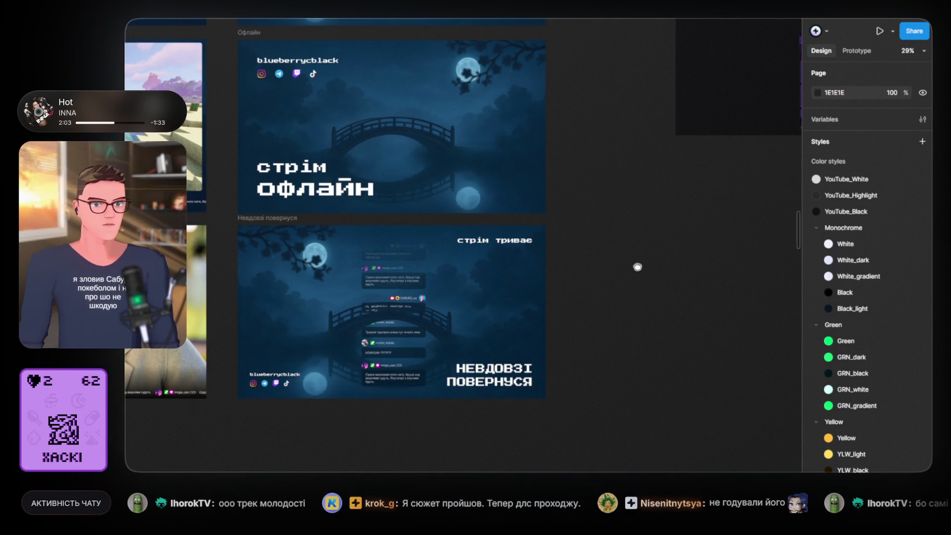
{"action": "scroll", "coordinate": [651, 278], "scroll_direction": "up", "scroll_amount": 4}
{"action": "scroll", "coordinate": [652, 278], "scroll_direction": "left", "scroll_amount": 2}
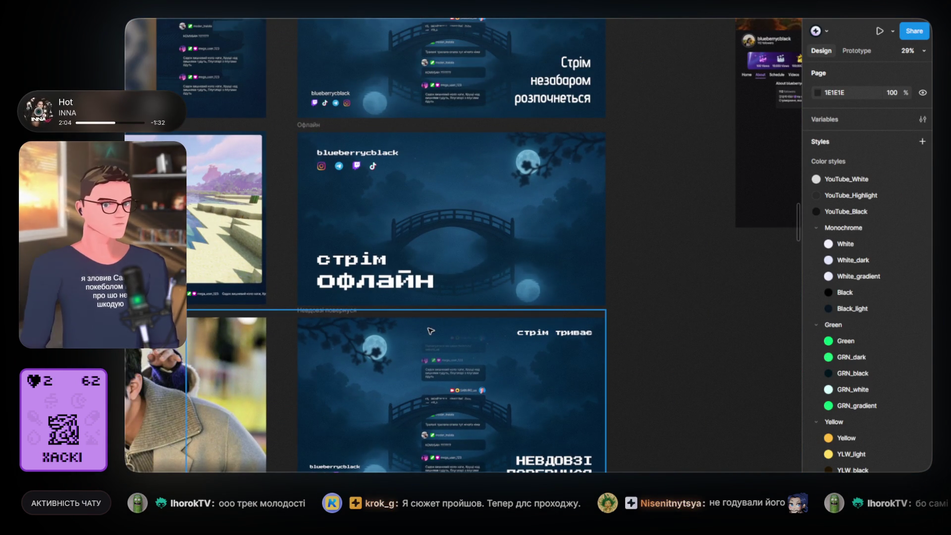
{"action": "scroll", "coordinate": [430, 331], "scroll_direction": "up", "scroll_amount": 5}
{"action": "left_click", "coordinate": [362, 233]}
{"action": "scroll", "coordinate": [364, 247], "scroll_direction": "up", "scroll_amount": 2}
{"action": "scroll", "coordinate": [364, 247], "scroll_direction": "right", "scroll_amount": 1}
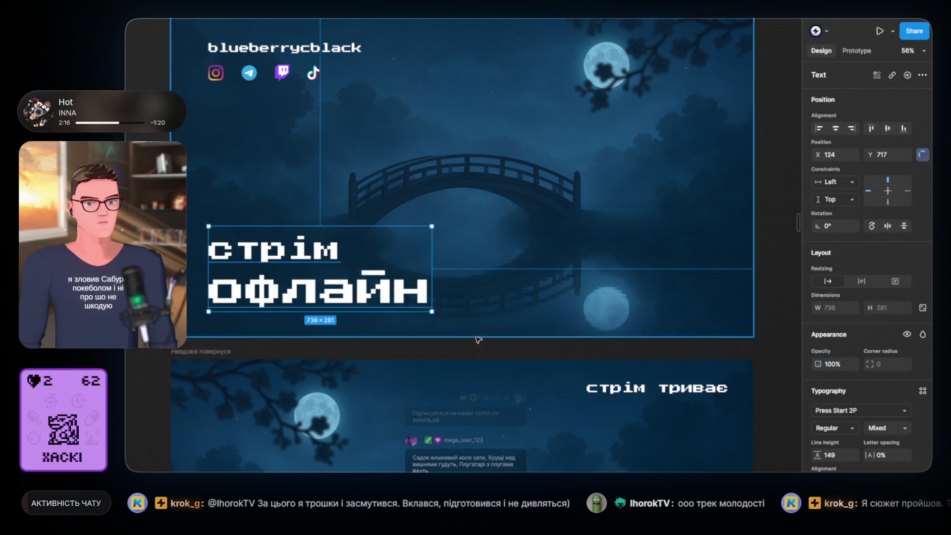
Scale the стрім офлайн heading down to about 0.86x and nudge it slightly lower
{"action": "left_click", "coordinate": [878, 429]}
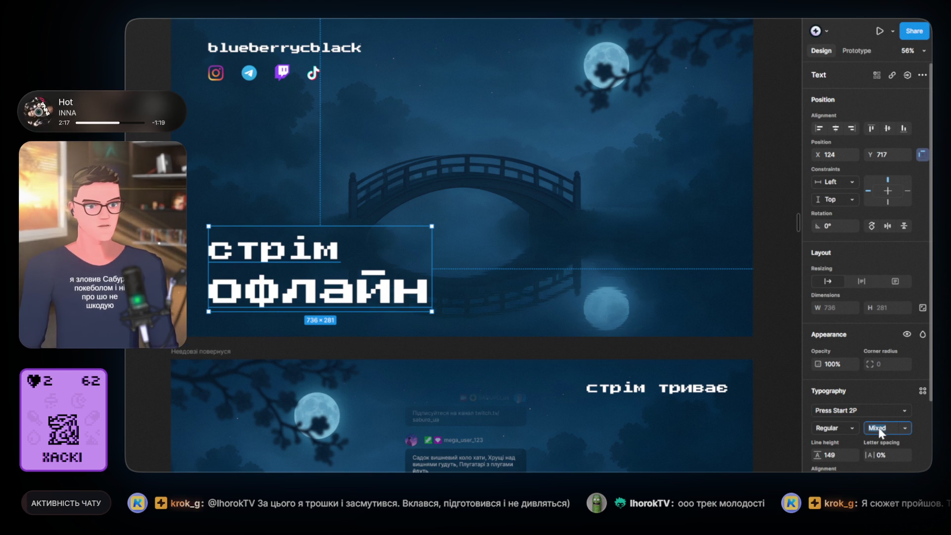
{"action": "left_click", "coordinate": [905, 427]}
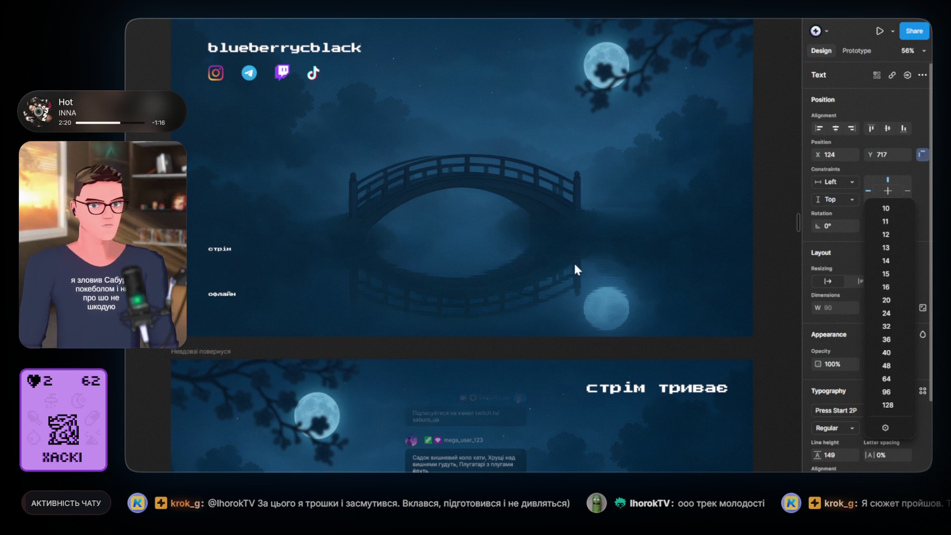
{"action": "left_click", "coordinate": [454, 331]}
{"action": "key", "text": "k"}
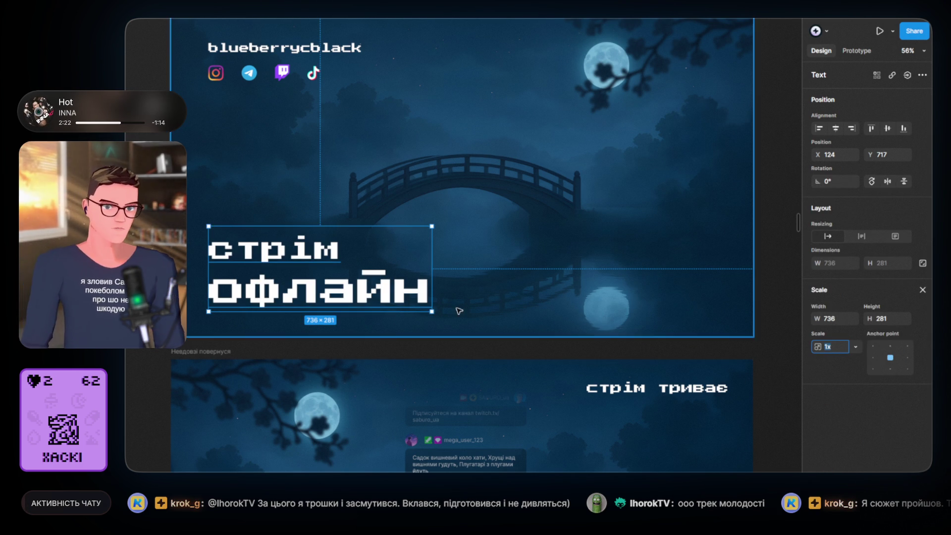
{"action": "left_click_drag", "start_coordinate": [495, 183], "coordinate": [492, 228]}
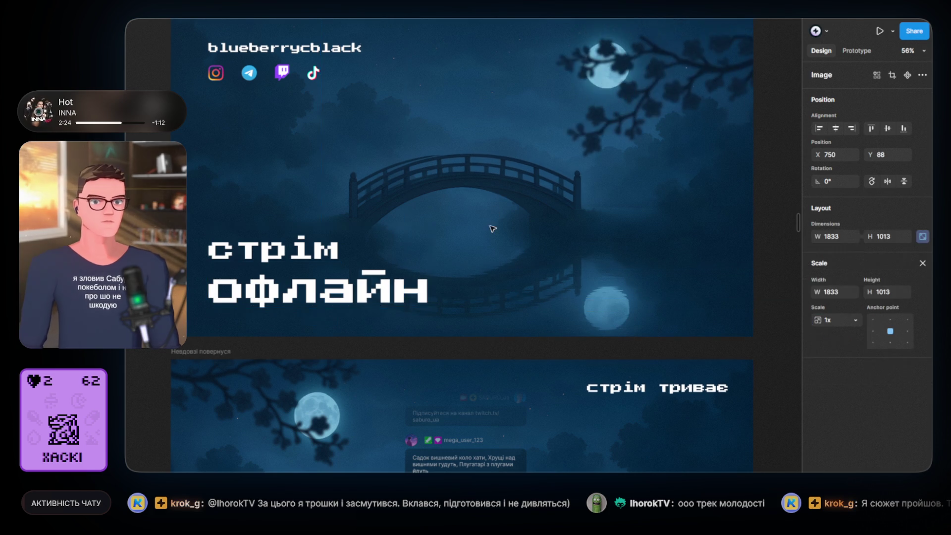
{"action": "key", "text": "ctrl+z"}
{"action": "scroll", "coordinate": [439, 323], "scroll_direction": "up", "scroll_amount": 3}
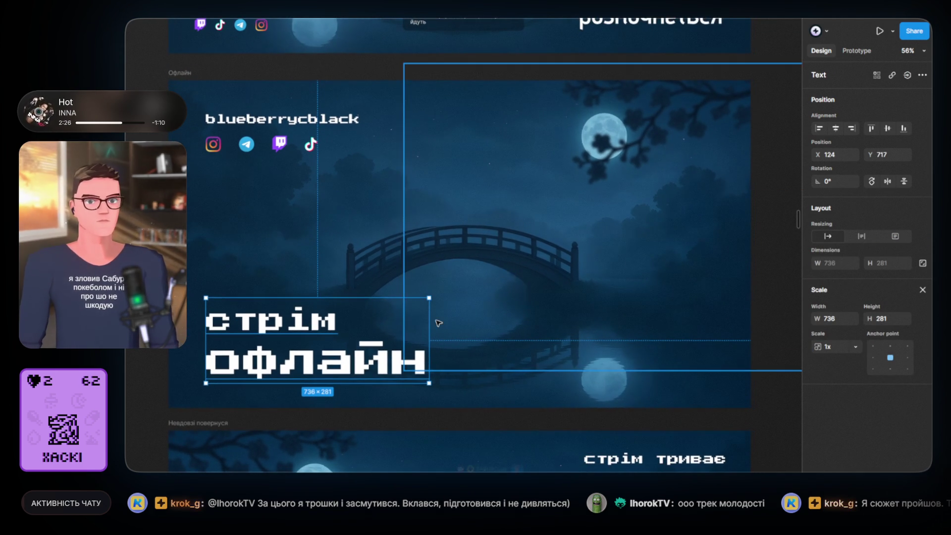
{"action": "left_click_drag", "start_coordinate": [429, 329], "coordinate": [397, 327]}
{"action": "scroll", "coordinate": [397, 327], "scroll_direction": "down", "scroll_amount": 5}
{"action": "scroll", "coordinate": [449, 224], "scroll_direction": "up", "scroll_amount": 2}
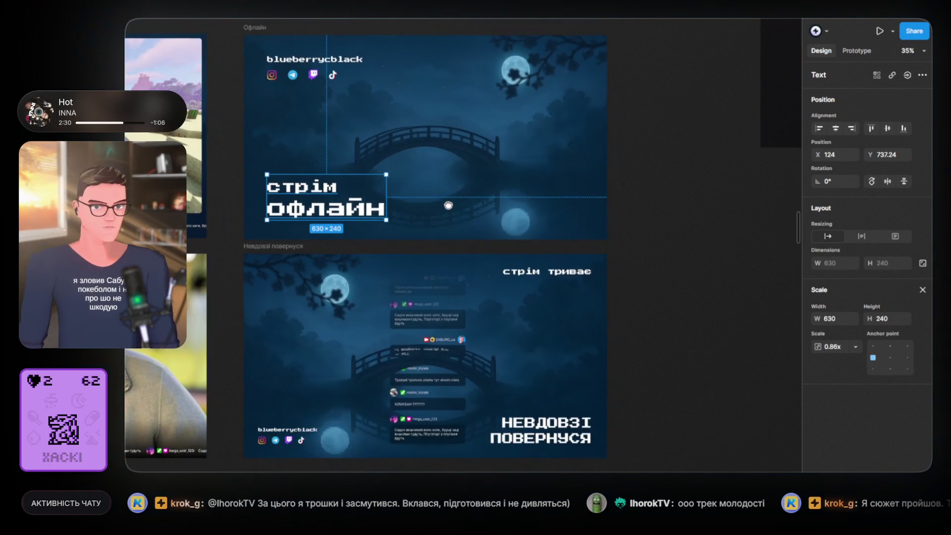
{"action": "scroll", "coordinate": [448, 225], "scroll_direction": "up", "scroll_amount": 3}
{"action": "mouse_move", "coordinate": [435, 309]}
{"action": "left_mouse_down"}
{"action": "mouse_move", "coordinate": [425, 306]}
{"action": "mouse_move", "coordinate": [442, 308]}
{"action": "left_mouse_up"}
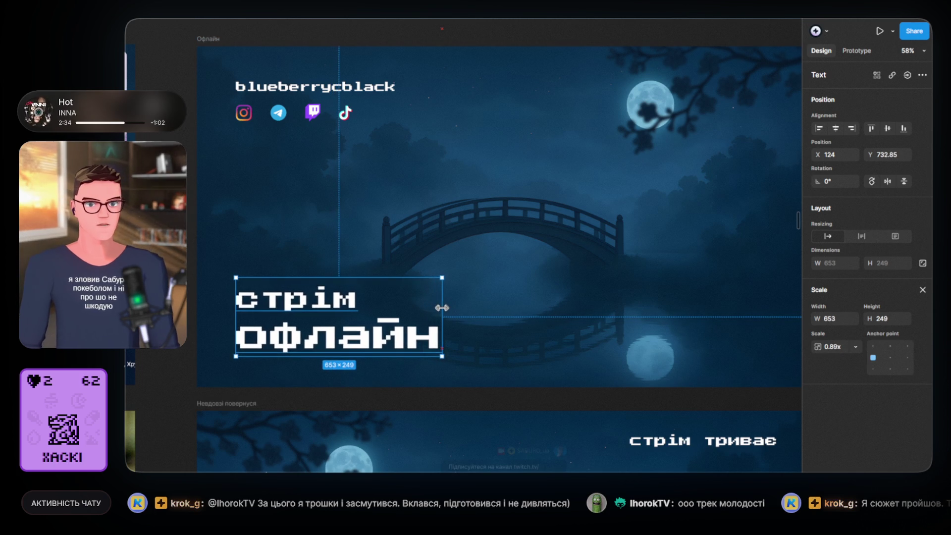
{"action": "left_click_drag", "start_coordinate": [335, 331], "coordinate": [331, 344]}
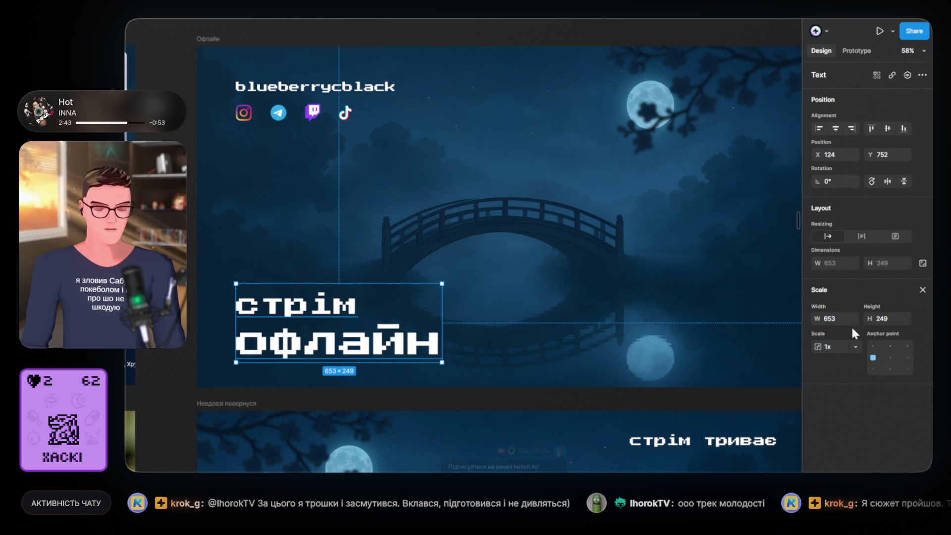
{"action": "key", "text": "v"}
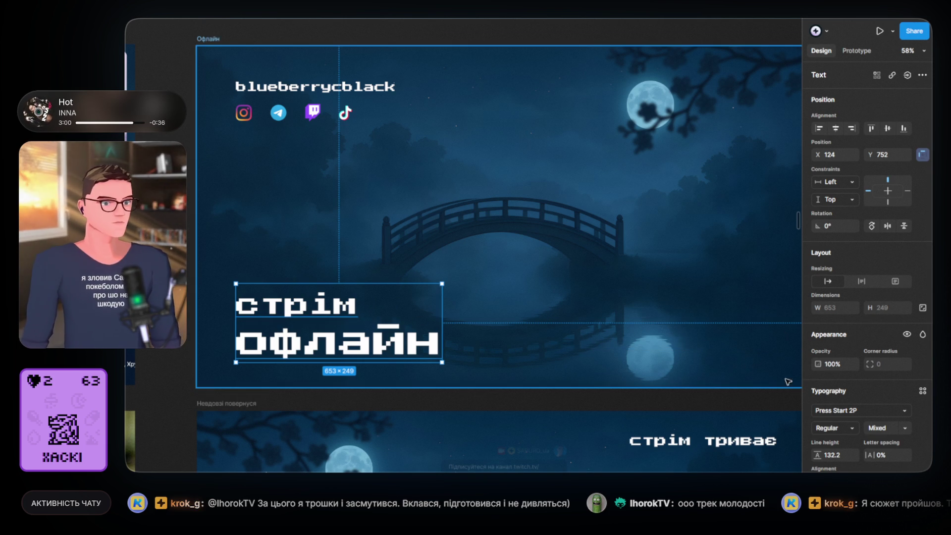
Tighten the heading's line height to about 132 and move it a bit lower
{"action": "left_click_drag", "start_coordinate": [818, 455], "coordinate": [818, 454]}
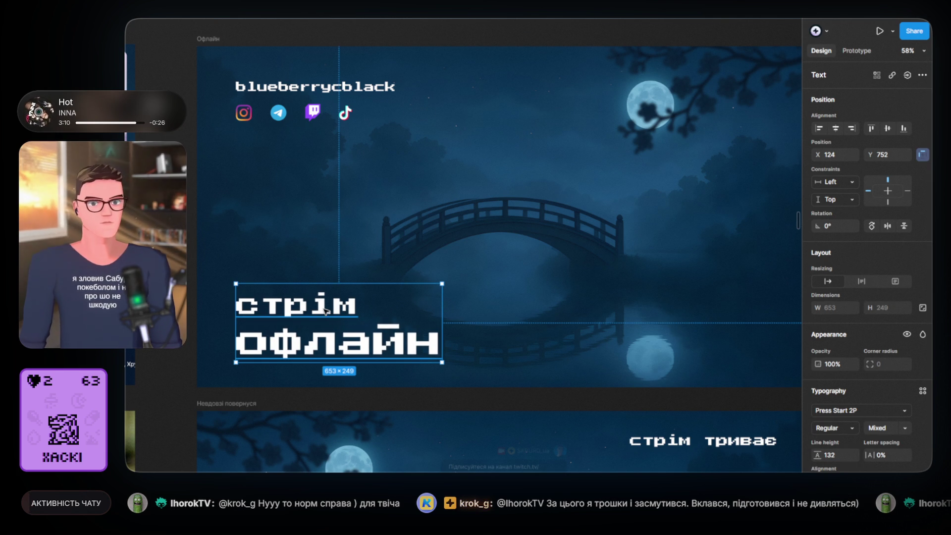
{"action": "left_click_drag", "start_coordinate": [325, 311], "coordinate": [324, 317]}
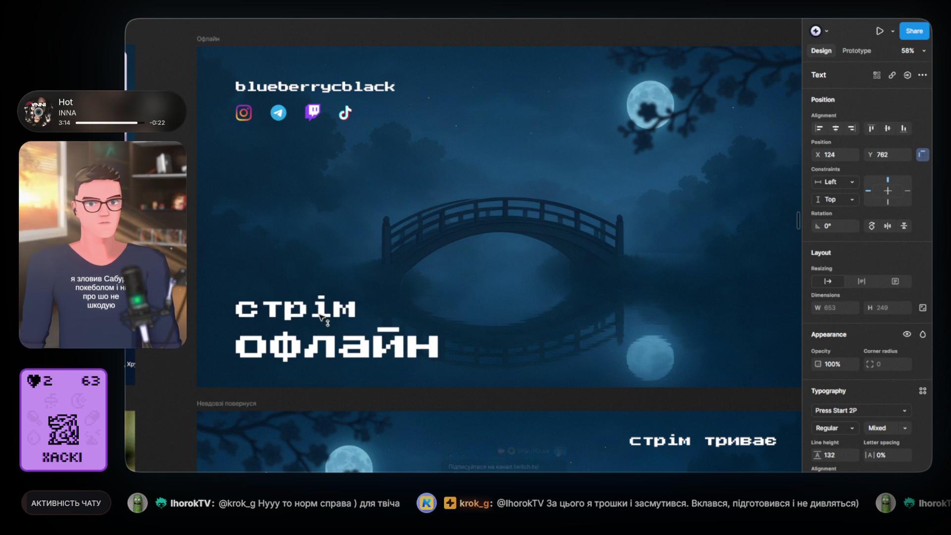
{"action": "key", "text": "Escape"}
{"action": "scroll", "coordinate": [181, 306], "scroll_direction": "down", "scroll_amount": 5, "text": "ctrl"}
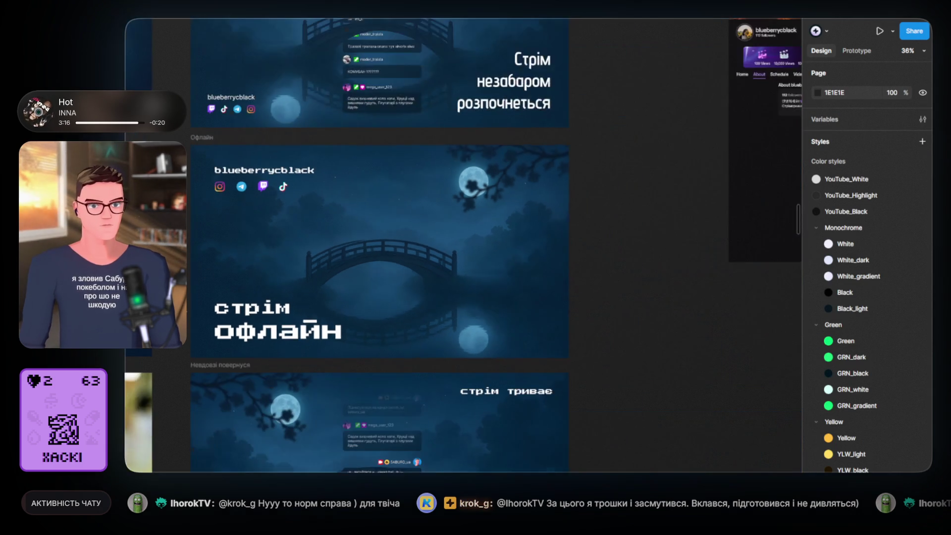
{"action": "scroll", "coordinate": [359, 278], "scroll_direction": "down", "scroll_amount": 2, "text": "ctrl"}
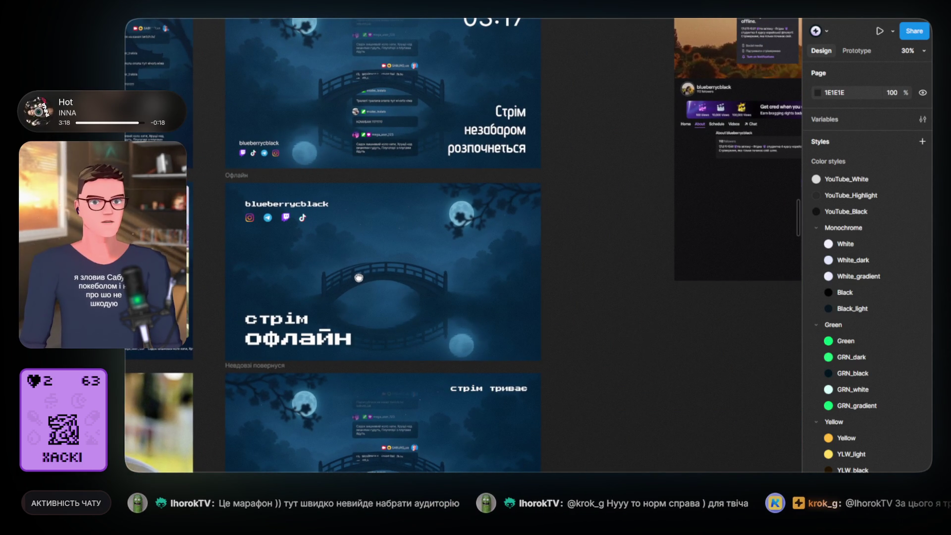
{"action": "scroll", "coordinate": [246, 310], "scroll_direction": "up", "scroll_amount": 3, "text": "ctrl"}
Scale the heading up 1.14x from its bottom-left corner to 742 × 283 at X 124, Y 725
{"action": "left_click", "coordinate": [335, 322]}
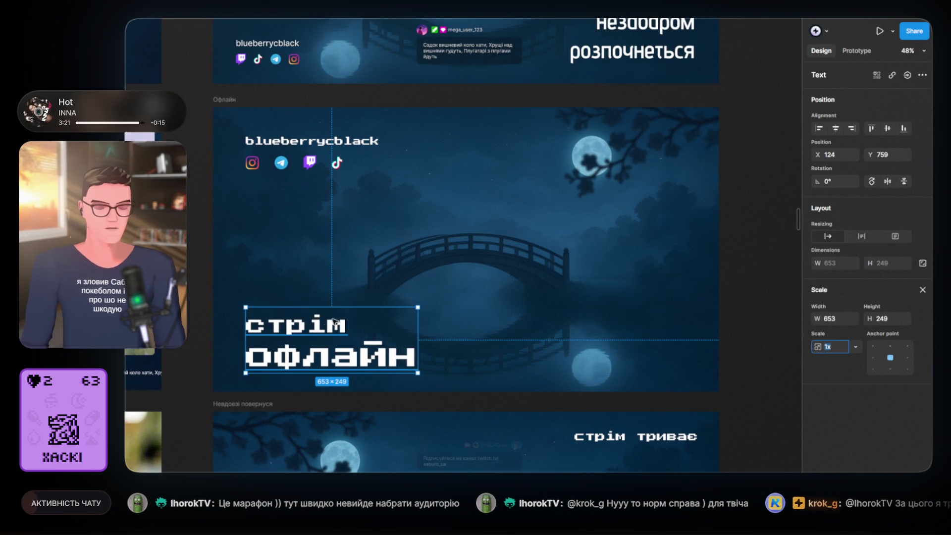
{"action": "left_click_drag", "start_coordinate": [419, 305], "coordinate": [442, 299]}
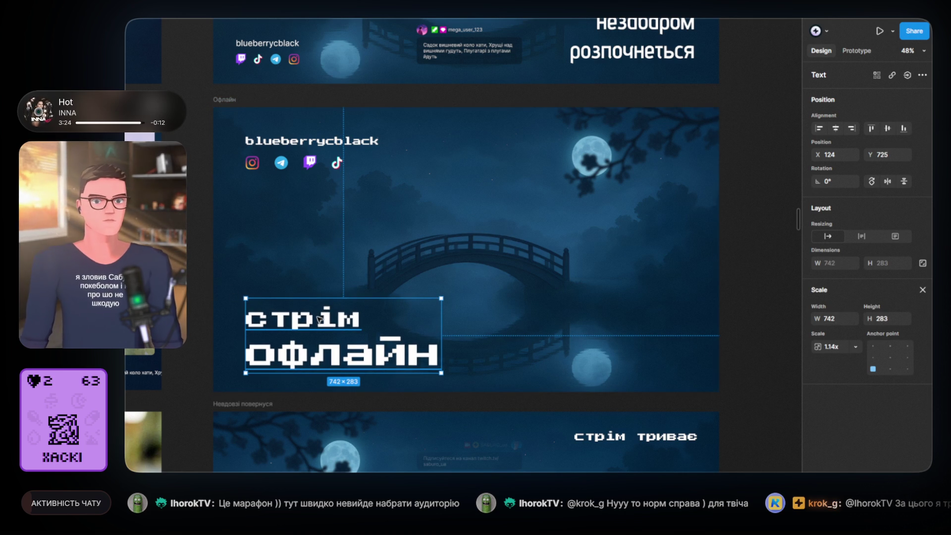
{"action": "left_click", "coordinate": [196, 311]}
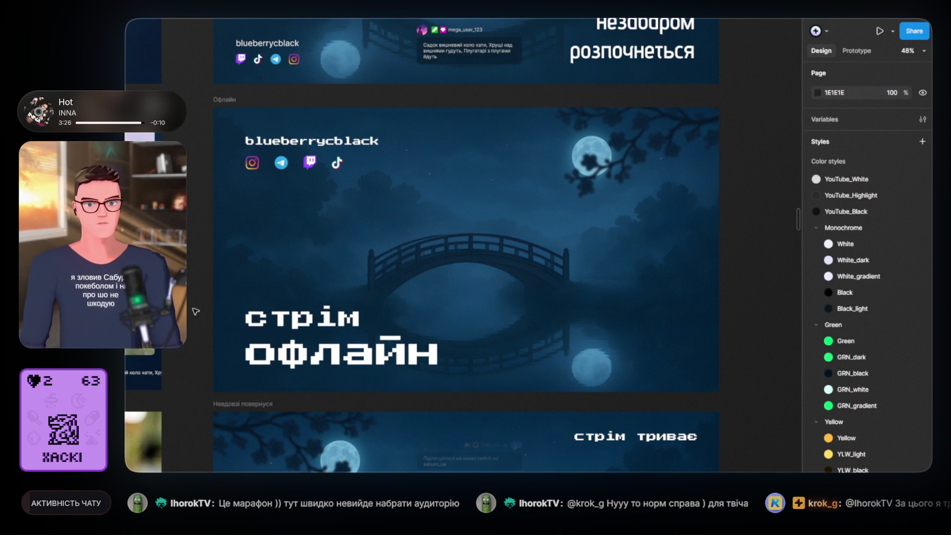
Move the moon-and-branch image in the Офлайн frame slightly left and down
{"action": "scroll", "coordinate": [214, 297], "scroll_direction": "down", "scroll_amount": 3}
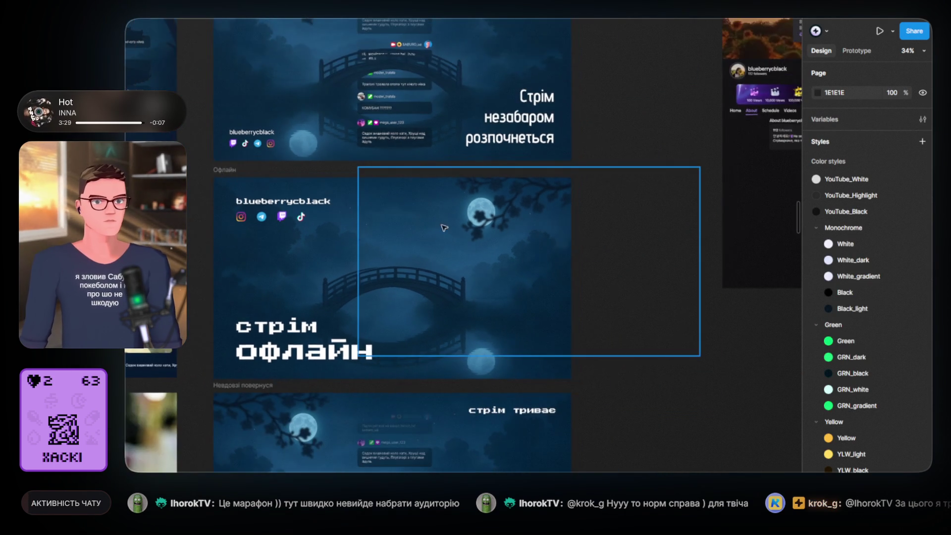
{"action": "scroll", "coordinate": [444, 228], "scroll_direction": "up", "scroll_amount": 3}
{"action": "left_click", "coordinate": [522, 199]}
{"action": "mouse_move", "coordinate": [522, 199]}
{"action": "left_mouse_down"}
{"action": "mouse_move", "coordinate": [489, 206]}
{"action": "mouse_move", "coordinate": [506, 204]}
{"action": "mouse_move", "coordinate": [498, 213]}
{"action": "left_mouse_up"}
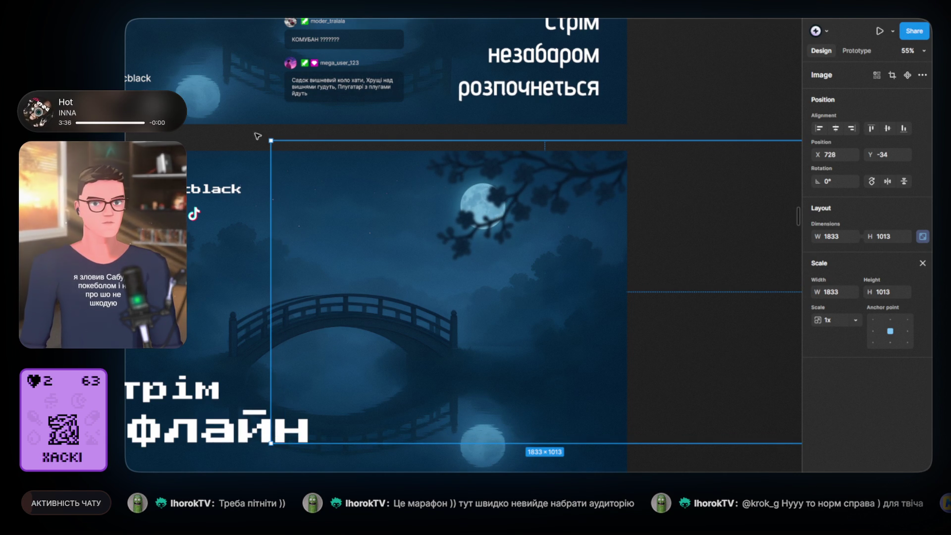
{"action": "key", "text": "Escape"}
Zoom out and pan to view the Start, Офлайн and Невдовзі повернуся frames together
{"action": "scroll", "coordinate": [471, 211], "scroll_direction": "down", "scroll_amount": 3}
{"action": "mouse_move", "coordinate": [329, 163]}
{"action": "left_mouse_down"}
{"action": "mouse_move", "coordinate": [439, 212]}
{"action": "mouse_move", "coordinate": [394, 279]}
{"action": "mouse_move", "coordinate": [382, 29]}
{"action": "mouse_move", "coordinate": [383, 140]}
{"action": "mouse_move", "coordinate": [443, 250]}
{"action": "left_mouse_up"}
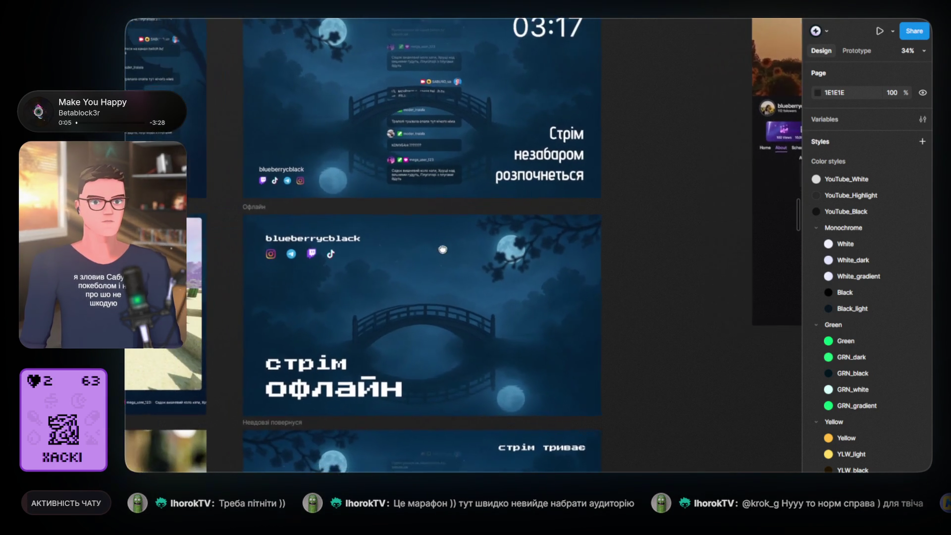
{"action": "scroll", "coordinate": [515, 347], "scroll_direction": "up", "scroll_amount": 5}
{"action": "scroll", "coordinate": [515, 347], "scroll_direction": "down", "scroll_amount": 3}
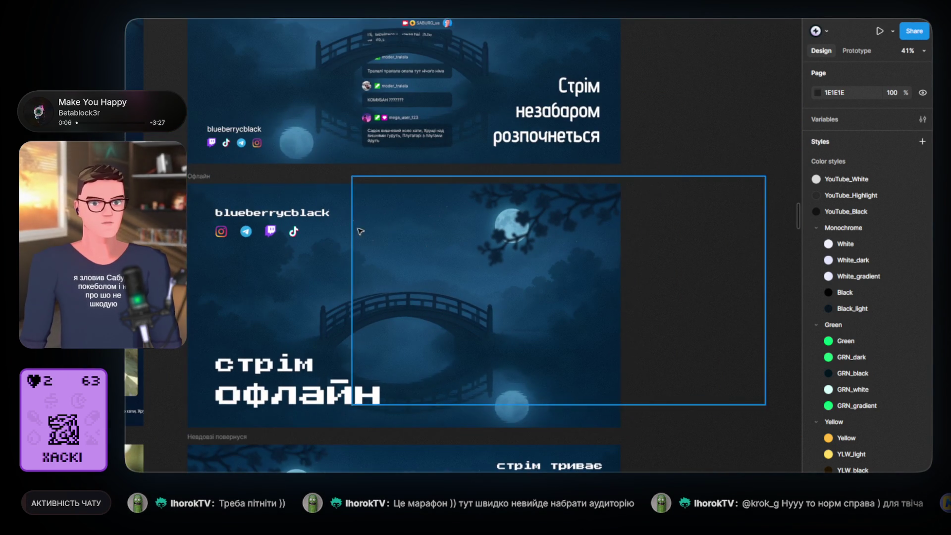
{"action": "scroll", "coordinate": [361, 231], "scroll_direction": "left", "scroll_amount": 3}
{"action": "scroll", "coordinate": [361, 231], "scroll_direction": "up", "scroll_amount": 1}
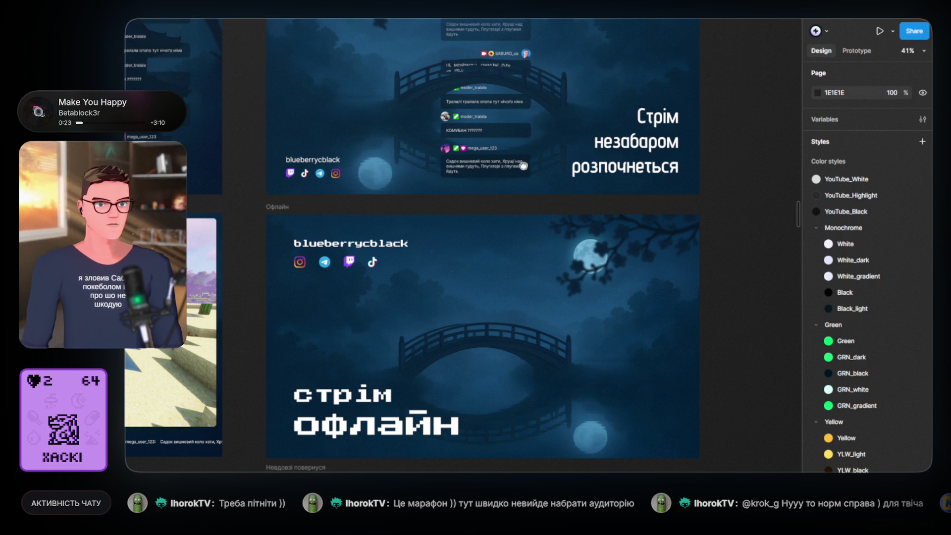
{"action": "scroll", "coordinate": [524, 165], "scroll_direction": "up", "scroll_amount": 3}
{"action": "scroll", "coordinate": [450, 233], "scroll_direction": "down", "scroll_amount": 5}
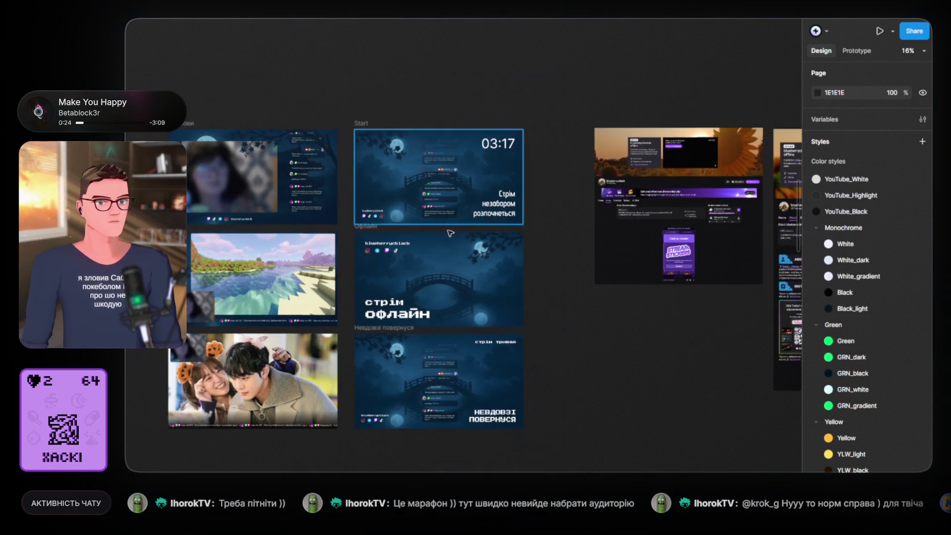
Move the НЕВДОВЗІ ПОВЕРНУСЯ frame above the other screen frames
{"action": "scroll", "coordinate": [436, 257], "scroll_direction": "right", "scroll_amount": 1}
{"action": "scroll", "coordinate": [436, 258], "scroll_direction": "up", "scroll_amount": 1}
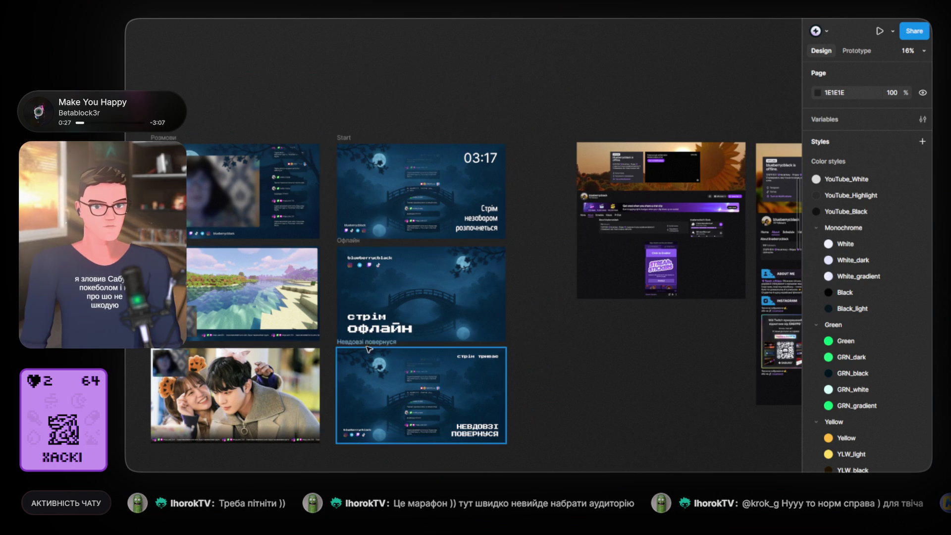
{"action": "scroll", "coordinate": [369, 349], "scroll_direction": "up", "scroll_amount": 2}
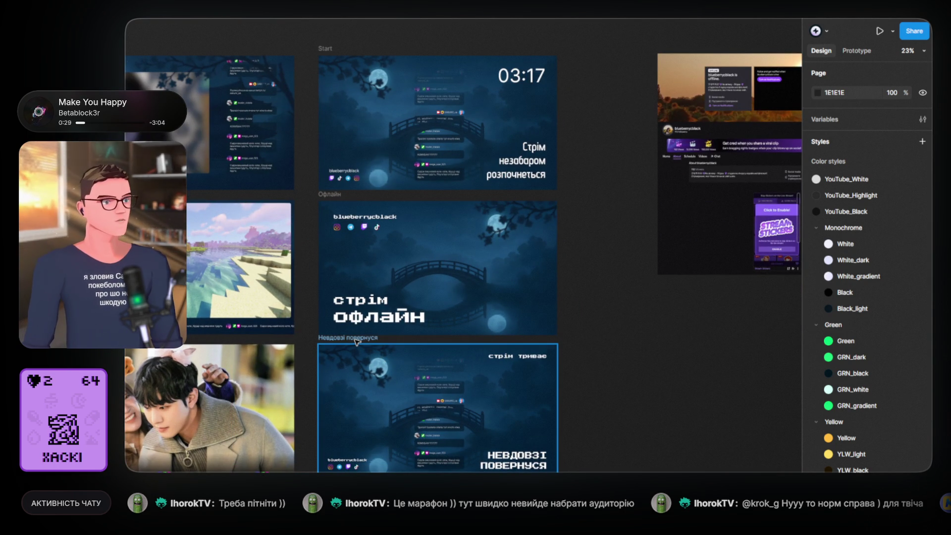
{"action": "mouse_move", "coordinate": [357, 341]}
{"action": "left_mouse_down"}
{"action": "mouse_move", "coordinate": [358, 13]}
{"action": "mouse_move", "coordinate": [354, 114]}
{"action": "left_mouse_up"}
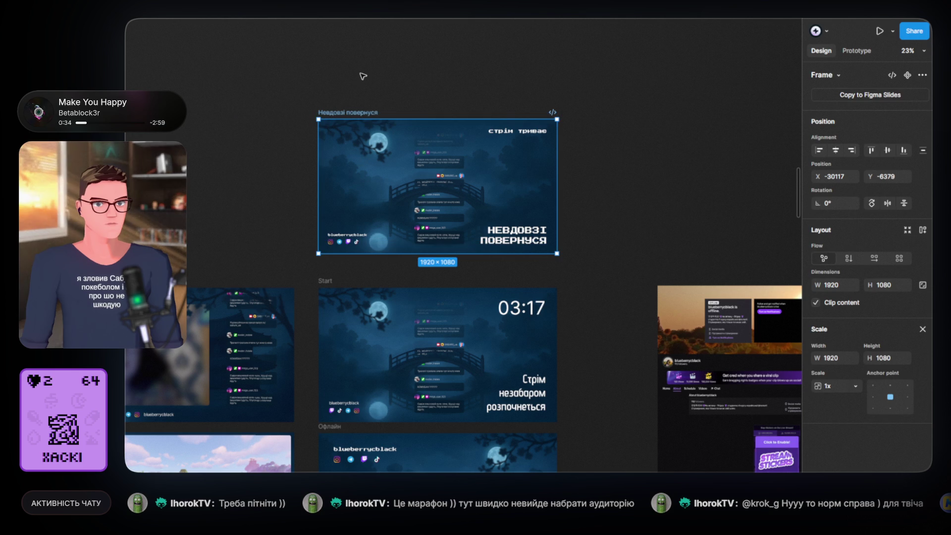
{"action": "left_click", "coordinate": [361, 74]}
{"action": "scroll", "coordinate": [397, 219], "scroll_direction": "up", "scroll_amount": 3}
{"action": "left_click_drag", "start_coordinate": [461, 224], "coordinate": [448, 207]}
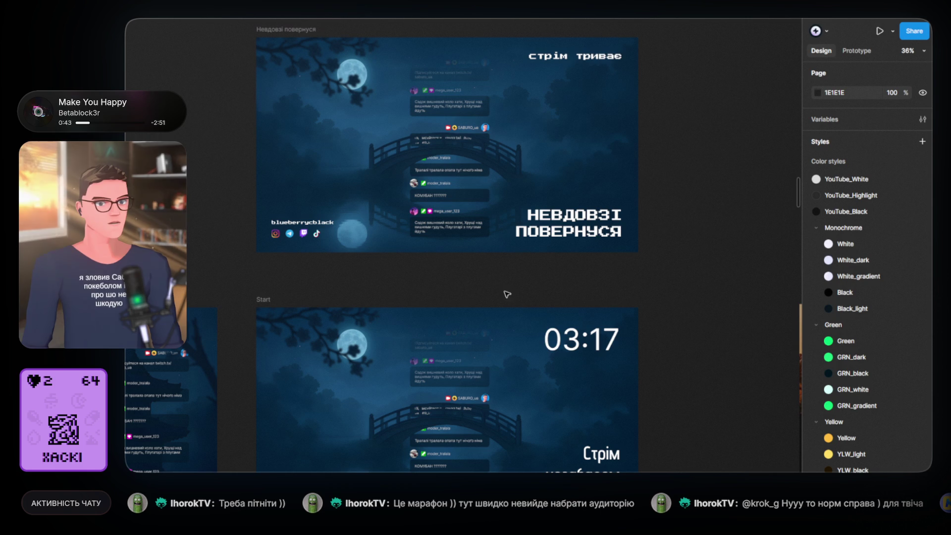
{"action": "mouse_move", "coordinate": [290, 284]}
{"action": "left_mouse_down"}
{"action": "mouse_move", "coordinate": [267, 252]}
{"action": "mouse_move", "coordinate": [338, 289]}
{"action": "mouse_move", "coordinate": [198, 141]}
{"action": "mouse_move", "coordinate": [137, 24]}
{"action": "mouse_move", "coordinate": [208, 198]}
{"action": "mouse_move", "coordinate": [262, 223]}
{"action": "mouse_move", "coordinate": [308, 227]}
{"action": "left_mouse_up"}
{"action": "scroll", "coordinate": [262, 260], "scroll_direction": "down", "scroll_amount": 3}
Put the Start frame on top with the НЕВДОВЗІ ПОВЕРНУСЯ frame below it
{"action": "mouse_move", "coordinate": [441, 212]}
{"action": "left_mouse_down"}
{"action": "mouse_move", "coordinate": [193, 95]}
{"action": "mouse_move", "coordinate": [225, 67]}
{"action": "left_mouse_up"}
{"action": "left_click_drag", "start_coordinate": [304, 58], "coordinate": [303, 254]}
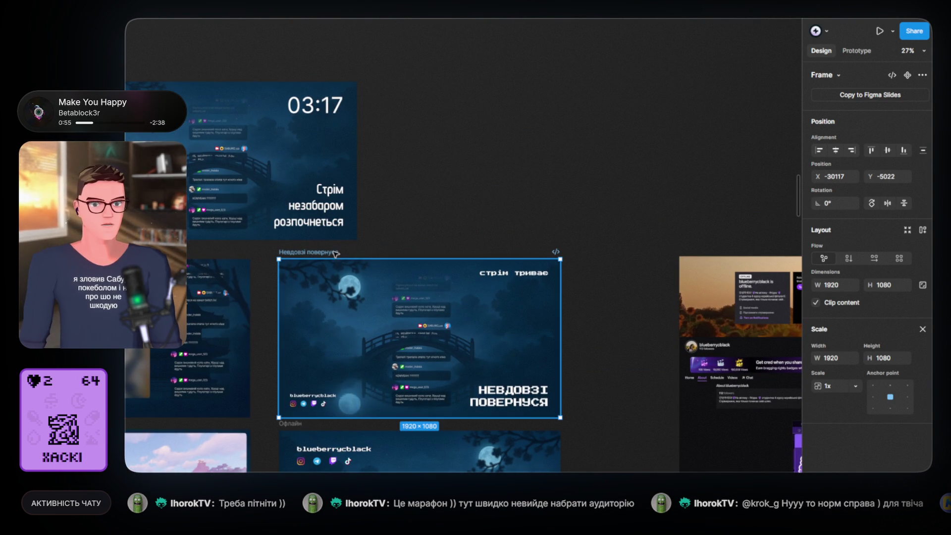
{"action": "left_click_drag", "start_coordinate": [413, 217], "coordinate": [489, 212]}
{"action": "scroll", "coordinate": [149, 70], "scroll_direction": "up", "scroll_amount": 1}
{"action": "left_click", "coordinate": [149, 69]}
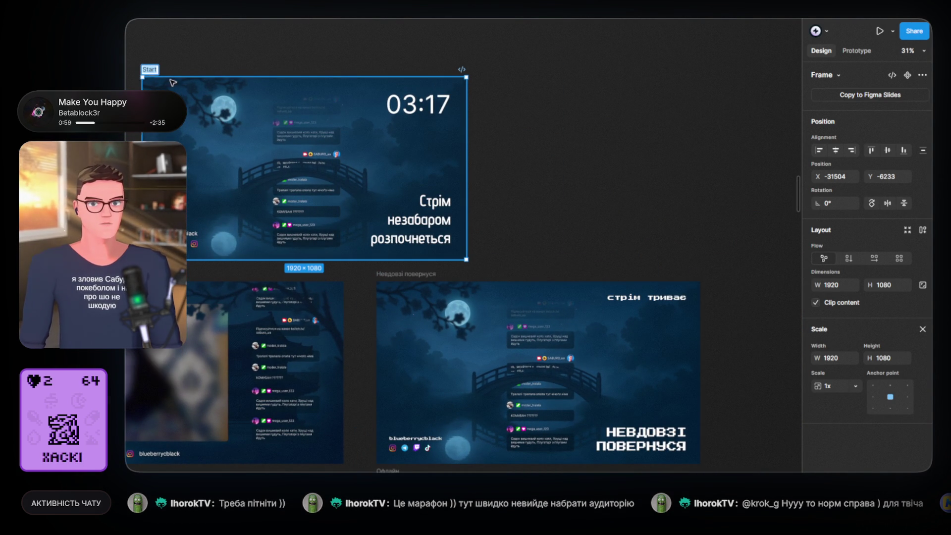
{"action": "left_click", "coordinate": [407, 278]}
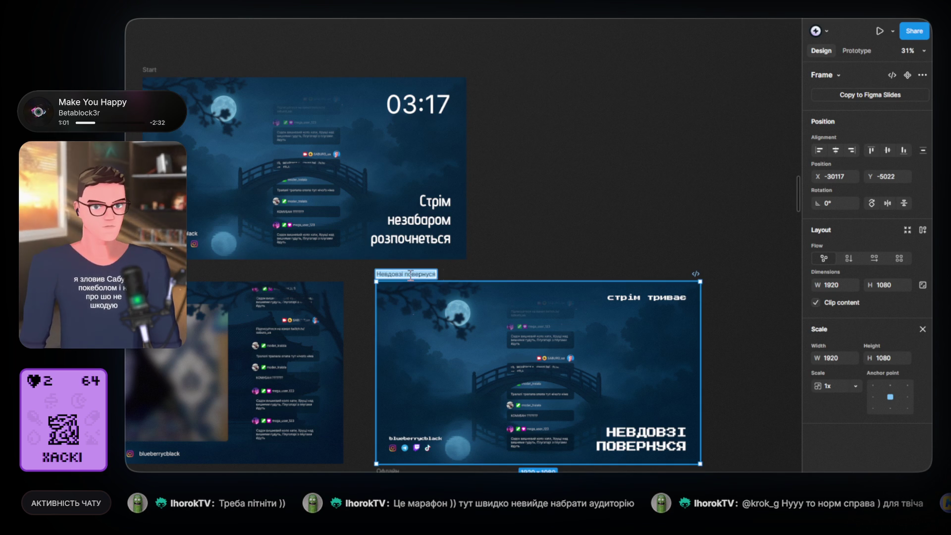
{"action": "type", "text": "Start"}
{"action": "left_click", "coordinate": [548, 240]}
{"action": "left_click_drag", "start_coordinate": [548, 240], "coordinate": [532, 71]}
{"action": "scroll", "coordinate": [532, 71], "scroll_direction": "down", "scroll_amount": 5}
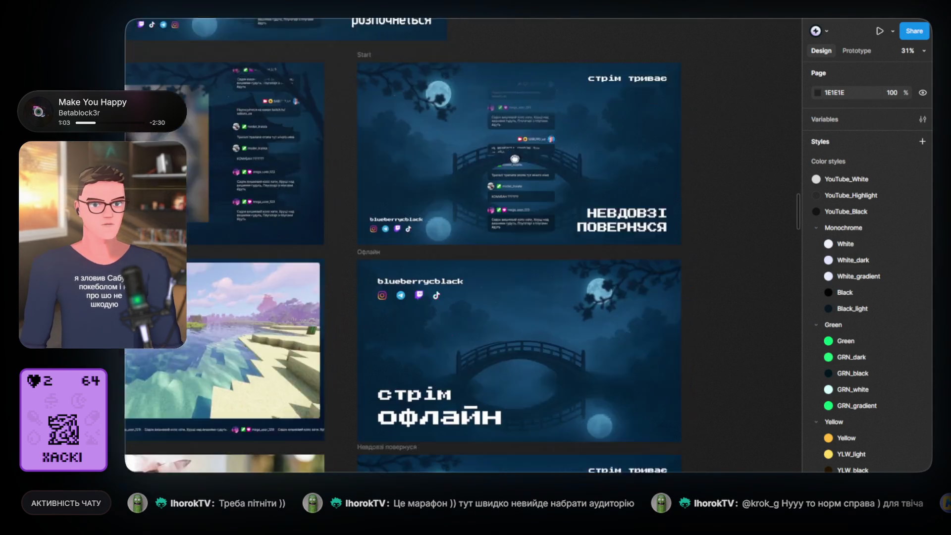
{"action": "scroll", "coordinate": [500, 61], "scroll_direction": "down", "scroll_amount": 2}
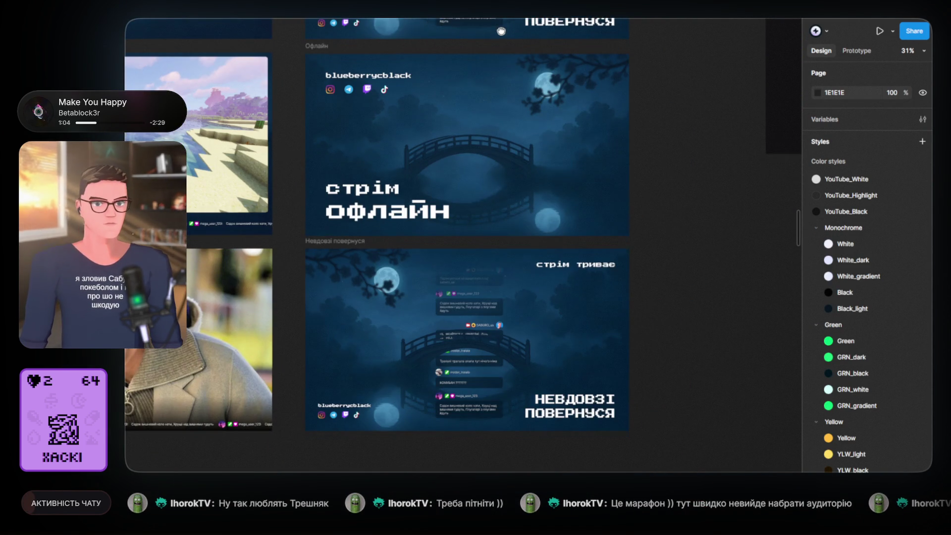
{"action": "left_click_drag", "start_coordinate": [745, 50], "coordinate": [436, 187]}
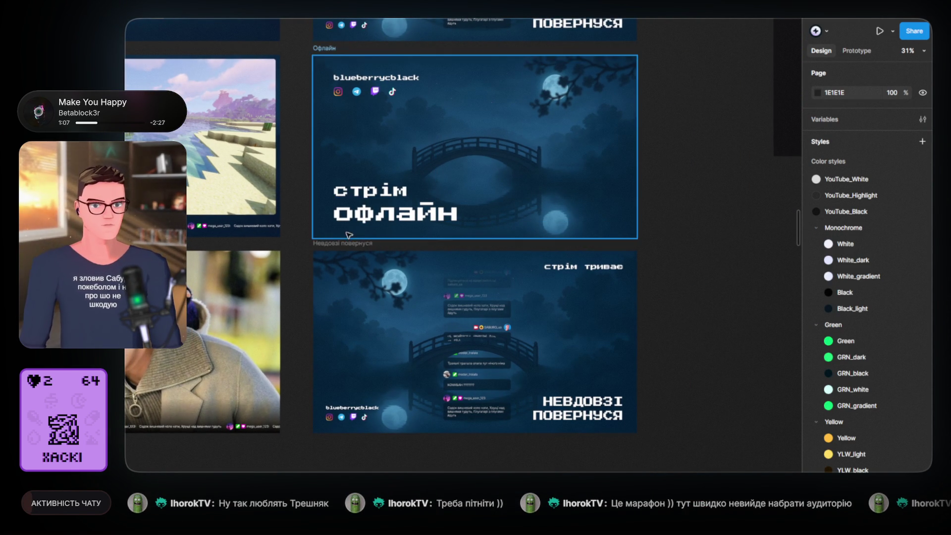
Rename the НЕВДОВЗІ ПОВЕРНУСЯ frame to BRB
{"action": "left_click", "coordinate": [411, 270]}
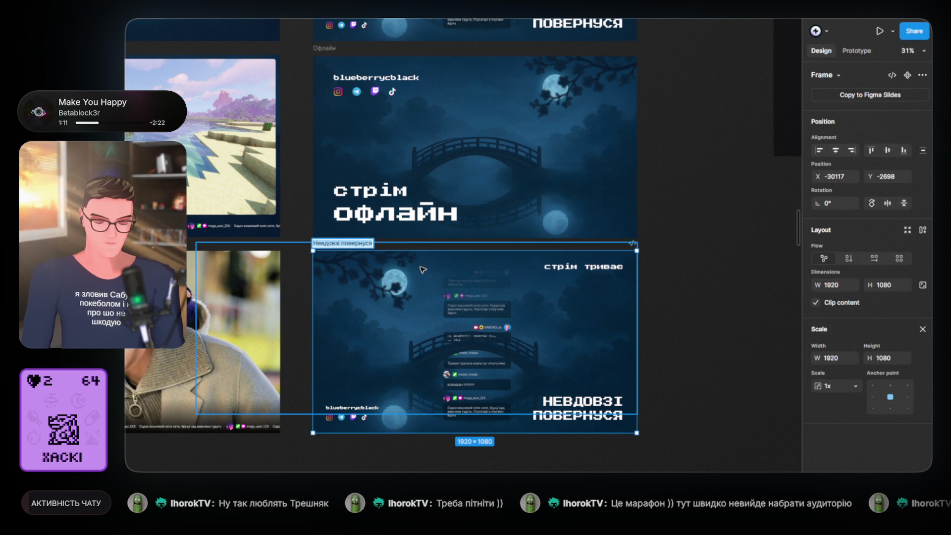
{"action": "type", "text": "BRB"}
{"action": "key", "text": "Return"}
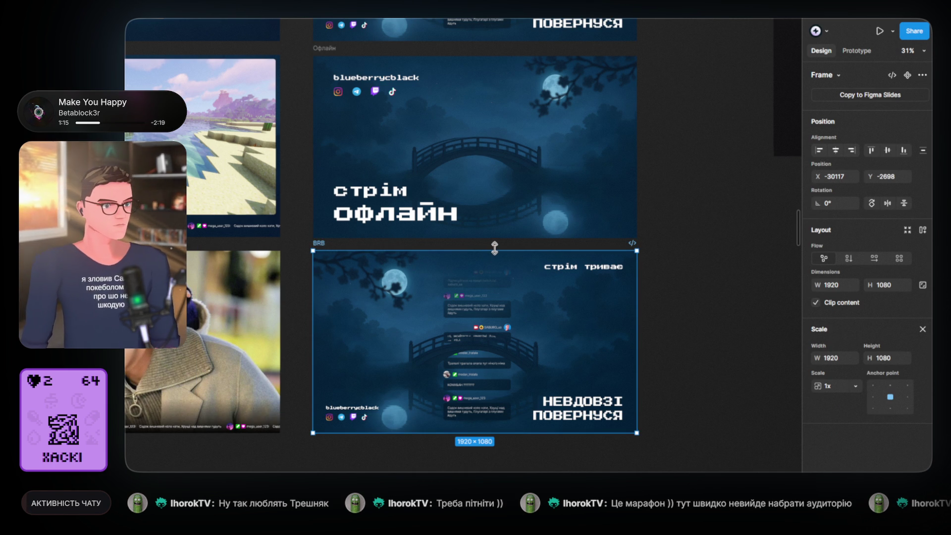
{"action": "left_click", "coordinate": [716, 233]}
{"action": "scroll", "coordinate": [671, 272], "scroll_direction": "up", "scroll_amount": 5}
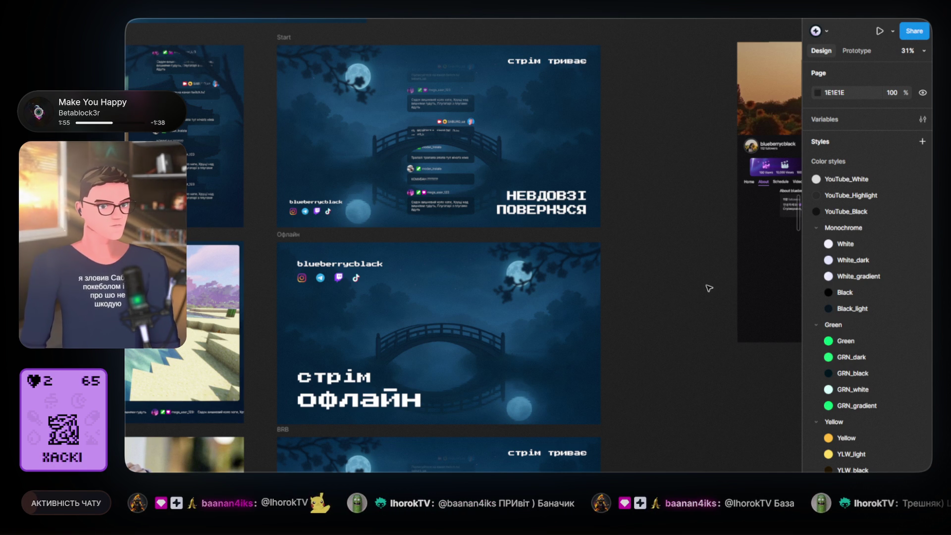
Scale up the pixel НЕВДОВЗІ ПОВЕРНУСЯ heading from its corner handle
{"action": "left_click_drag", "start_coordinate": [667, 357], "coordinate": [597, 74]}
{"action": "scroll", "coordinate": [483, 321], "scroll_direction": "up", "scroll_amount": 3}
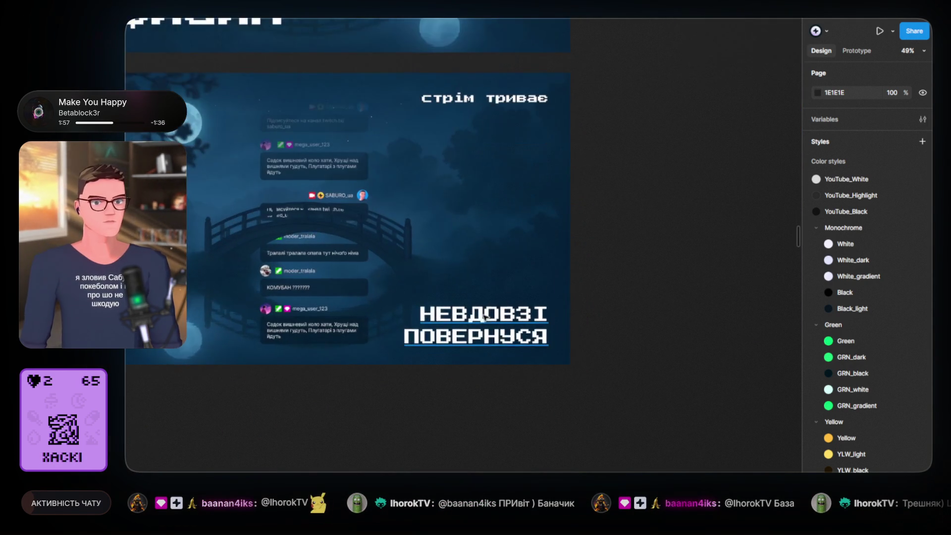
{"action": "scroll", "coordinate": [484, 321], "scroll_direction": "up", "scroll_amount": 1}
{"action": "left_click", "coordinate": [481, 320]}
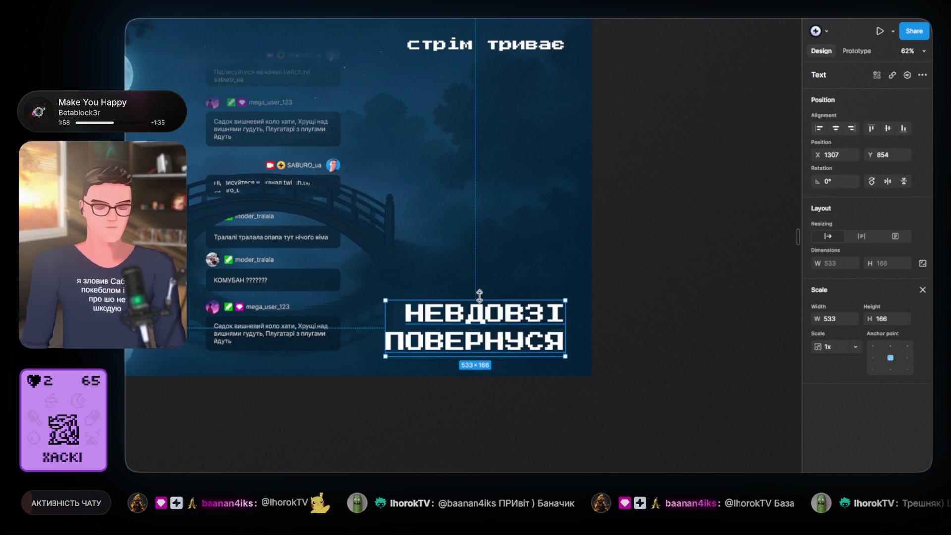
{"action": "left_click_drag", "start_coordinate": [386, 300], "coordinate": [370, 298]}
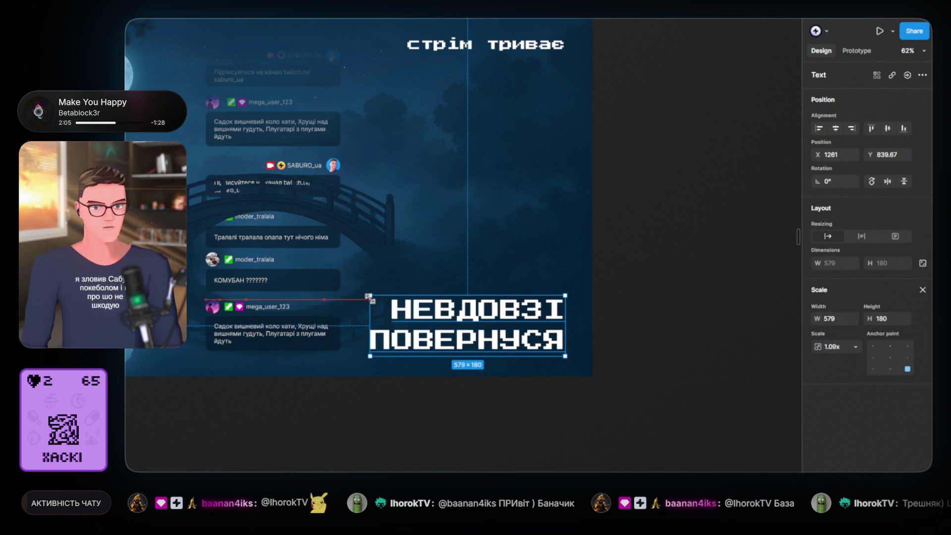
{"action": "left_click", "coordinate": [382, 399]}
{"action": "scroll", "coordinate": [382, 399], "scroll_direction": "up", "scroll_amount": 5}
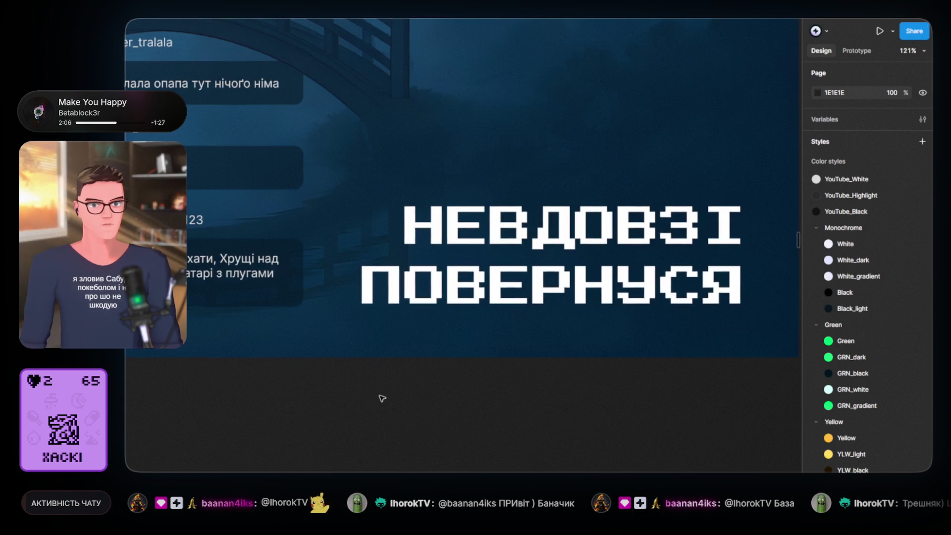
{"action": "scroll", "coordinate": [382, 399], "scroll_direction": "down", "scroll_amount": 5}
Lift the 425 × 899 chat bubble stack slightly to Y 99
{"action": "left_click", "coordinate": [322, 349]}
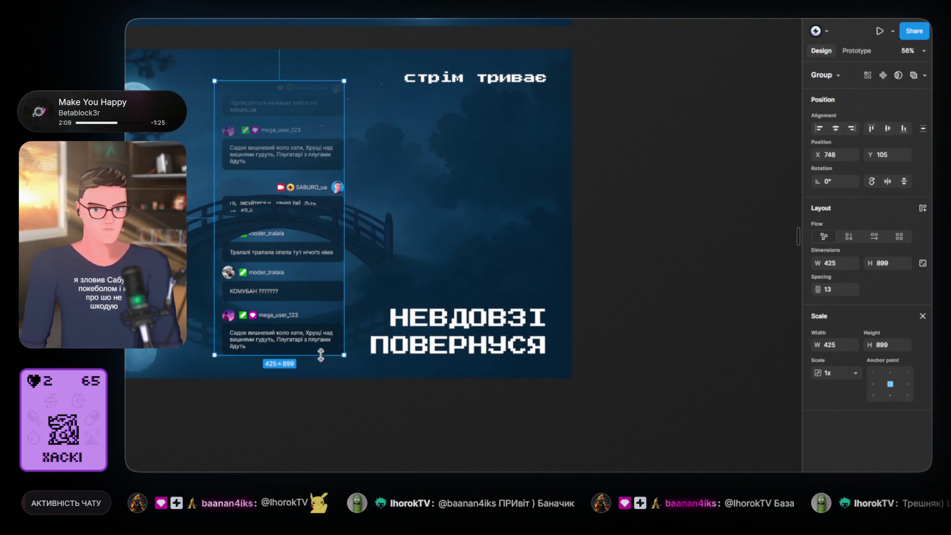
{"action": "scroll", "coordinate": [321, 355], "scroll_direction": "up", "scroll_amount": 10}
{"action": "left_click_drag", "start_coordinate": [321, 355], "coordinate": [357, 342]}
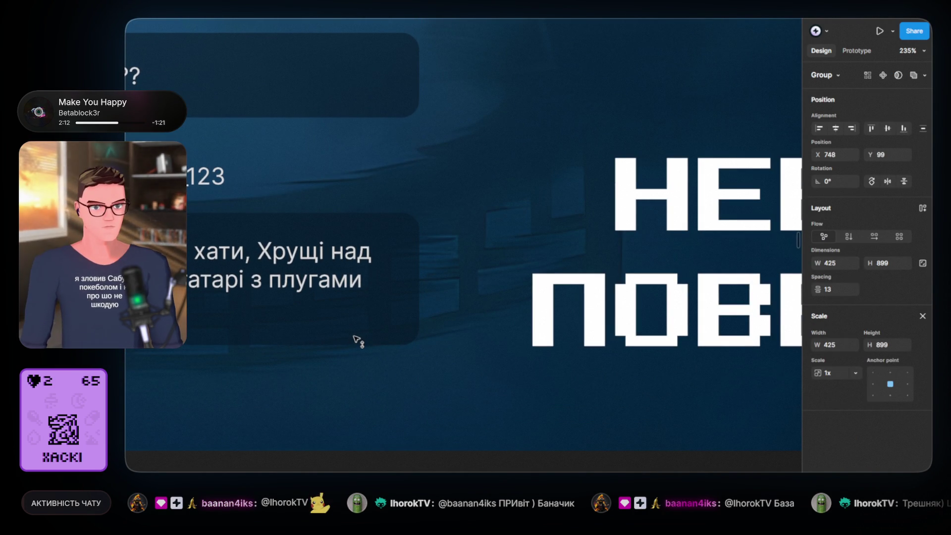
Move the big НЕВДОВЗІ ПОВЕРНУСЯ heading to the left
{"action": "left_click", "coordinate": [548, 331]}
{"action": "left_click_drag", "start_coordinate": [548, 332], "coordinate": [390, 332]}
{"action": "scroll", "coordinate": [405, 352], "scroll_direction": "down", "scroll_amount": 10}
{"action": "key", "text": "Escape"}
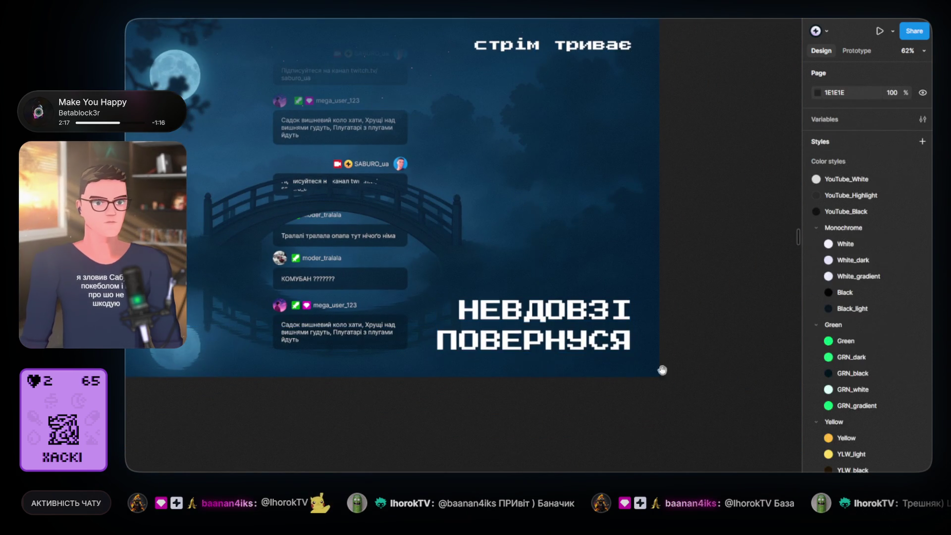
{"action": "scroll", "coordinate": [662, 370], "scroll_direction": "down", "scroll_amount": 8}
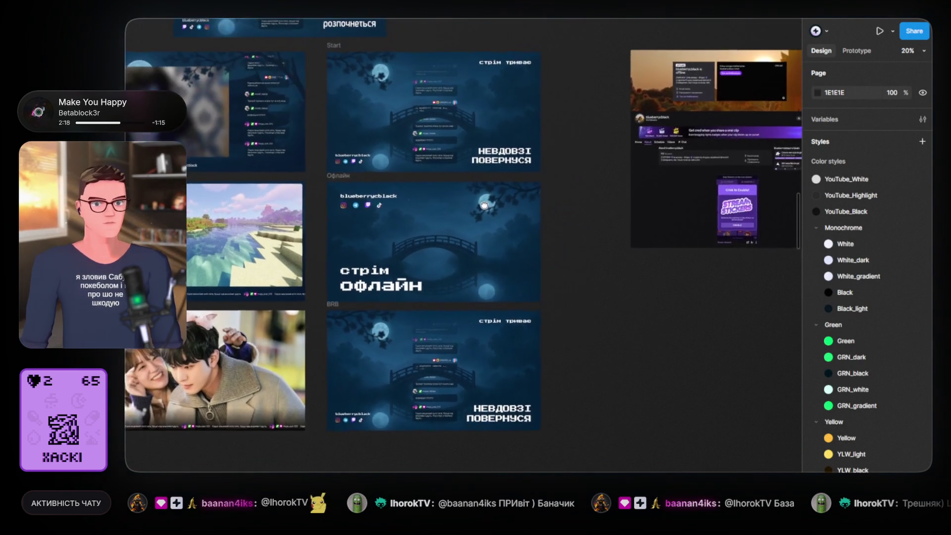
{"action": "scroll", "coordinate": [484, 205], "scroll_direction": "up", "scroll_amount": 3}
{"action": "scroll", "coordinate": [475, 202], "scroll_direction": "up", "scroll_amount": 5}
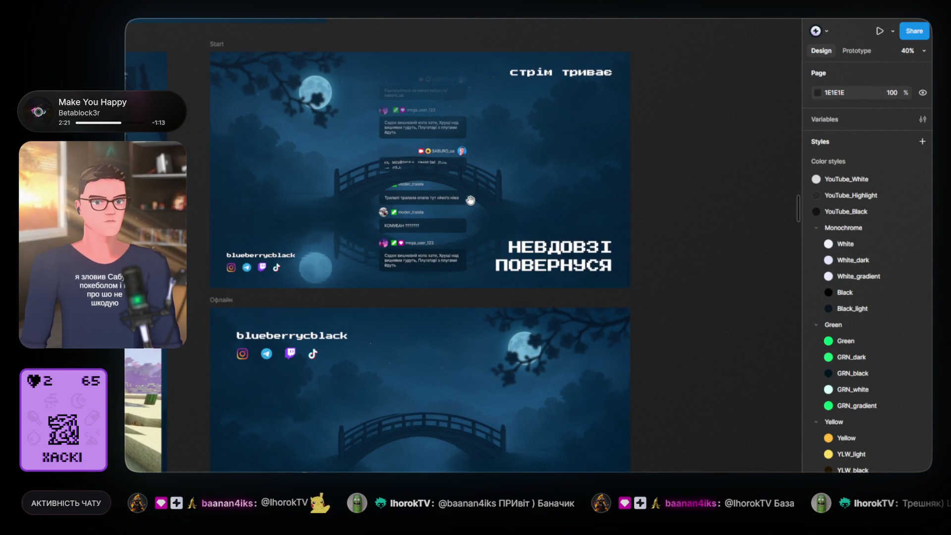
{"action": "scroll", "coordinate": [470, 200], "scroll_direction": "up", "scroll_amount": 5}
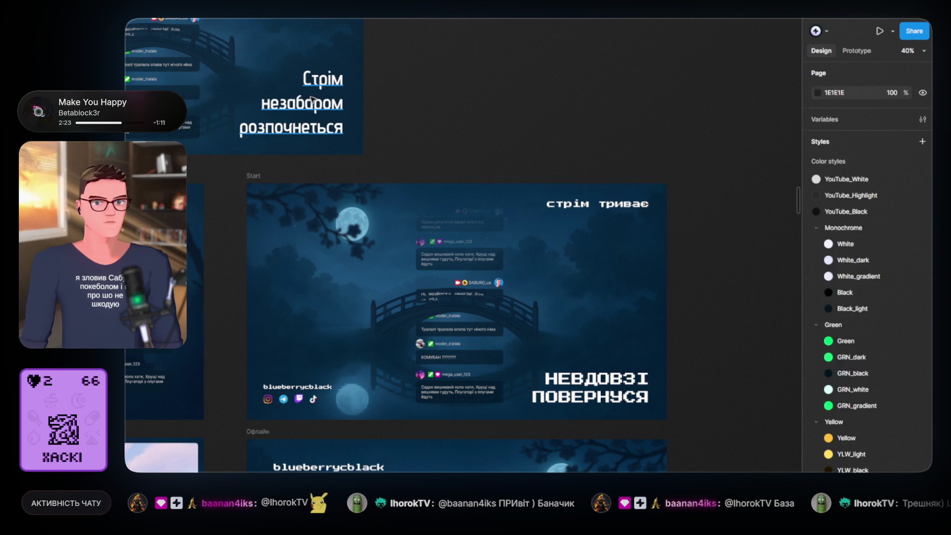
Replace the Start heading's text with 'Стрім незабаром розпочнеться', keeping the pixel font
{"action": "left_click", "coordinate": [312, 100]}
{"action": "key", "text": "ctrl+c"}
{"action": "left_click", "coordinate": [630, 381]}
{"action": "key", "text": "ctrl+shift+r"}
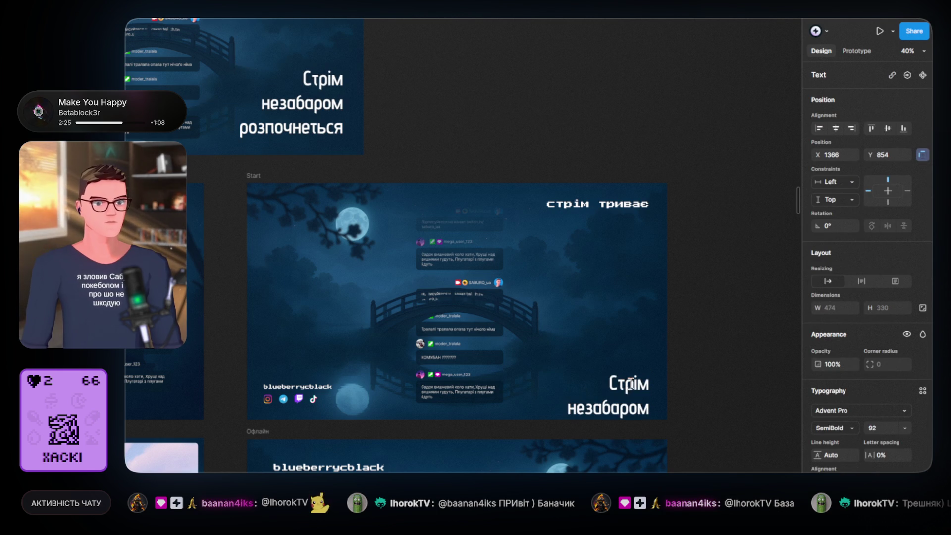
{"action": "key", "text": "ctrl+z"}
{"action": "key", "text": "Return"}
{"action": "key", "text": "ctrl+shift+v"}
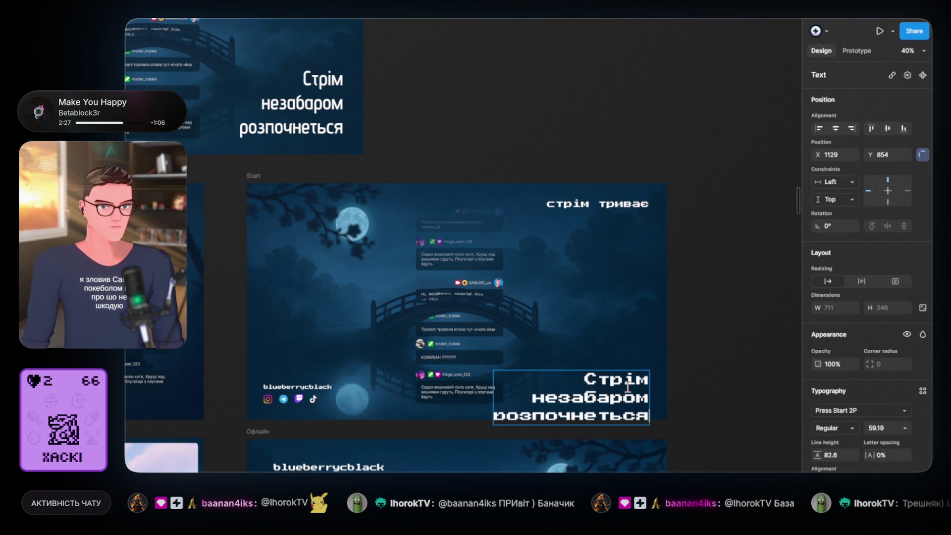
{"action": "key", "text": "Escape"}
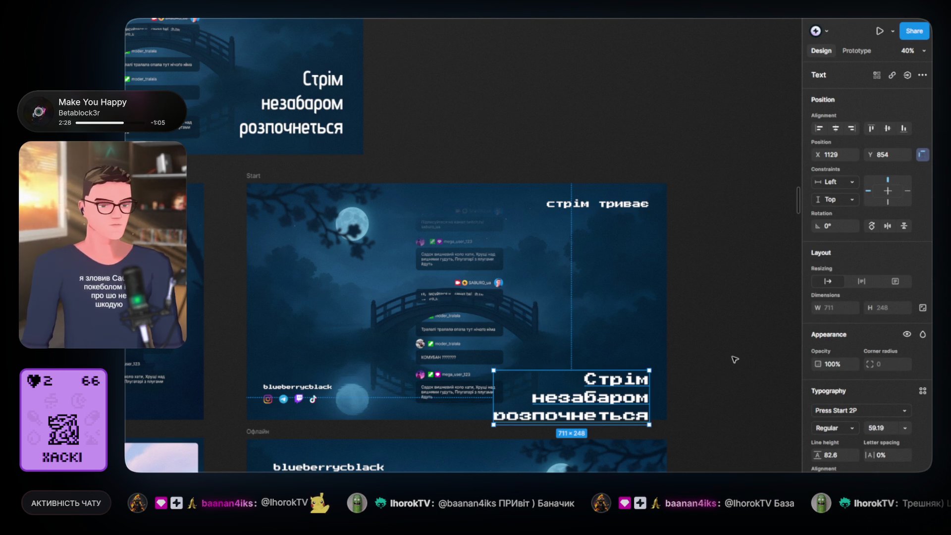
Move the 711 × 248 heading text layer up a little in the Start frame
{"action": "left_click", "coordinate": [734, 359]}
{"action": "left_click", "coordinate": [614, 384]}
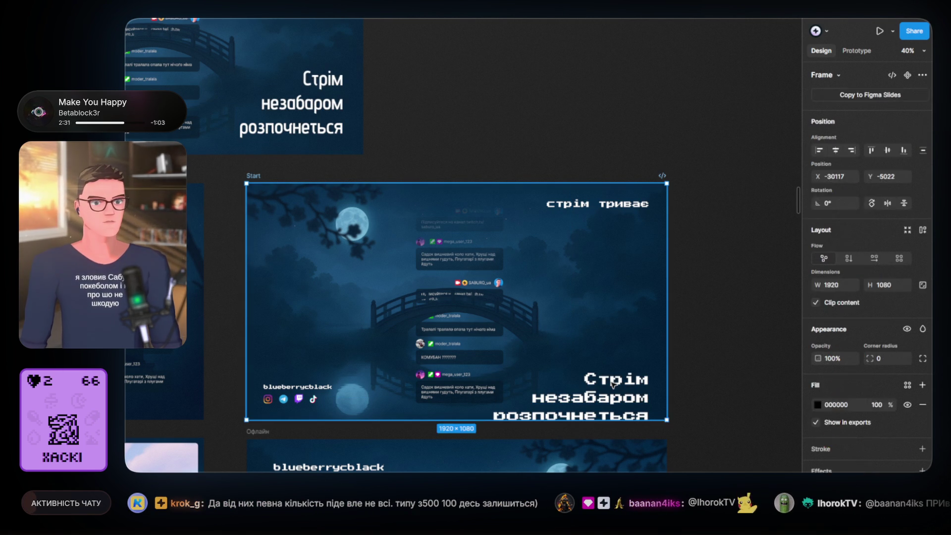
{"action": "left_click", "coordinate": [613, 384]}
{"action": "left_click", "coordinate": [613, 384]}
{"action": "mouse_move", "coordinate": [613, 384]}
{"action": "left_mouse_down"}
{"action": "mouse_move", "coordinate": [619, 357]}
{"action": "mouse_move", "coordinate": [617, 366]}
{"action": "left_mouse_up"}
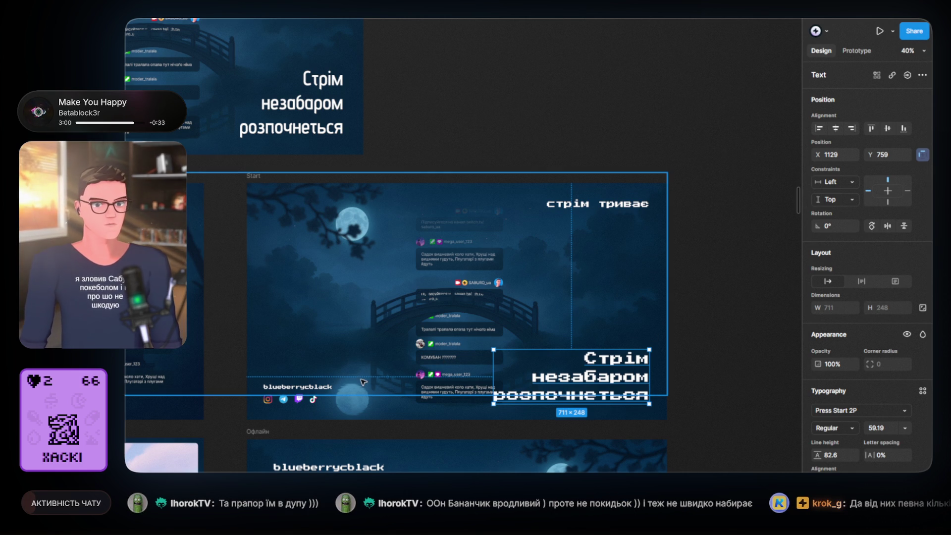
{"action": "key", "text": "Escape"}
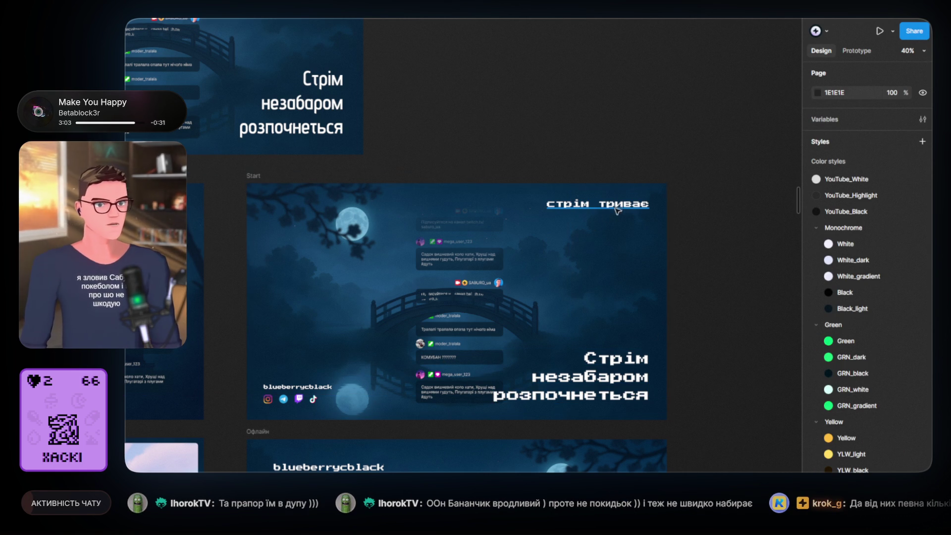
Shrink розпочнеться below 49.19 and enlarge незабаром to 61.19
{"action": "left_click", "coordinate": [617, 211]}
{"action": "key", "text": "Escape"}
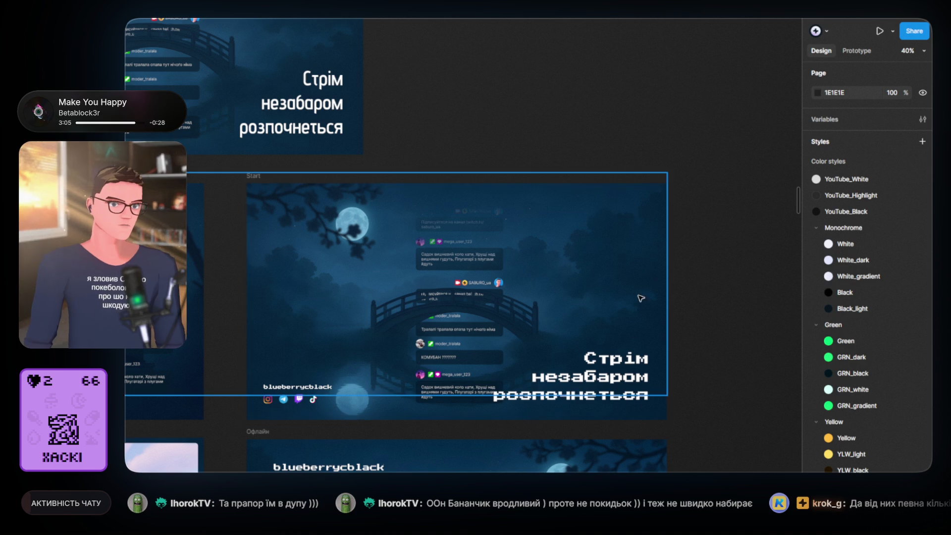
{"action": "left_click", "coordinate": [622, 396]}
{"action": "scroll", "coordinate": [621, 397], "scroll_direction": "up", "scroll_amount": 2}
{"action": "scroll", "coordinate": [621, 397], "scroll_direction": "up", "scroll_amount": 2}
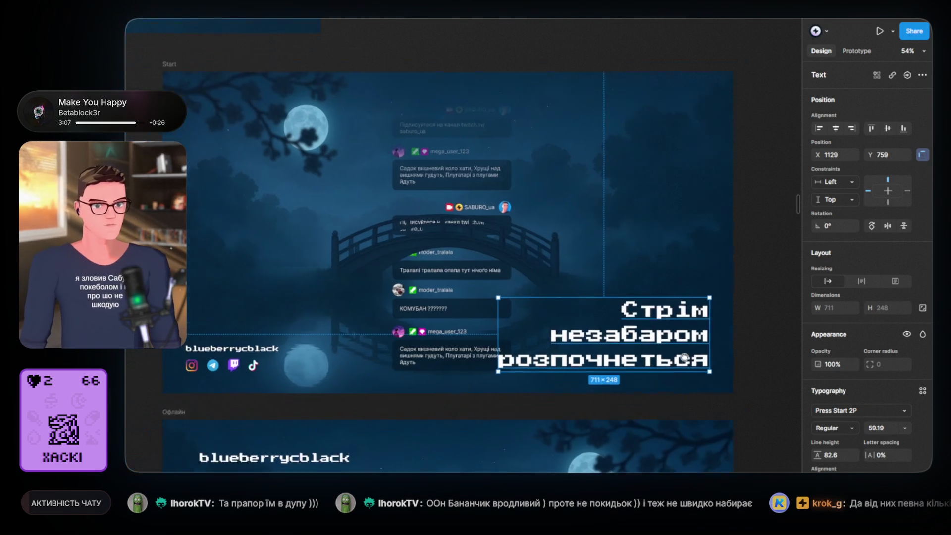
{"action": "double_click", "coordinate": [643, 358]}
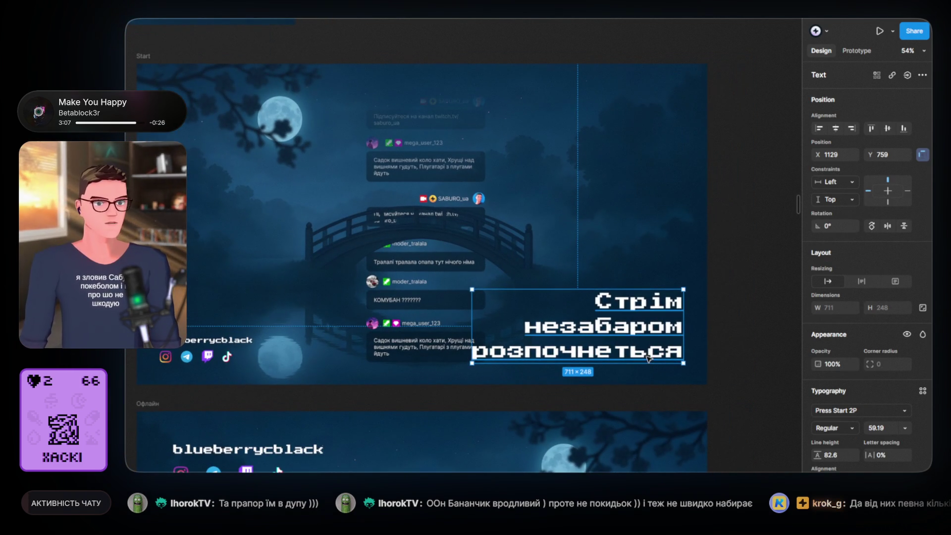
{"action": "double_click", "coordinate": [490, 351]}
{"action": "left_click", "coordinate": [880, 429]}
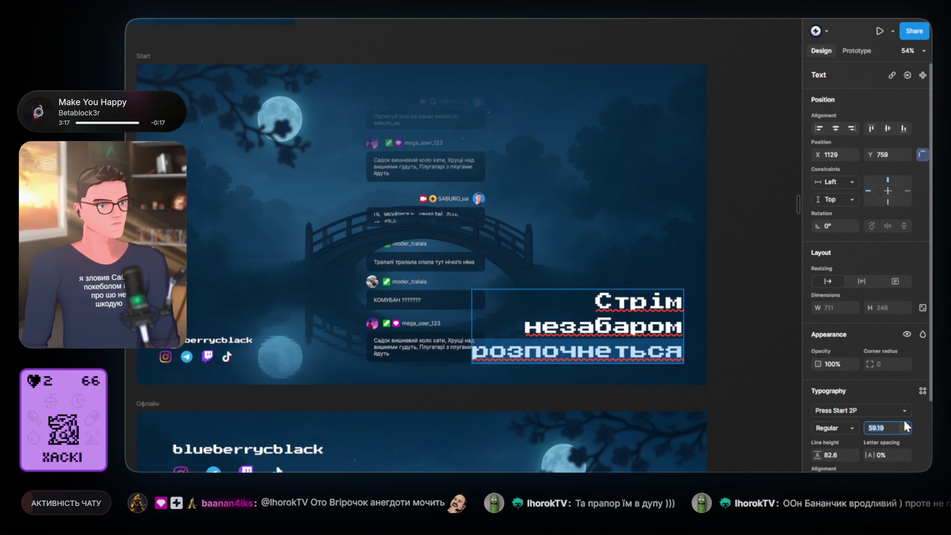
{"action": "key", "text": "shift+Down"}
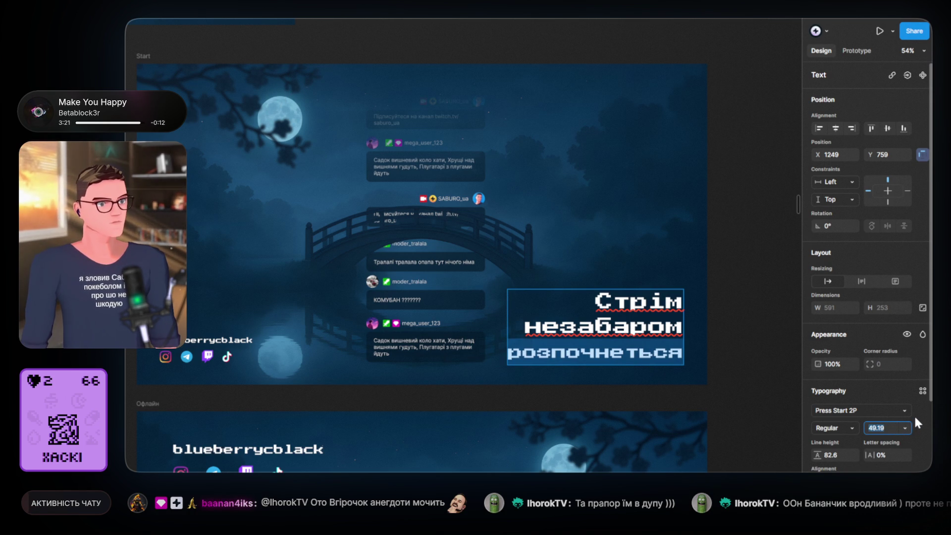
{"action": "key", "text": "Down"}
{"action": "key", "text": "Down"}
{"action": "key", "text": "Down"}
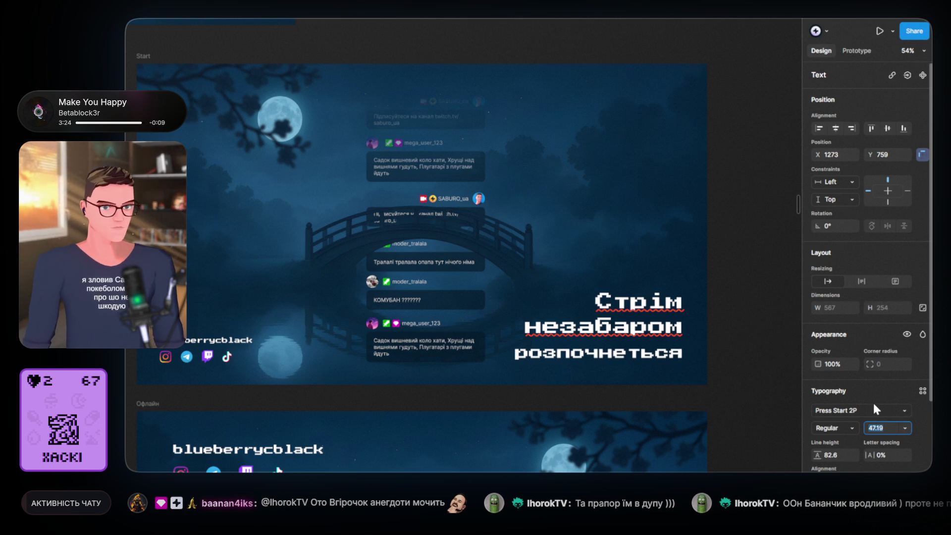
{"action": "left_click_drag", "start_coordinate": [527, 327], "coordinate": [686, 328]}
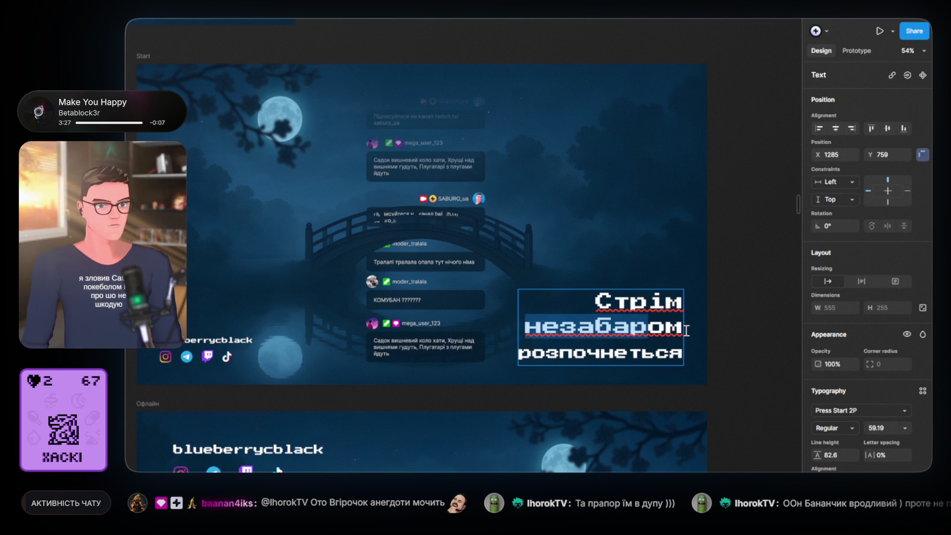
{"action": "key", "text": "Up"}
{"action": "key", "text": "Up"}
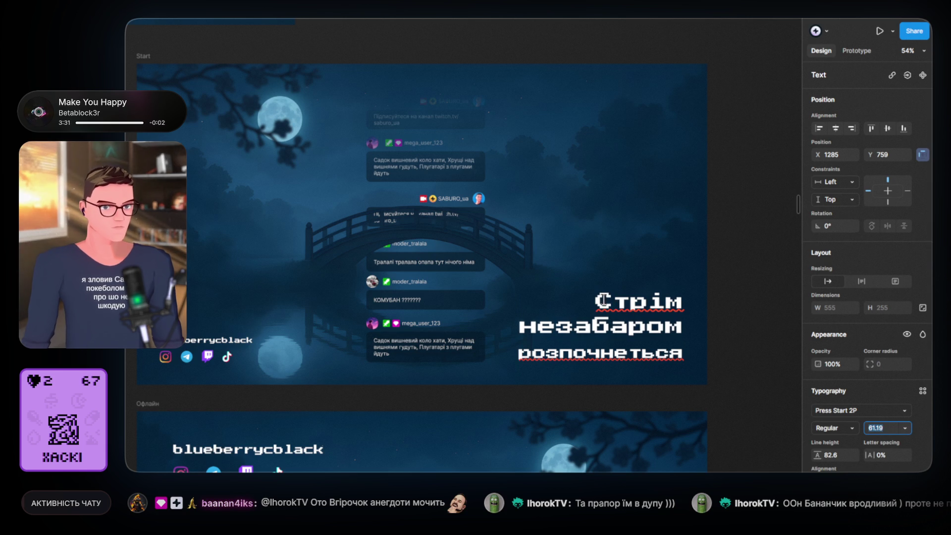
Change Стрім to lowercase стрім and enlarge it to size 110.19
{"action": "left_click", "coordinate": [603, 300]}
{"action": "left_click", "coordinate": [653, 303]}
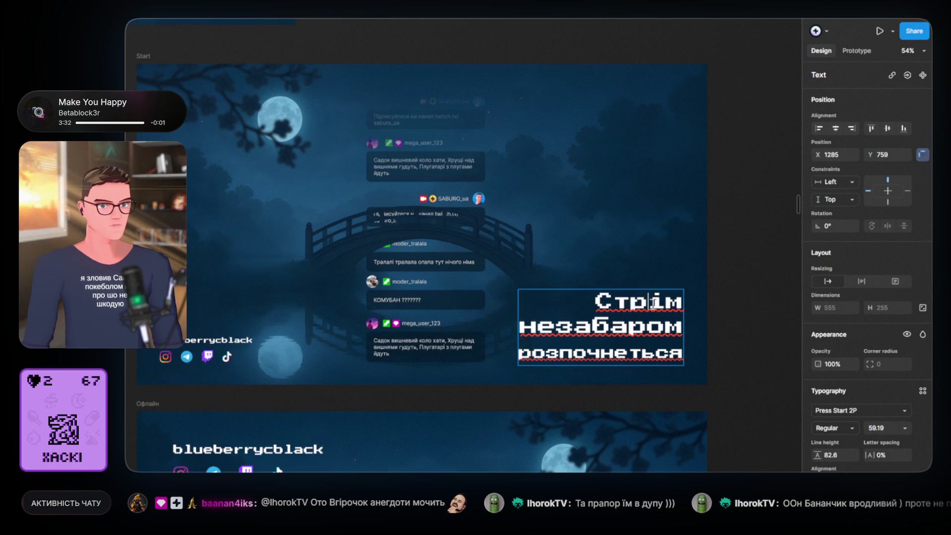
{"action": "mouse_move", "coordinate": [612, 300]}
{"action": "left_mouse_down"}
{"action": "mouse_move", "coordinate": [594, 296]}
{"action": "mouse_move", "coordinate": [722, 303]}
{"action": "left_mouse_up"}
{"action": "type", "text": "с"}
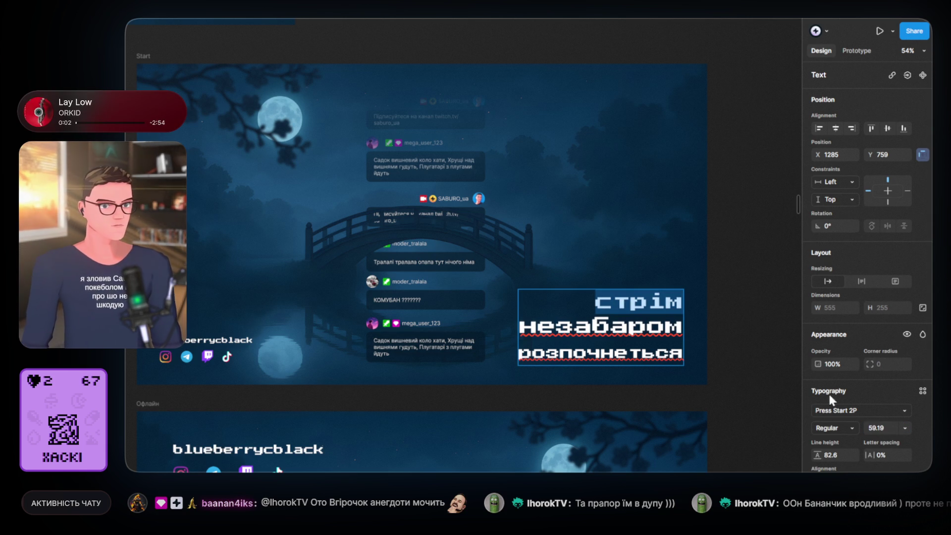
{"action": "key", "text": "shift+Up"}
{"action": "key", "text": "shift+Up"}
{"action": "key", "text": "shift+Up"}
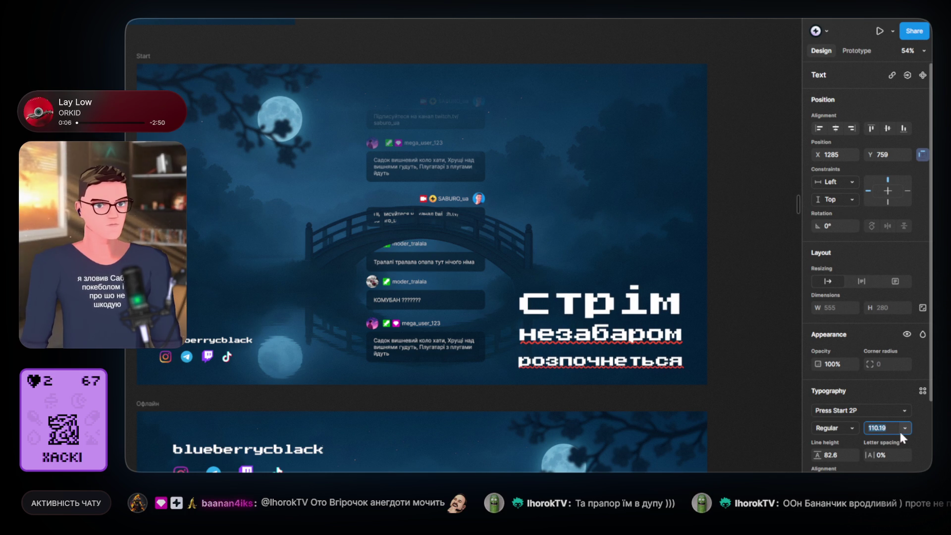
{"action": "key", "text": "Up"}
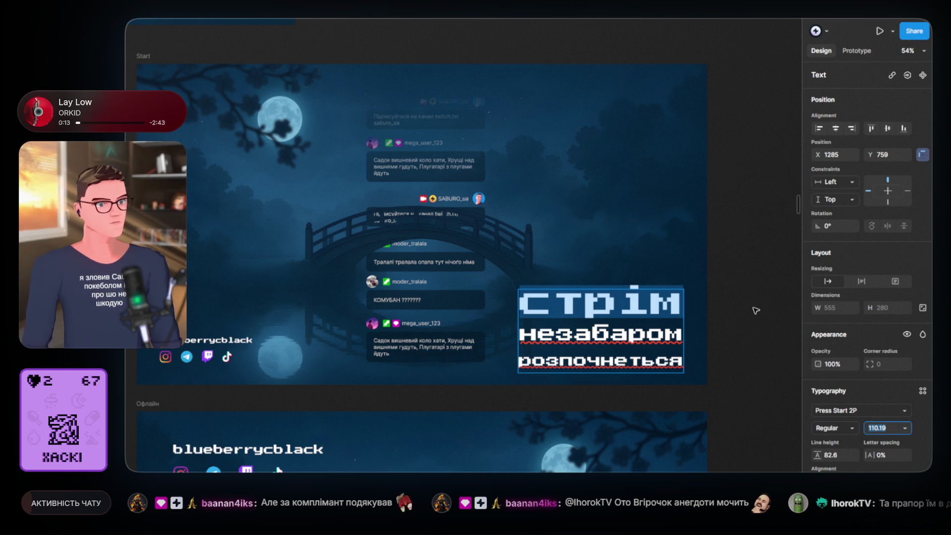
{"action": "key", "text": "Escape"}
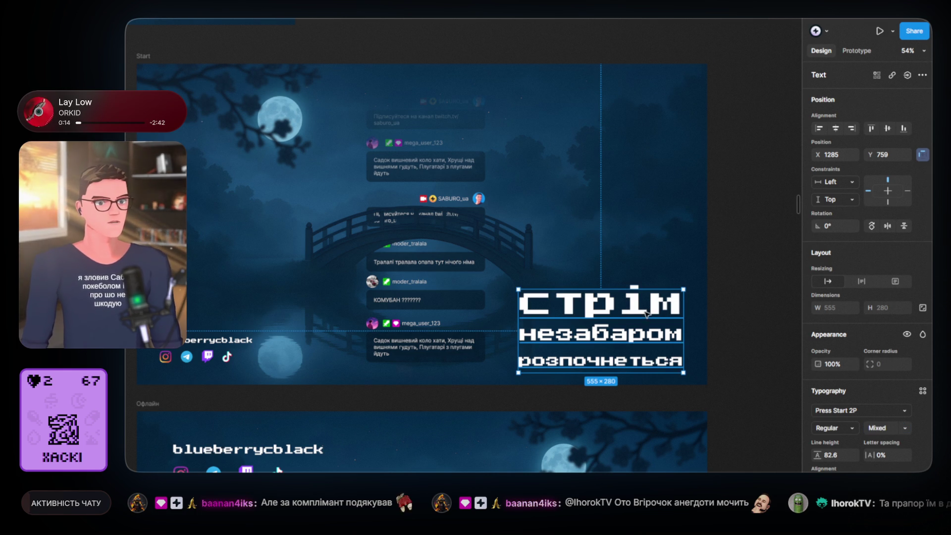
Drag the mixed-size heading up to the Start frame's upper right, at X 1285, Y 105
{"action": "scroll", "coordinate": [638, 308], "scroll_direction": "up", "scroll_amount": 3}
{"action": "left_click_drag", "start_coordinate": [638, 310], "coordinate": [647, 309]}
{"action": "left_click", "coordinate": [738, 289]}
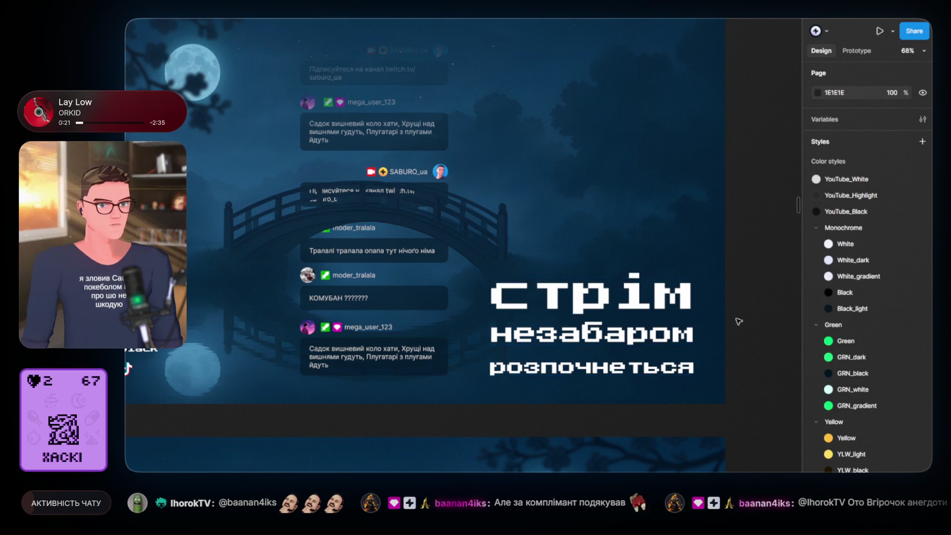
{"action": "scroll", "coordinate": [740, 317], "scroll_direction": "down", "scroll_amount": 3}
{"action": "scroll", "coordinate": [741, 317], "scroll_direction": "right", "scroll_amount": 3}
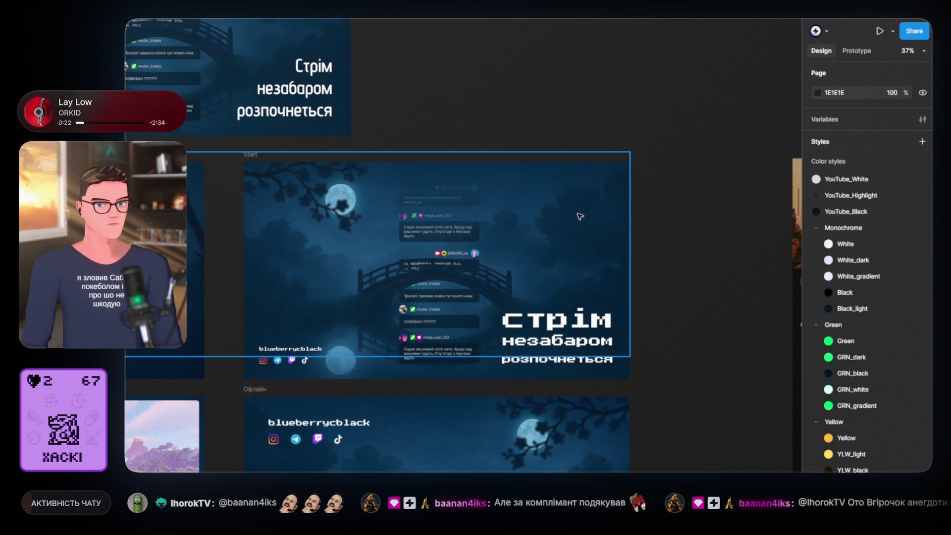
{"action": "left_click", "coordinate": [573, 325]}
{"action": "double_click", "coordinate": [580, 325]}
{"action": "left_click_drag", "start_coordinate": [586, 325], "coordinate": [586, 197]}
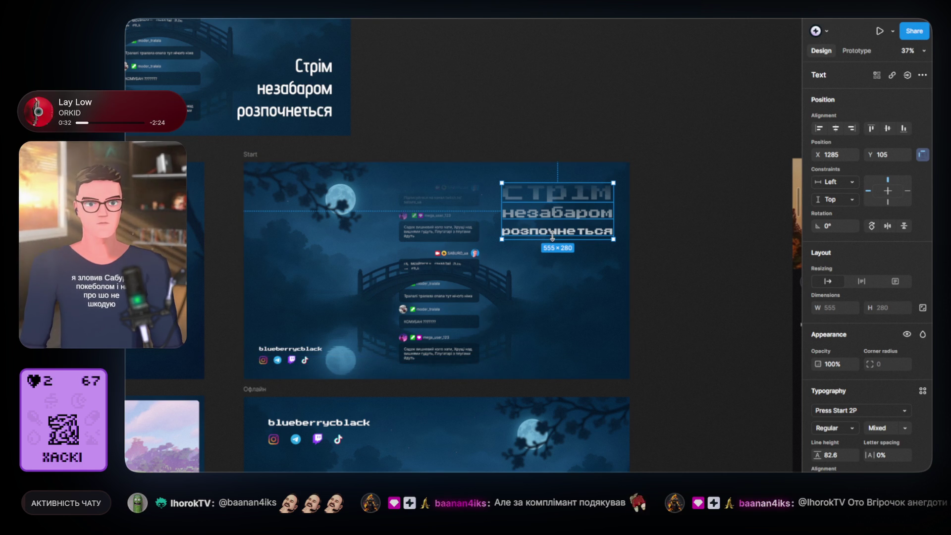
Shift the стрім незабаром розпочнеться heading right from X 1266 to X 1334 at Y 105
{"action": "key", "text": "Escape"}
{"action": "left_click", "coordinate": [495, 208]}
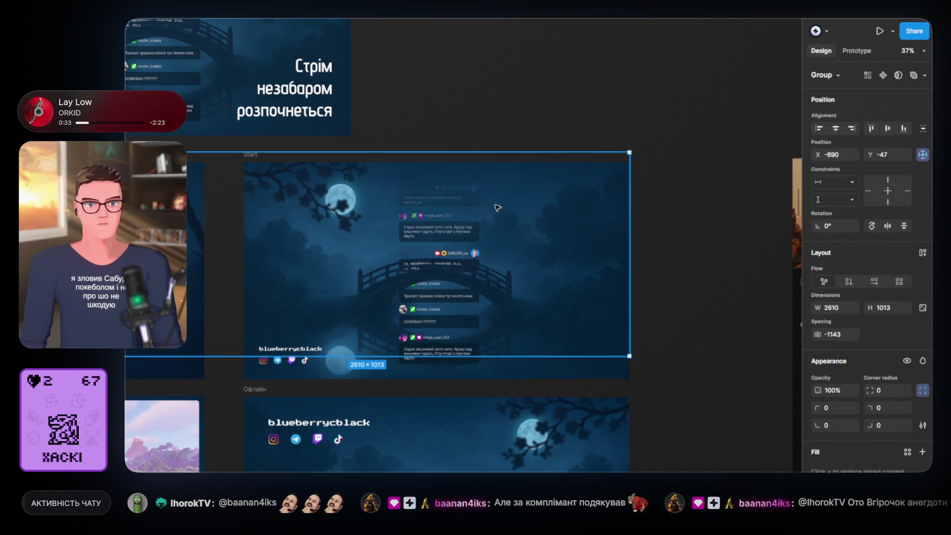
{"action": "left_click", "coordinate": [250, 154]}
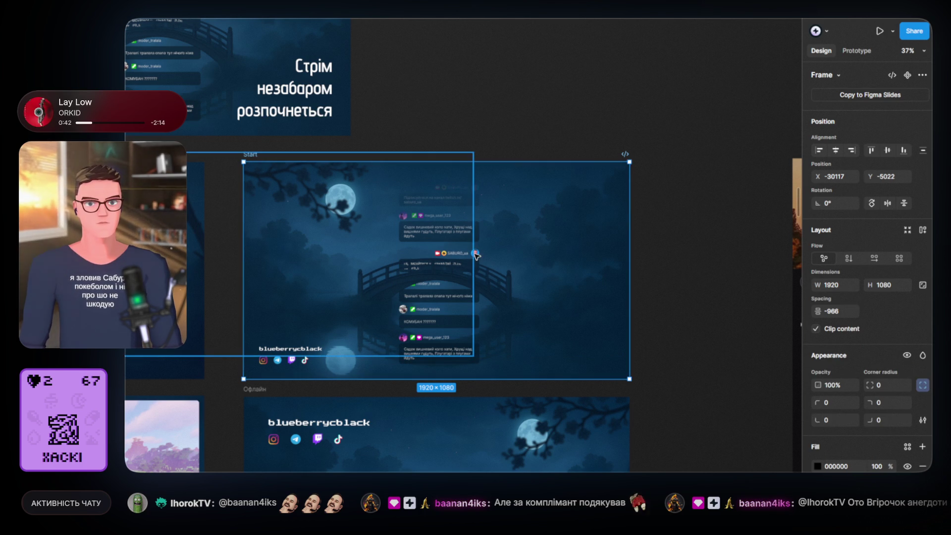
{"action": "key", "text": "ctrl+v"}
{"action": "left_click_drag", "start_coordinate": [572, 195], "coordinate": [569, 196]}
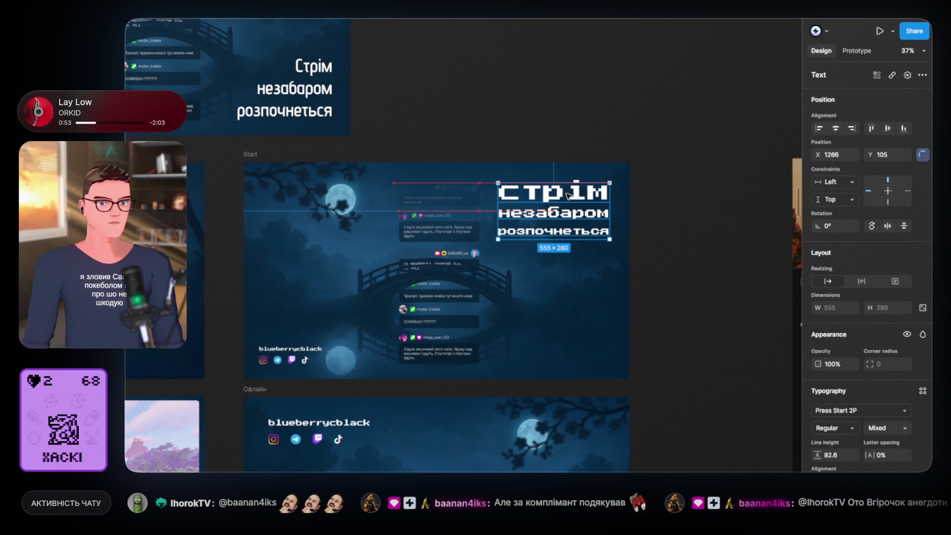
{"action": "left_click_drag", "start_coordinate": [568, 195], "coordinate": [580, 195]}
{"action": "scroll", "coordinate": [464, 273], "scroll_direction": "up", "scroll_amount": 5}
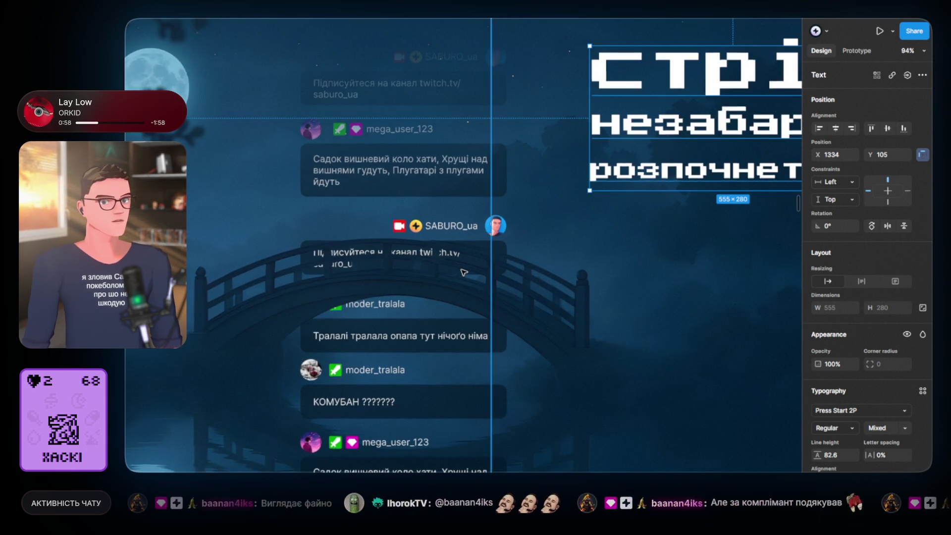
{"action": "scroll", "coordinate": [465, 273], "scroll_direction": "down", "scroll_amount": 3}
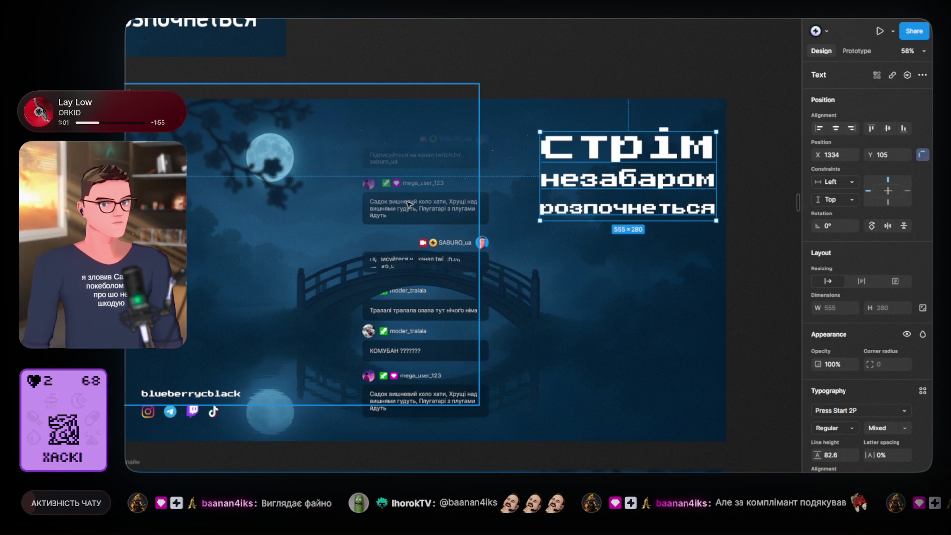
{"action": "left_click", "coordinate": [444, 302]}
{"action": "scroll", "coordinate": [444, 302], "scroll_direction": "down", "scroll_amount": 5}
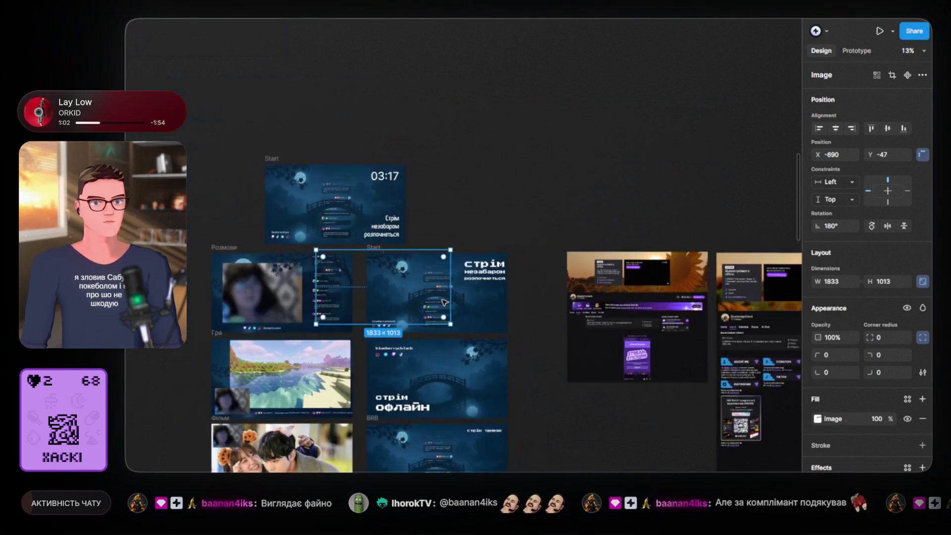
{"action": "scroll", "coordinate": [512, 232], "scroll_direction": "down", "scroll_amount": 2}
{"action": "scroll", "coordinate": [399, 232], "scroll_direction": "up", "scroll_amount": 3}
{"action": "scroll", "coordinate": [474, 176], "scroll_direction": "up", "scroll_amount": 5}
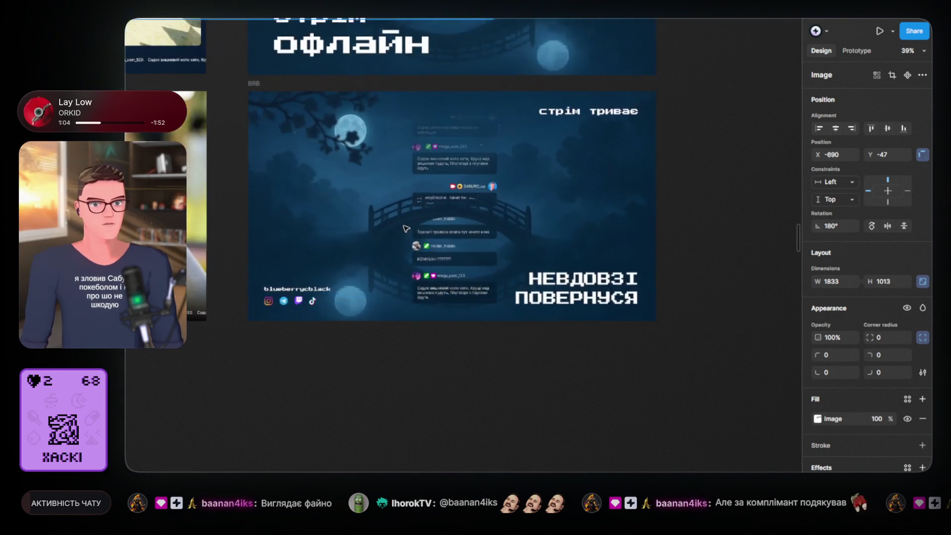
{"action": "scroll", "coordinate": [474, 176], "scroll_direction": "up", "scroll_amount": 10}
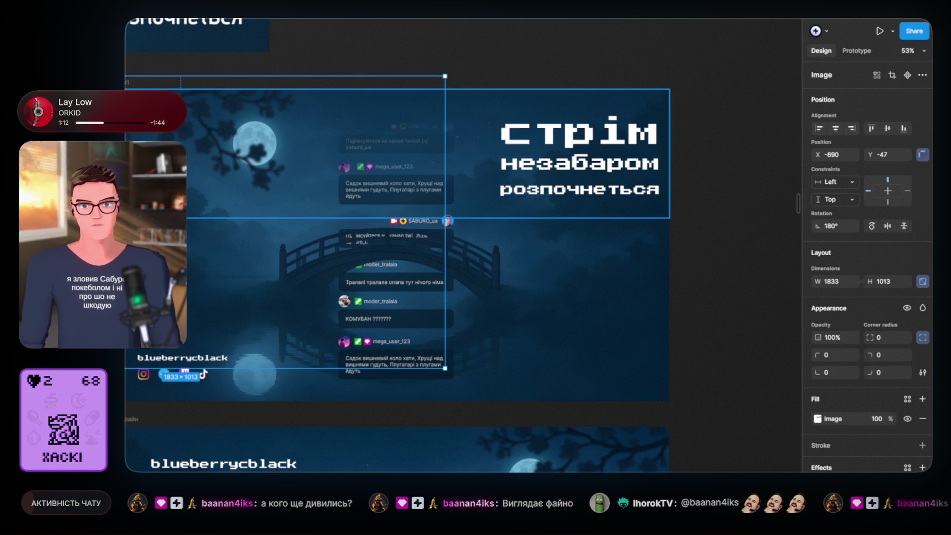
Move the heading text block left toward the frame centre
{"action": "left_click", "coordinate": [440, 374]}
{"action": "left_click", "coordinate": [564, 139]}
{"action": "left_click_drag", "start_coordinate": [564, 138], "coordinate": [395, 127]}
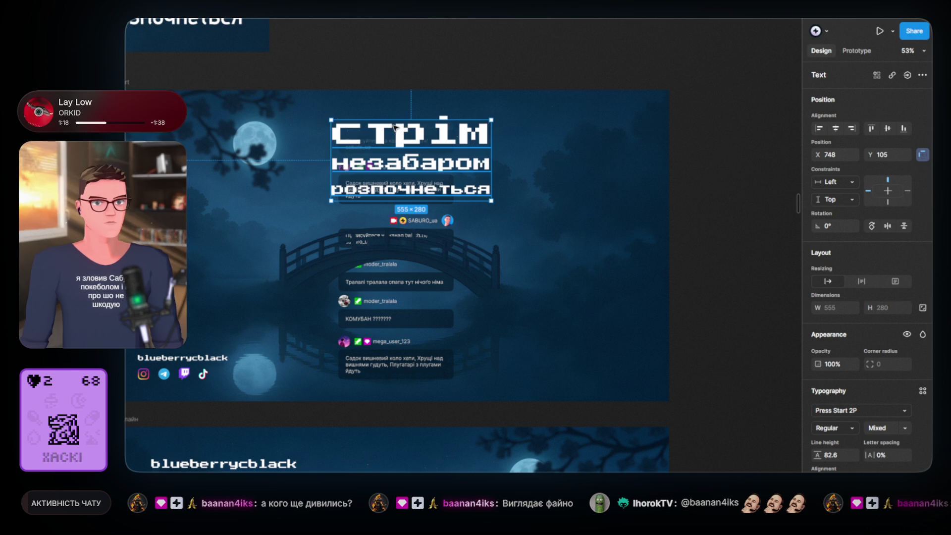
Set the whole heading to size 64, left-align both lines, and drag it right
{"action": "double_click", "coordinate": [470, 143]}
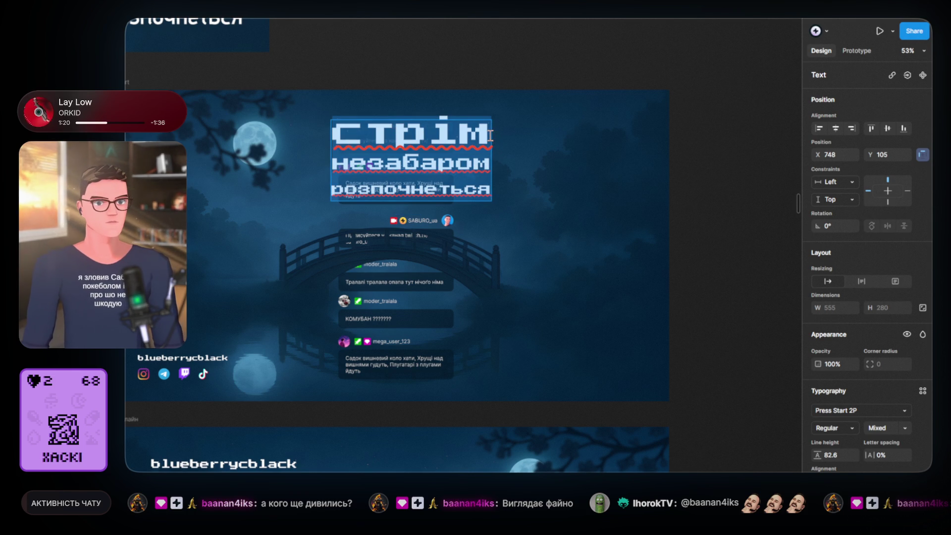
{"action": "double_click", "coordinate": [493, 158]}
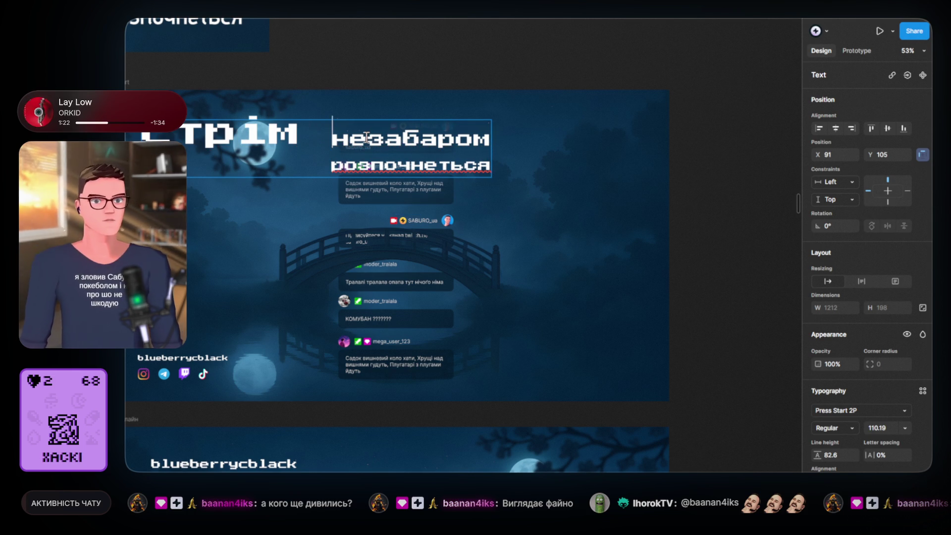
{"action": "left_click", "coordinate": [474, 144]}
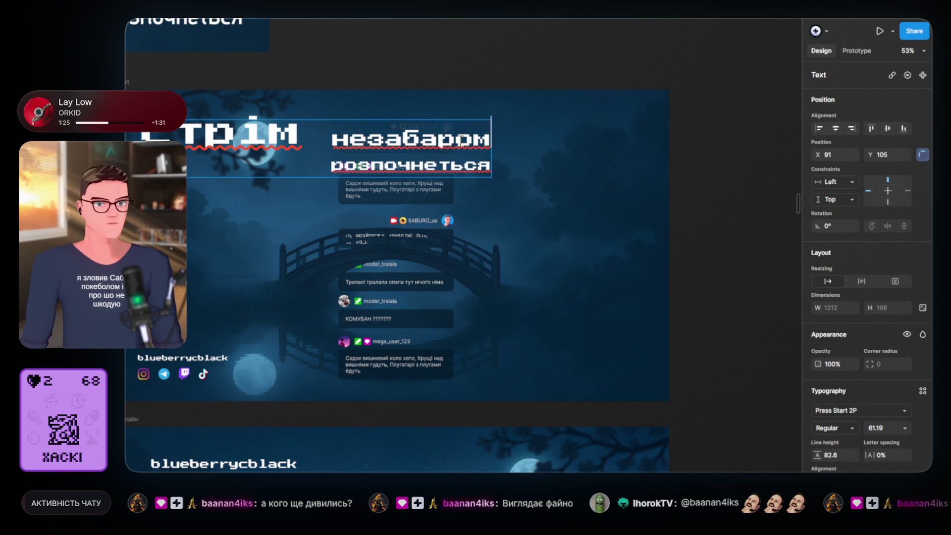
{"action": "key", "text": "ctrl+a"}
{"action": "scroll", "coordinate": [461, 223], "scroll_direction": "left", "scroll_amount": 3}
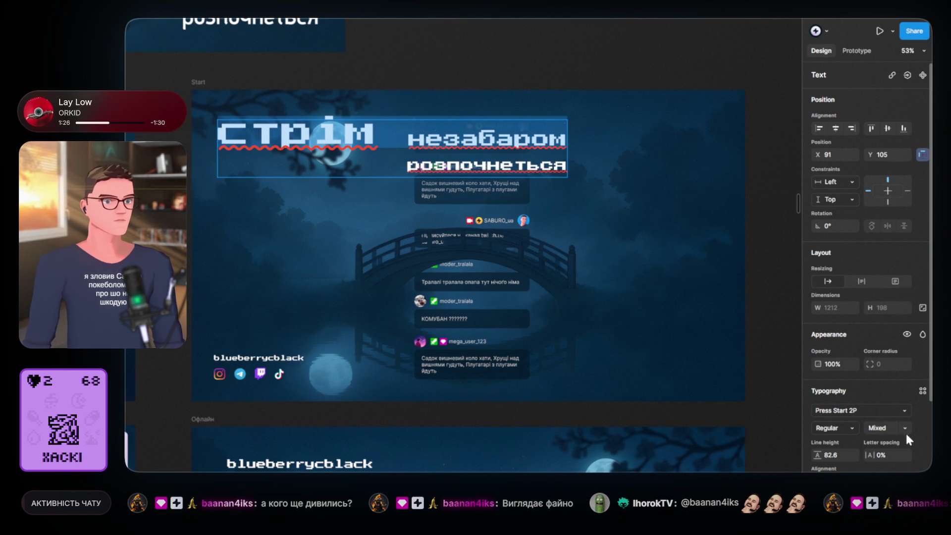
{"action": "left_click", "coordinate": [906, 429]}
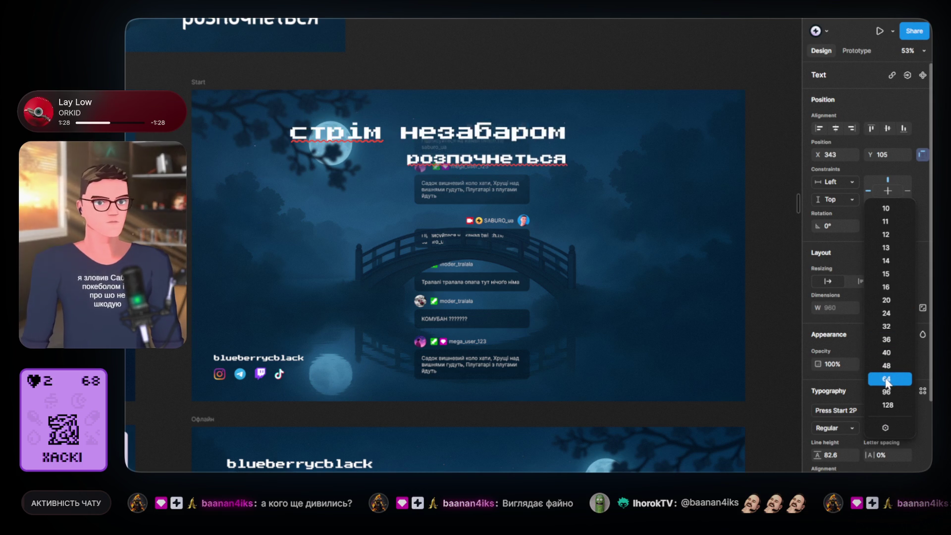
{"action": "left_click", "coordinate": [887, 379]}
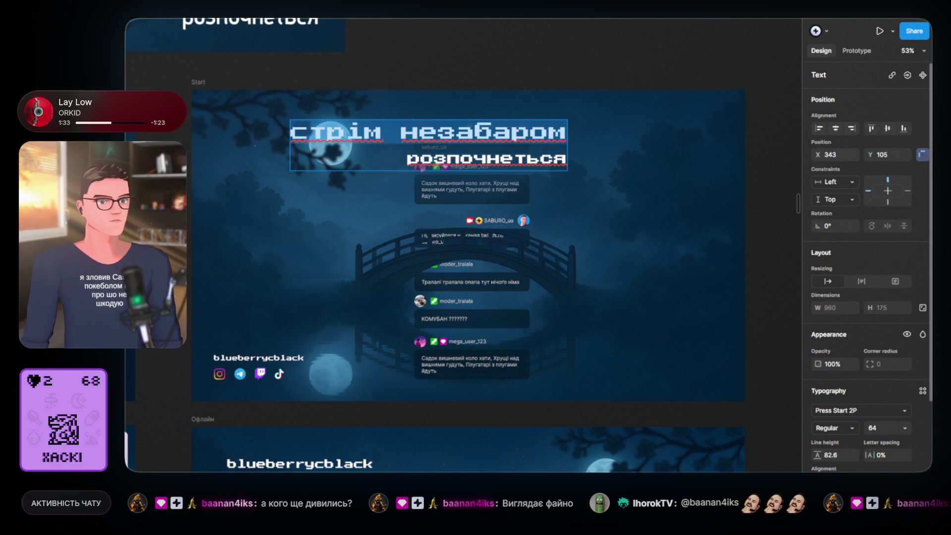
{"action": "key", "text": "ctrl+alt+l"}
{"action": "key", "text": "Escape"}
{"action": "mouse_move", "coordinate": [493, 135]}
{"action": "left_mouse_down"}
{"action": "mouse_move", "coordinate": [622, 133]}
{"action": "mouse_move", "coordinate": [622, 143]}
{"action": "left_mouse_up"}
{"action": "left_click", "coordinate": [528, 375]}
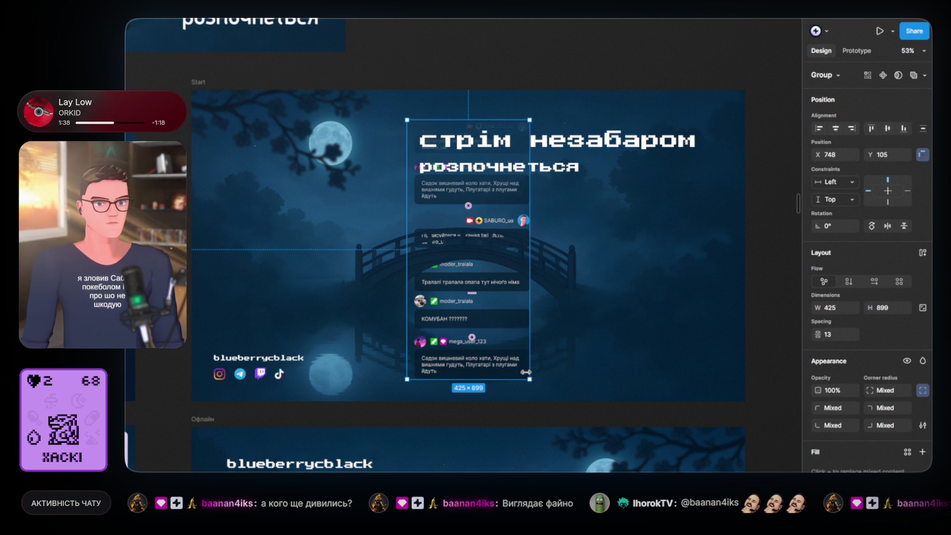
Try shortening the chat message group from the top, then undo the resize
{"action": "double_click", "coordinate": [525, 375]}
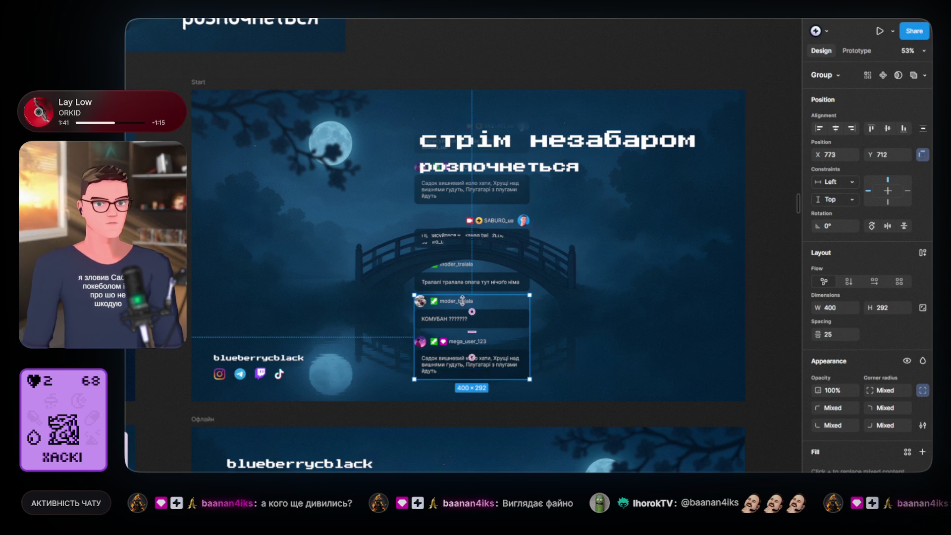
{"action": "key", "text": "Escape"}
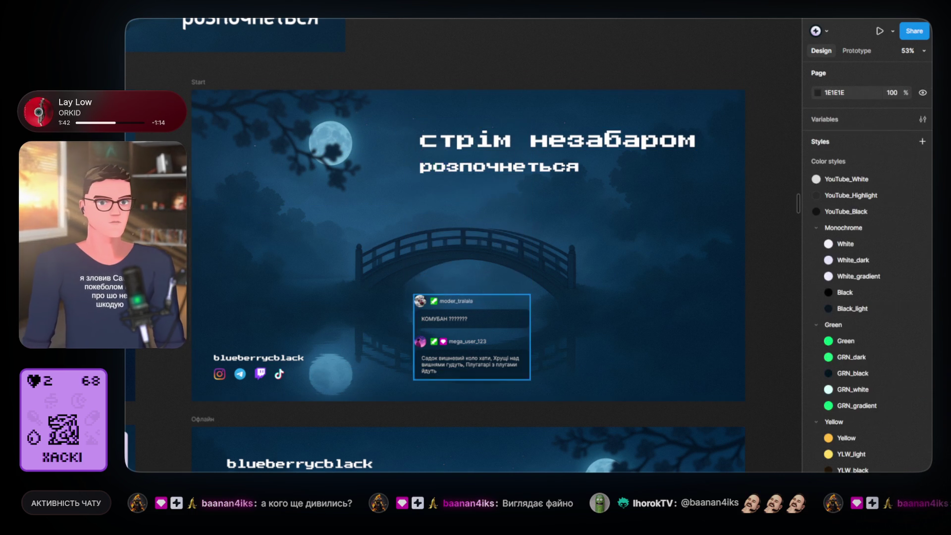
{"action": "left_click", "coordinate": [450, 279]}
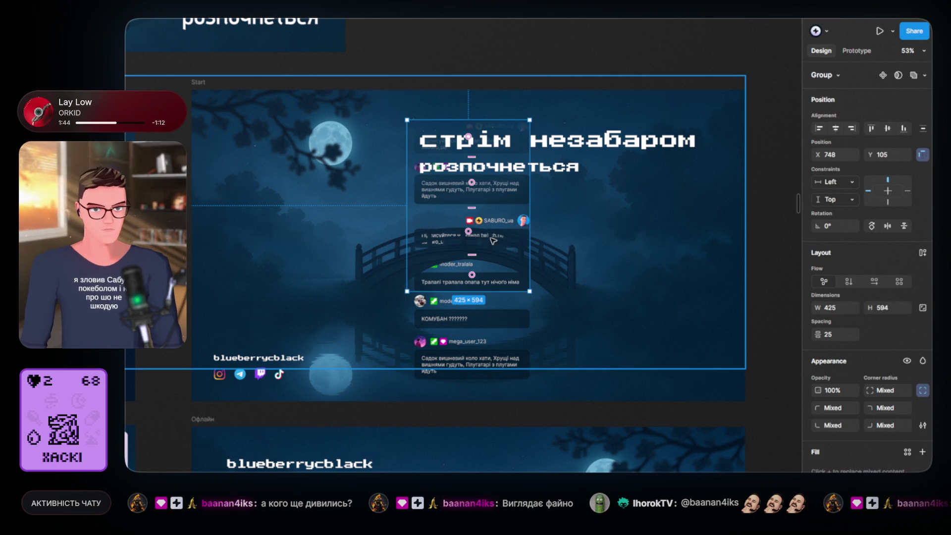
{"action": "scroll", "coordinate": [517, 232], "scroll_direction": "up", "scroll_amount": 3}
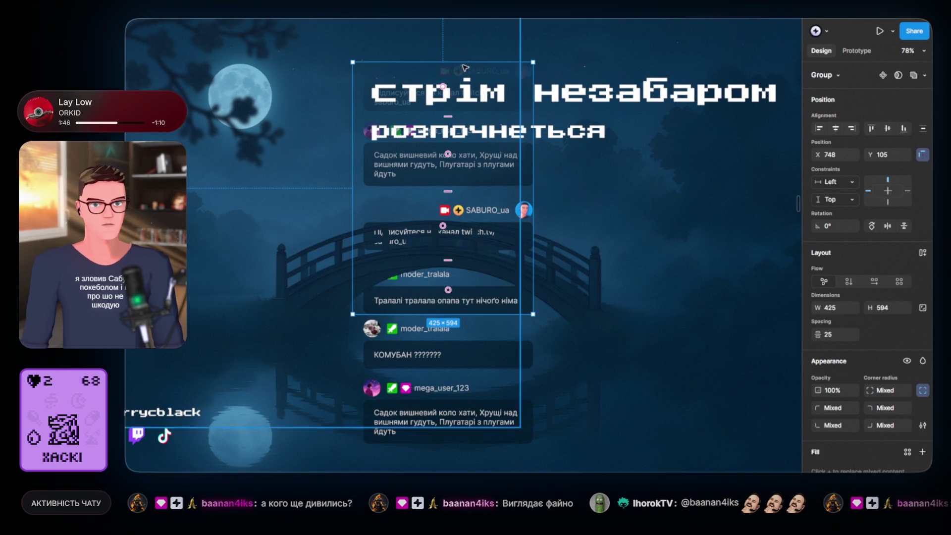
{"action": "left_click_drag", "start_coordinate": [464, 79], "coordinate": [468, 131]}
{"action": "key", "text": "ctrl+z"}
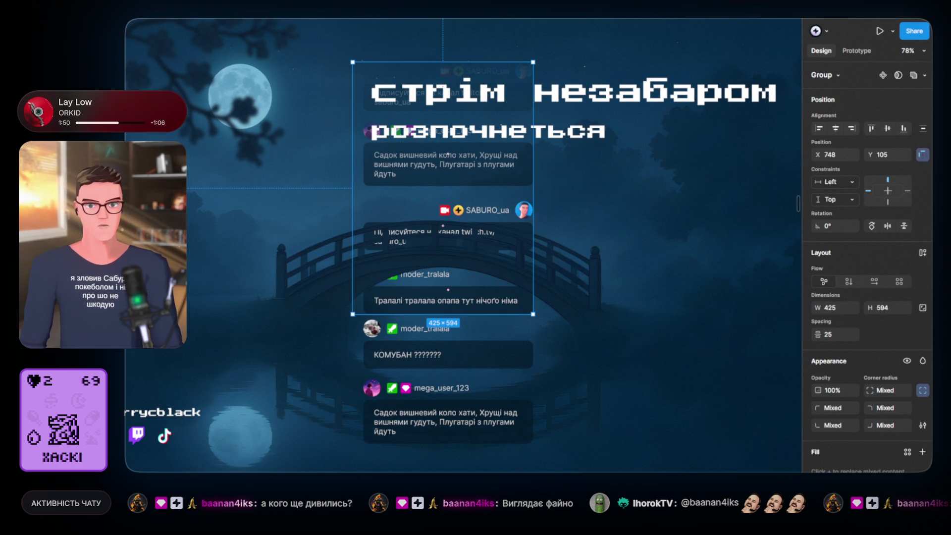
Delete the SABURO_ua message and the first chat message, leaving three bubbles
{"action": "left_click", "coordinate": [448, 155], "text": "shift"}
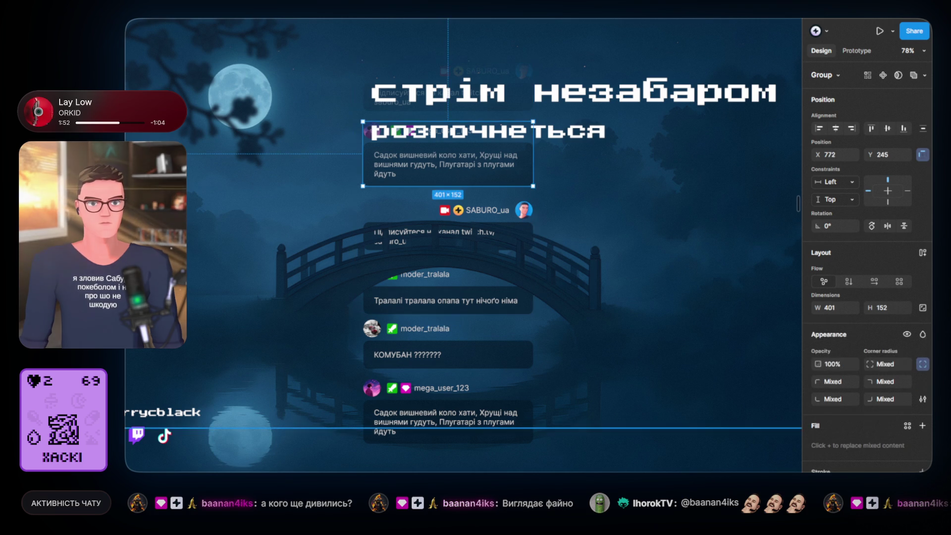
{"action": "left_click", "coordinate": [443, 226]}
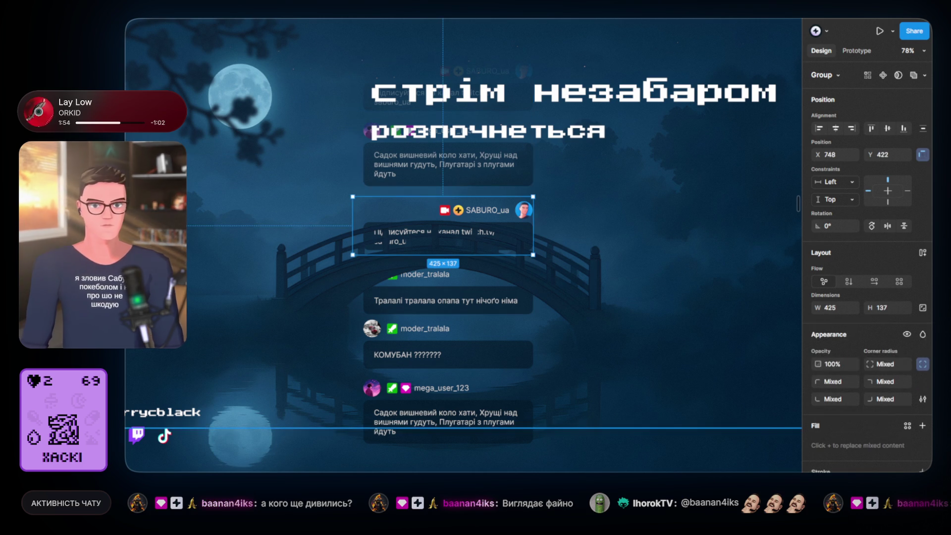
{"action": "key", "text": "Escape"}
{"action": "scroll", "coordinate": [562, 286], "scroll_direction": "up", "scroll_amount": 3}
{"action": "scroll", "coordinate": [562, 286], "scroll_direction": "right", "scroll_amount": 3}
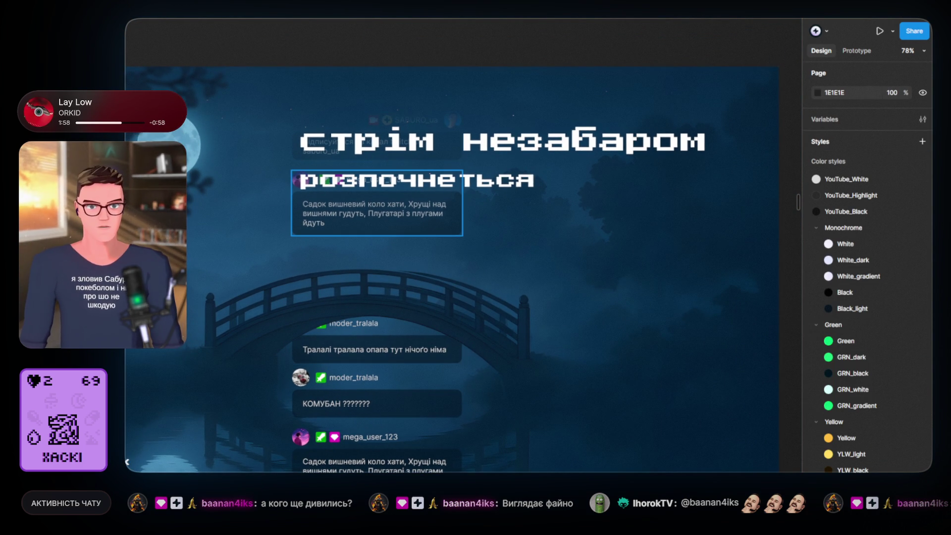
{"action": "left_click", "coordinate": [377, 214]}
{"action": "key", "text": "Escape"}
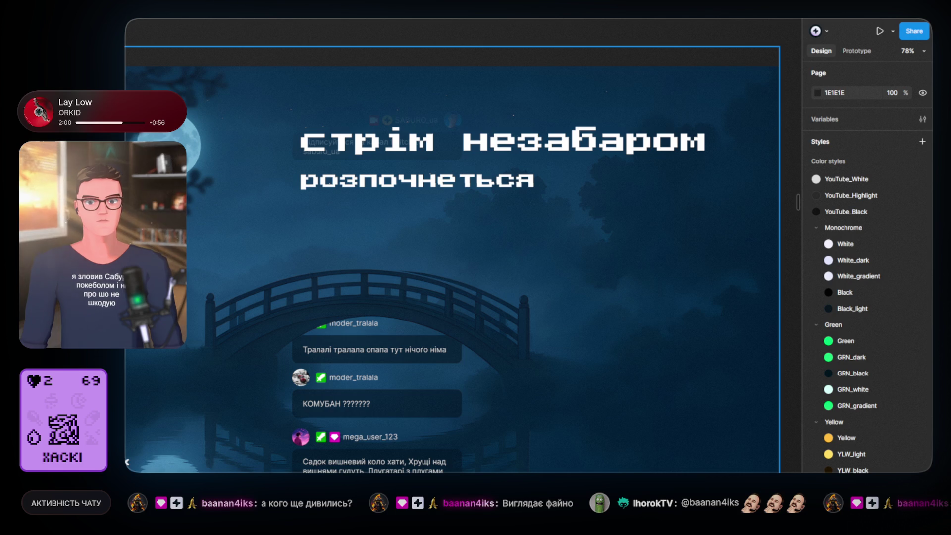
{"action": "left_click", "coordinate": [463, 147]}
{"action": "key", "text": "Escape"}
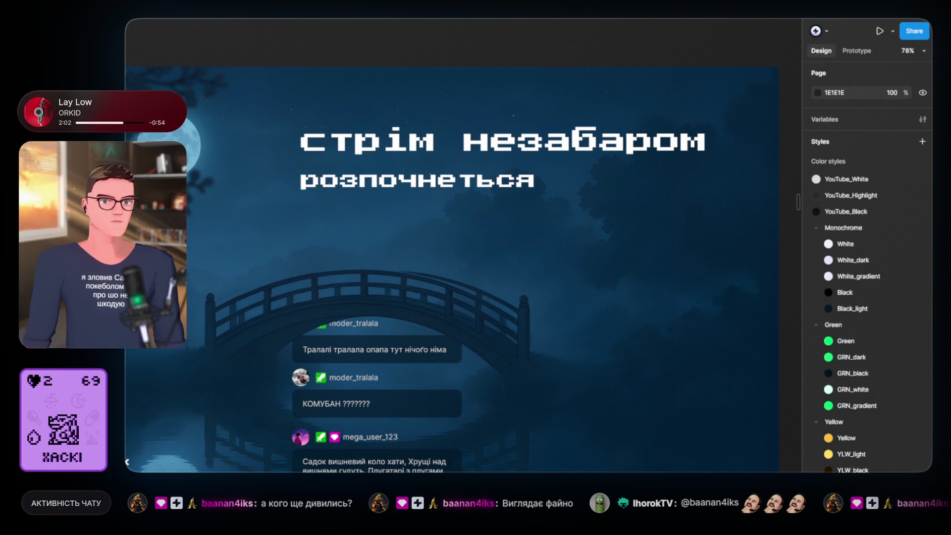
{"action": "scroll", "coordinate": [488, 141], "scroll_direction": "down", "scroll_amount": 3}
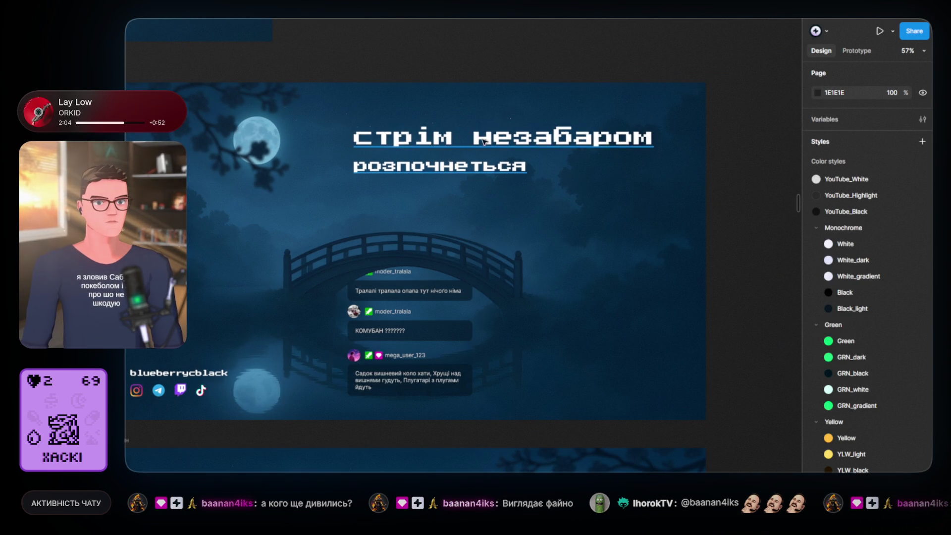
Set the entire heading text to font size 64
{"action": "double_click", "coordinate": [484, 141]}
{"action": "double_click", "coordinate": [523, 165]}
{"action": "left_click_drag", "start_coordinate": [525, 166], "coordinate": [353, 170]}
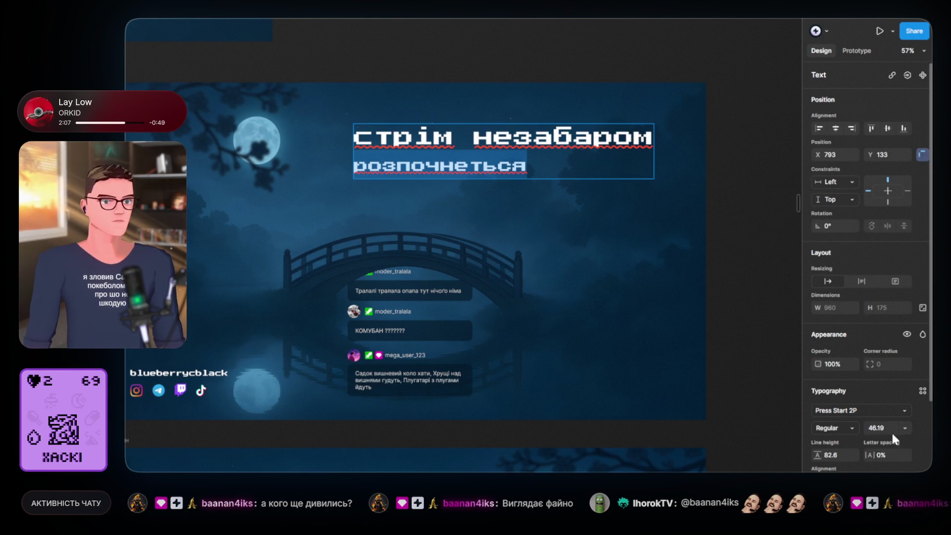
{"action": "key", "text": "ctrl+a"}
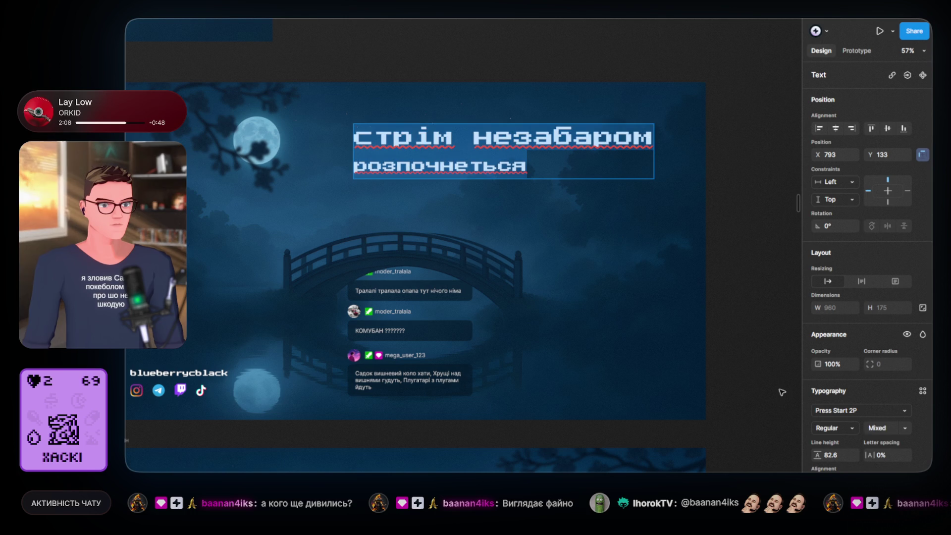
{"action": "left_click", "coordinate": [904, 428]}
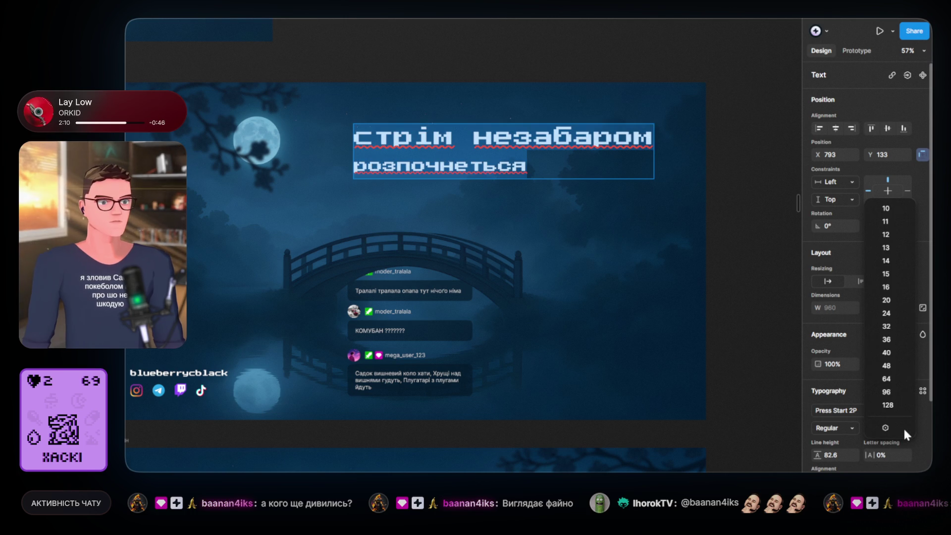
{"action": "left_click", "coordinate": [890, 379]}
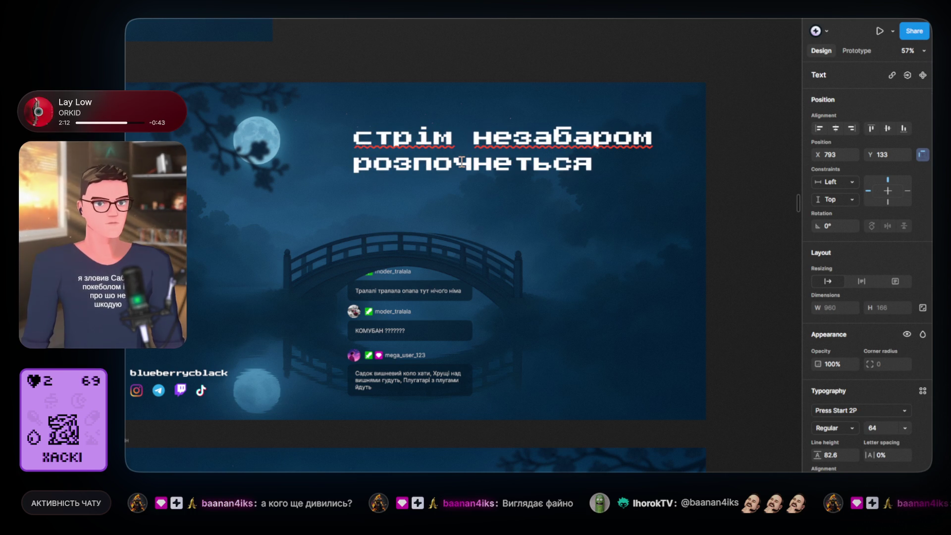
Enlarge the word розпочнеться to size 80 and shift the heading slightly right and down
{"action": "double_click", "coordinate": [588, 163]}
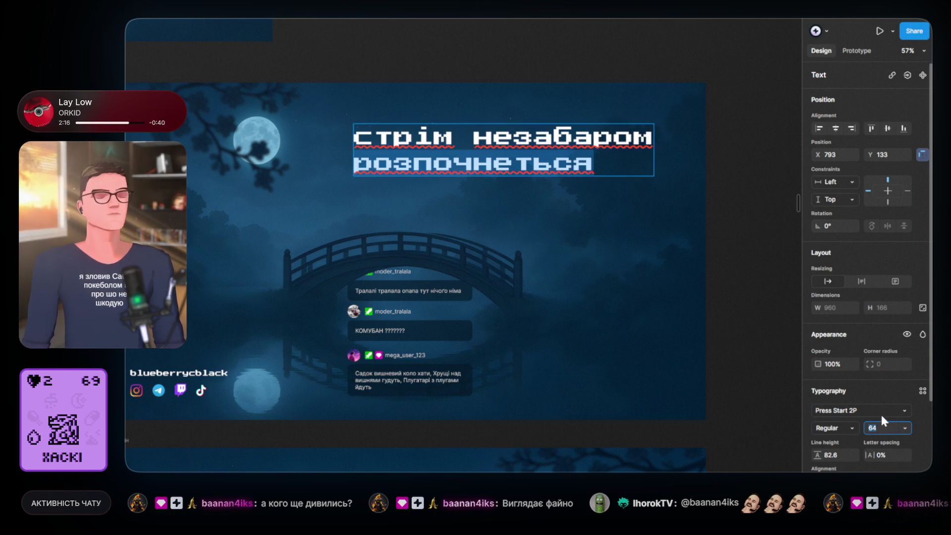
{"action": "key", "text": "shift+Up"}
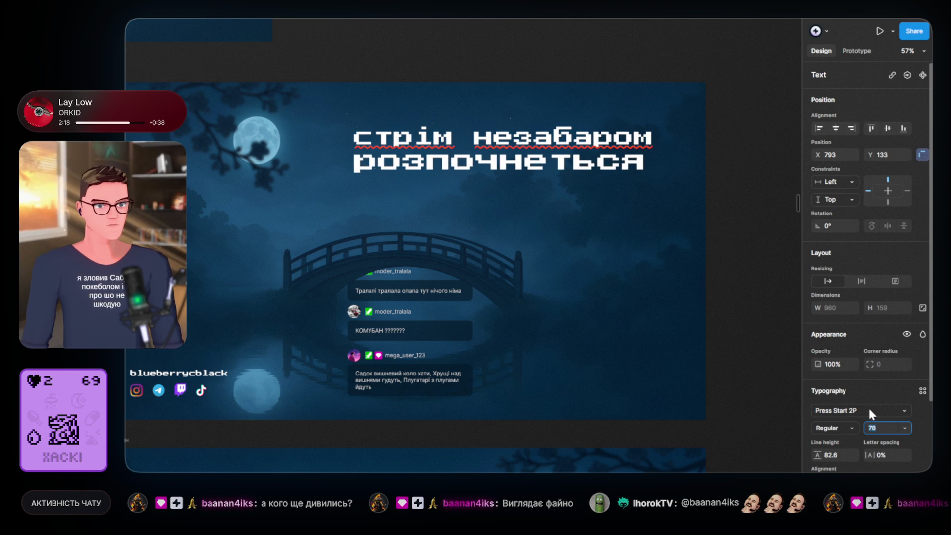
{"action": "type", "text": "80"}
{"action": "key", "text": "Return"}
{"action": "key", "text": "Escape"}
{"action": "key", "text": "Escape"}
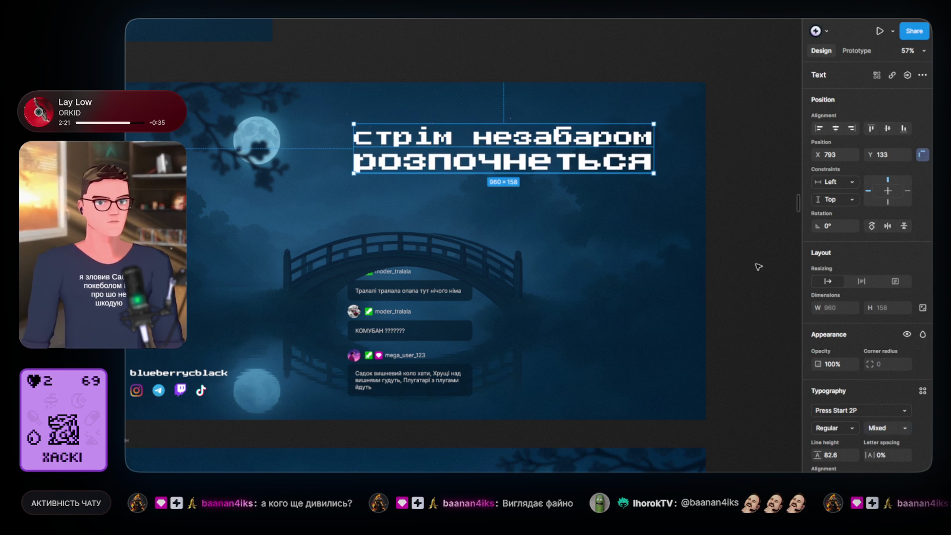
{"action": "mouse_move", "coordinate": [553, 140]}
{"action": "left_mouse_down"}
{"action": "mouse_move", "coordinate": [567, 147]}
{"action": "mouse_move", "coordinate": [548, 149]}
{"action": "mouse_move", "coordinate": [557, 152]}
{"action": "left_mouse_up"}
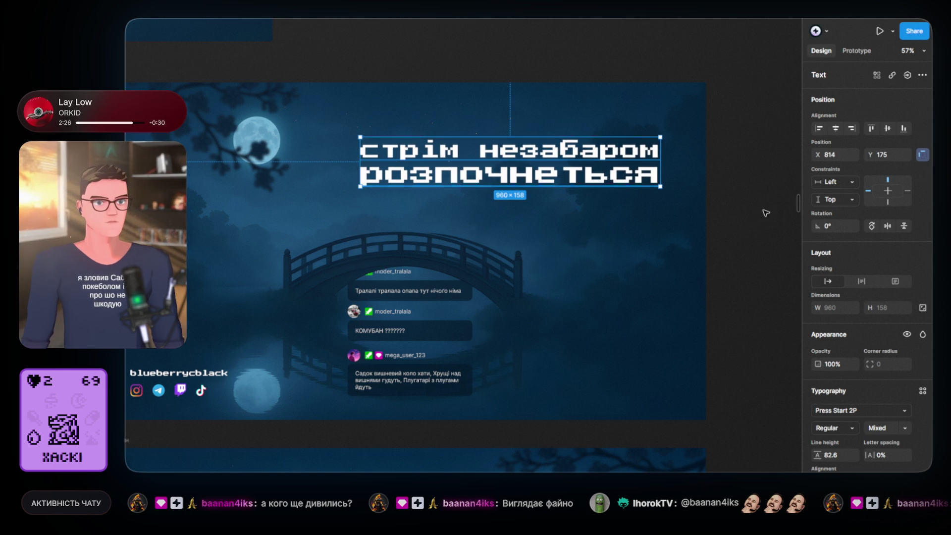
{"action": "left_click", "coordinate": [748, 226]}
{"action": "scroll", "coordinate": [748, 230], "scroll_direction": "down", "scroll_amount": 3}
{"action": "scroll", "coordinate": [747, 223], "scroll_direction": "down", "scroll_amount": 2}
{"action": "left_click_drag", "start_coordinate": [748, 212], "coordinate": [585, 217]}
{"action": "scroll", "coordinate": [378, 287], "scroll_direction": "up", "scroll_amount": 5}
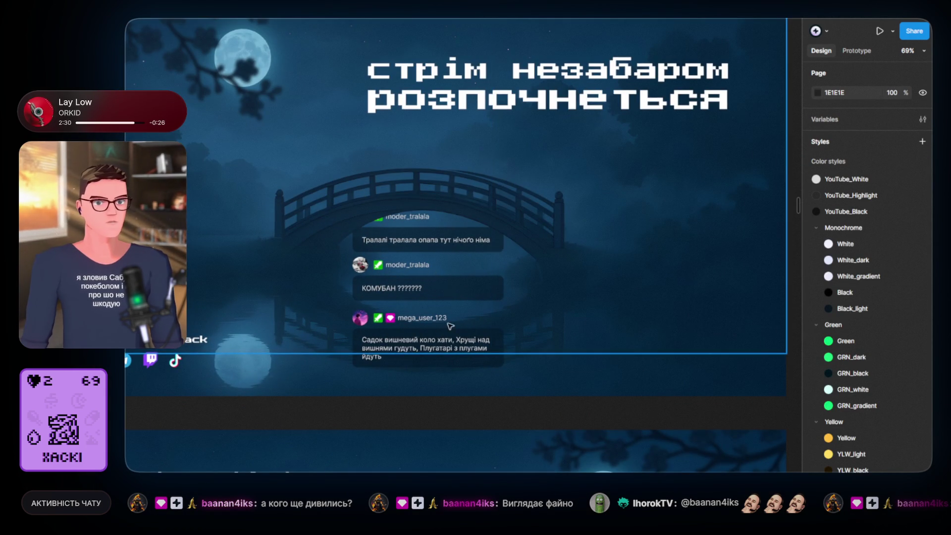
{"action": "scroll", "coordinate": [421, 390], "scroll_direction": "down", "scroll_amount": 2}
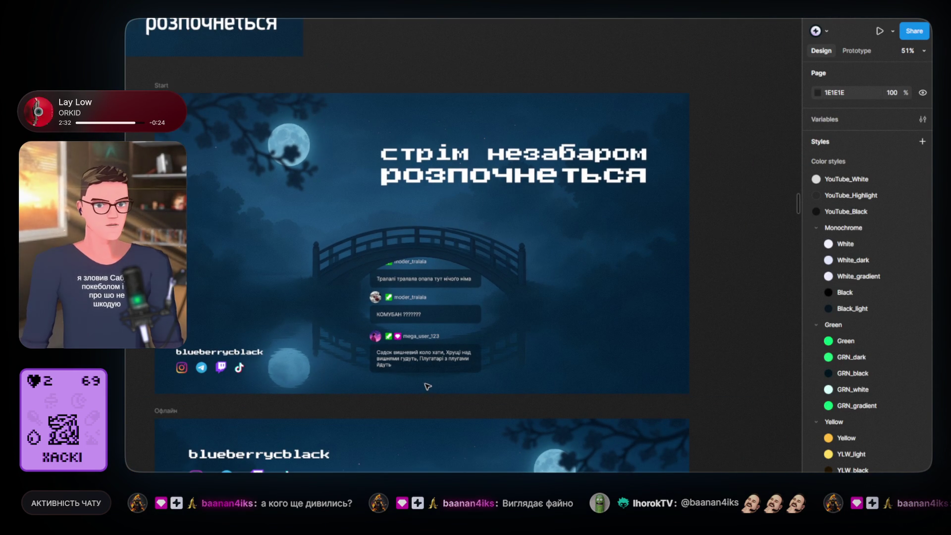
{"action": "scroll", "coordinate": [428, 387], "scroll_direction": "down", "scroll_amount": 4}
{"action": "mouse_move", "coordinate": [435, 388]}
{"action": "left_mouse_down"}
{"action": "mouse_move", "coordinate": [458, 313]}
{"action": "mouse_move", "coordinate": [549, 398]}
{"action": "left_mouse_up"}
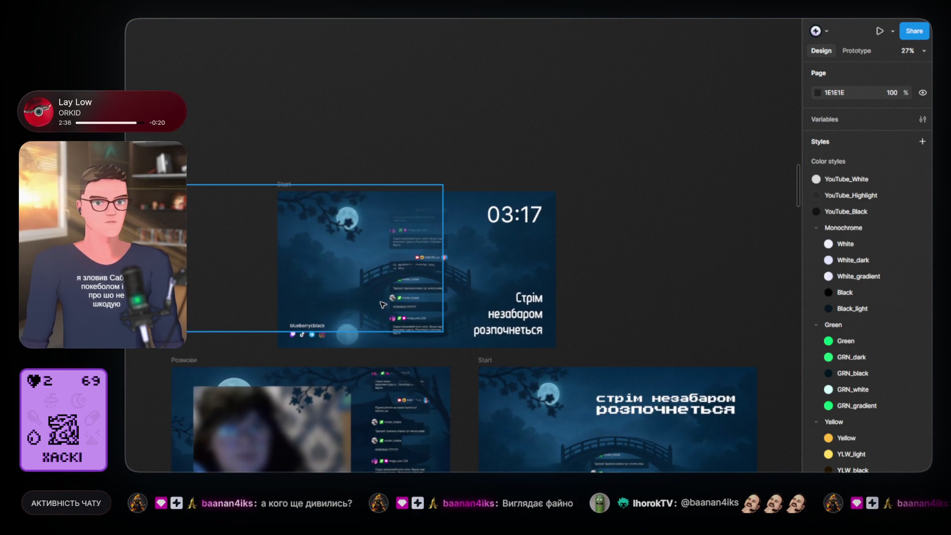
{"action": "scroll", "coordinate": [382, 304], "scroll_direction": "up", "scroll_amount": 4}
{"action": "scroll", "coordinate": [382, 305], "scroll_direction": "down", "scroll_amount": 4}
{"action": "scroll", "coordinate": [522, 339], "scroll_direction": "down", "scroll_amount": 5}
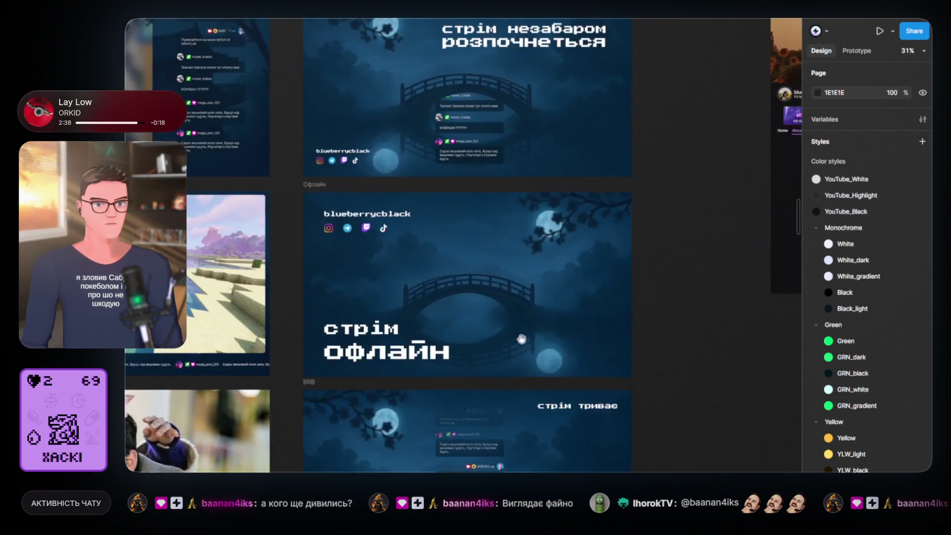
{"action": "scroll", "coordinate": [522, 339], "scroll_direction": "down", "scroll_amount": 5}
{"action": "scroll", "coordinate": [472, 227], "scroll_direction": "up", "scroll_amount": 3}
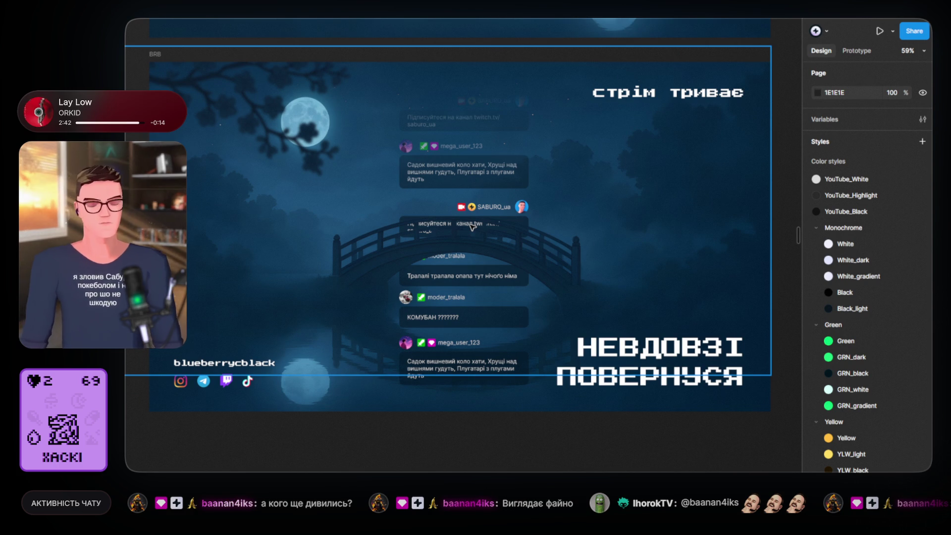
{"action": "scroll", "coordinate": [512, 356], "scroll_direction": "up", "scroll_amount": 6}
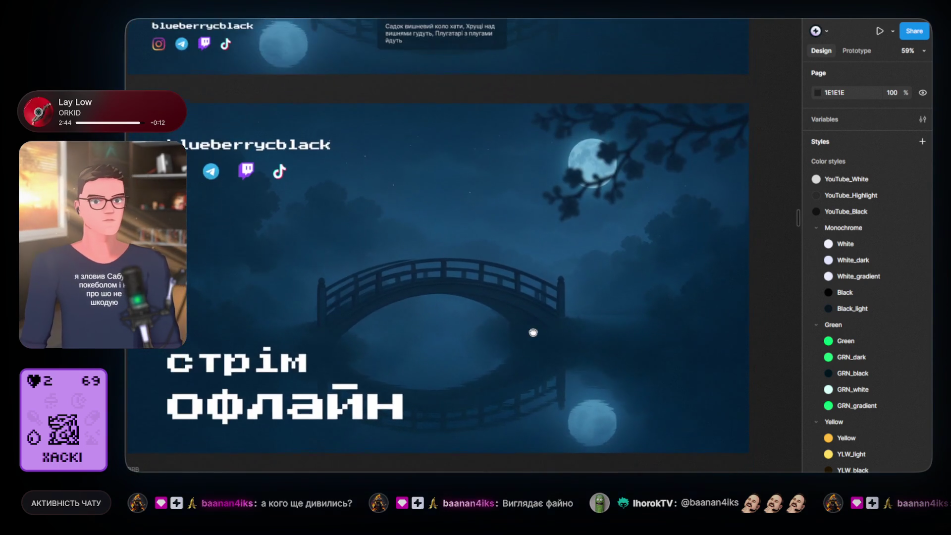
{"action": "scroll", "coordinate": [494, 346], "scroll_direction": "down", "scroll_amount": 4}
{"action": "scroll", "coordinate": [451, 296], "scroll_direction": "up", "scroll_amount": 3}
{"action": "scroll", "coordinate": [446, 305], "scroll_direction": "up", "scroll_amount": 2}
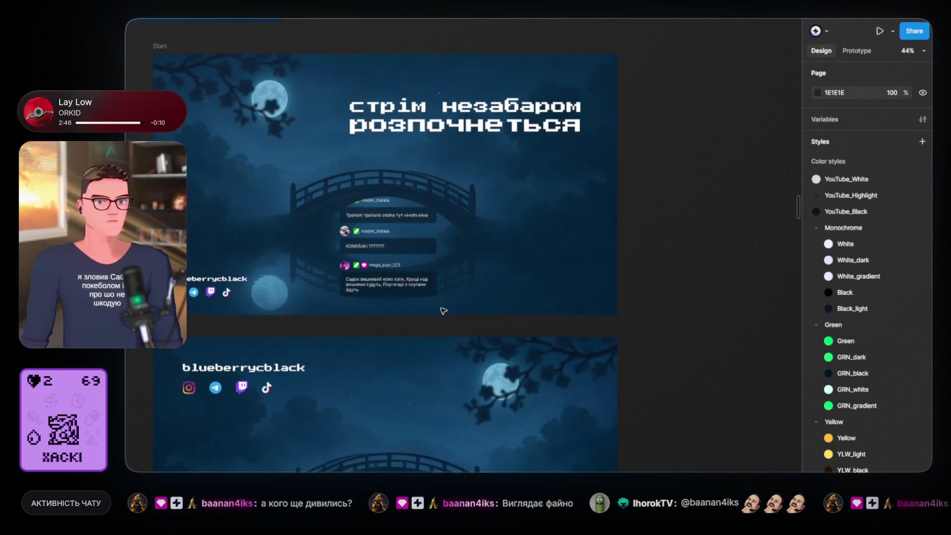
{"action": "scroll", "coordinate": [443, 311], "scroll_direction": "down", "scroll_amount": 3}
{"action": "scroll", "coordinate": [494, 265], "scroll_direction": "down", "scroll_amount": 5}
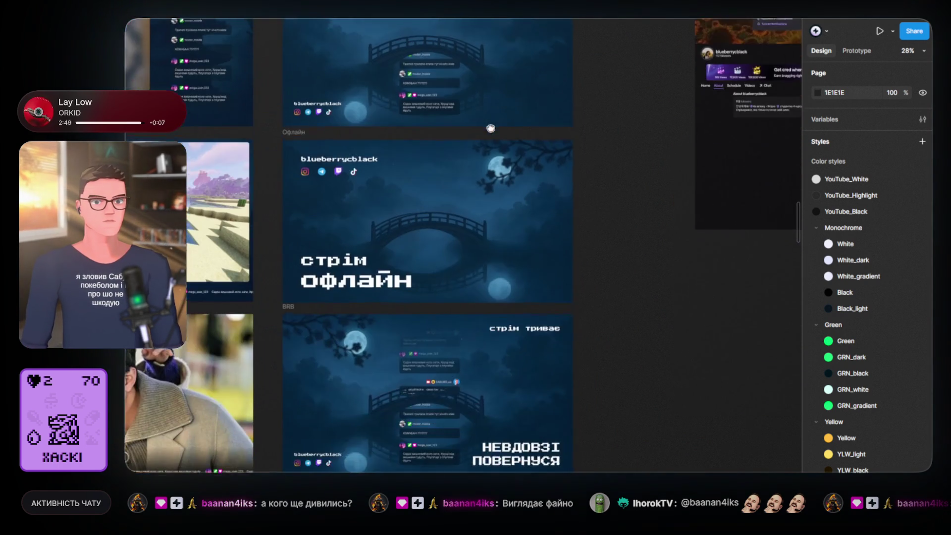
{"action": "scroll", "coordinate": [494, 265], "scroll_direction": "up", "scroll_amount": 1}
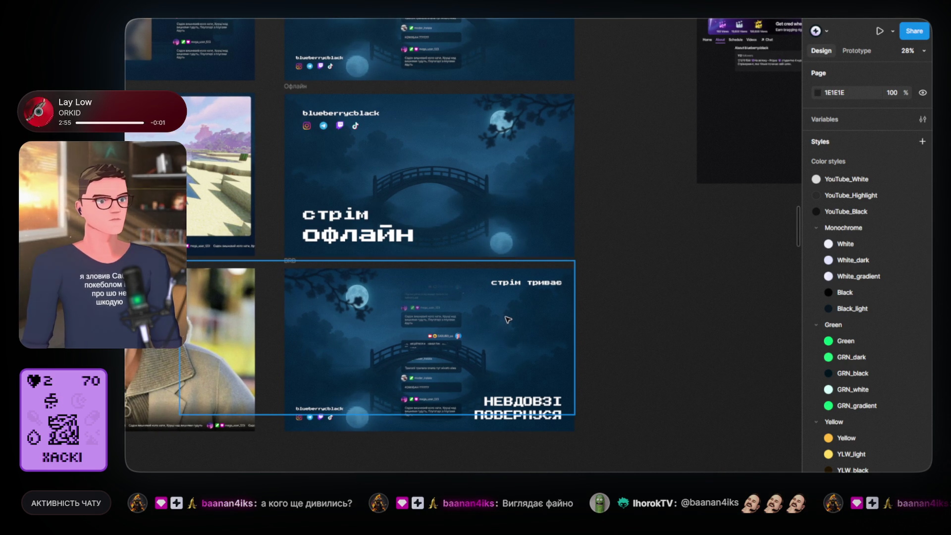
{"action": "scroll", "coordinate": [508, 320], "scroll_direction": "up", "scroll_amount": 2}
{"action": "scroll", "coordinate": [443, 340], "scroll_direction": "down", "scroll_amount": 4}
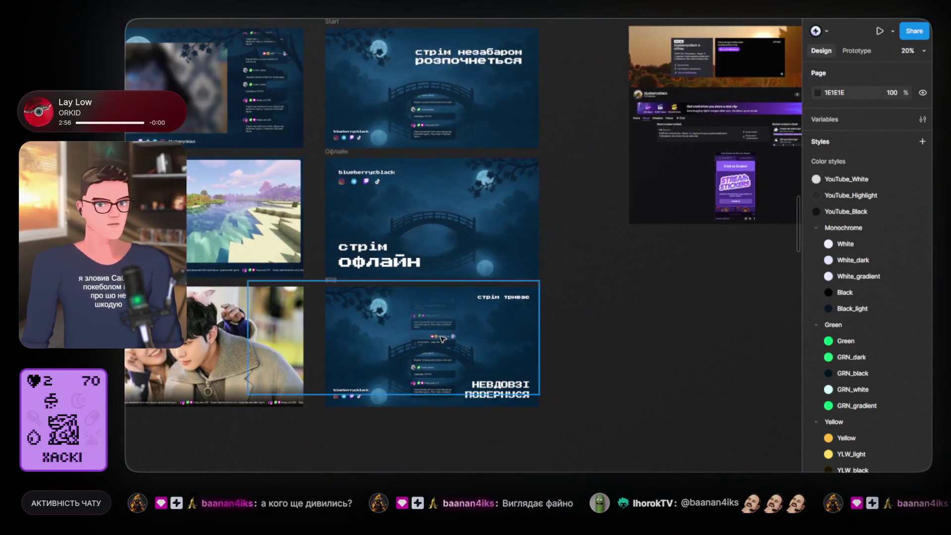
{"action": "scroll", "coordinate": [453, 244], "scroll_direction": "up", "scroll_amount": 3}
{"action": "mouse_move", "coordinate": [452, 244]}
{"action": "left_mouse_down"}
{"action": "mouse_move", "coordinate": [418, 253]}
{"action": "mouse_move", "coordinate": [419, 183]}
{"action": "left_mouse_up"}
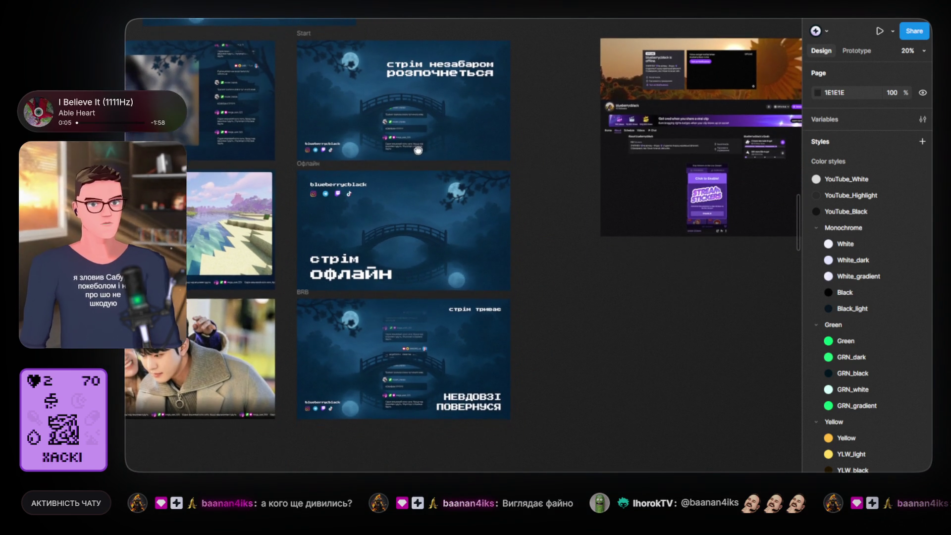
{"action": "scroll", "coordinate": [392, 223], "scroll_direction": "up", "scroll_amount": 5, "text": "ctrl"}
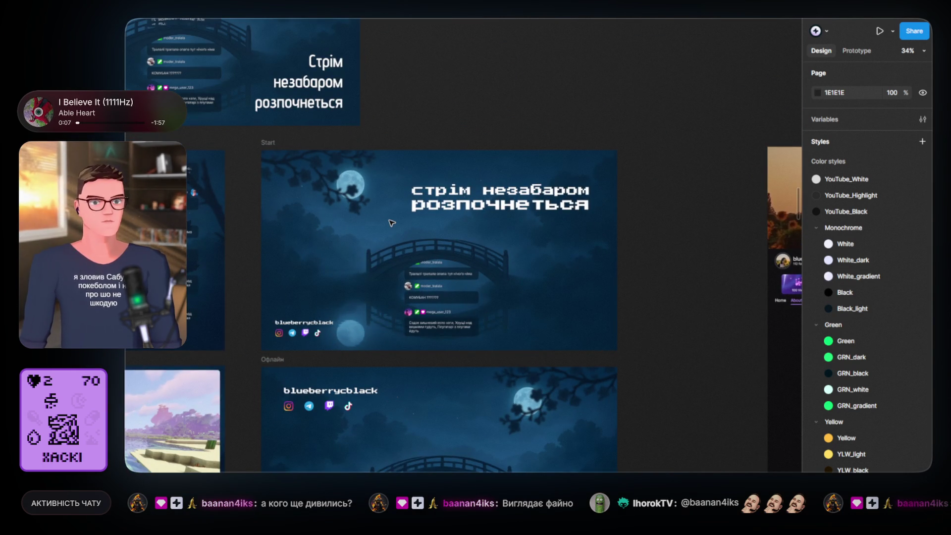
{"action": "mouse_move", "coordinate": [395, 159]}
{"action": "left_mouse_down"}
{"action": "mouse_move", "coordinate": [522, 297]}
{"action": "mouse_move", "coordinate": [385, 131]}
{"action": "left_mouse_up"}
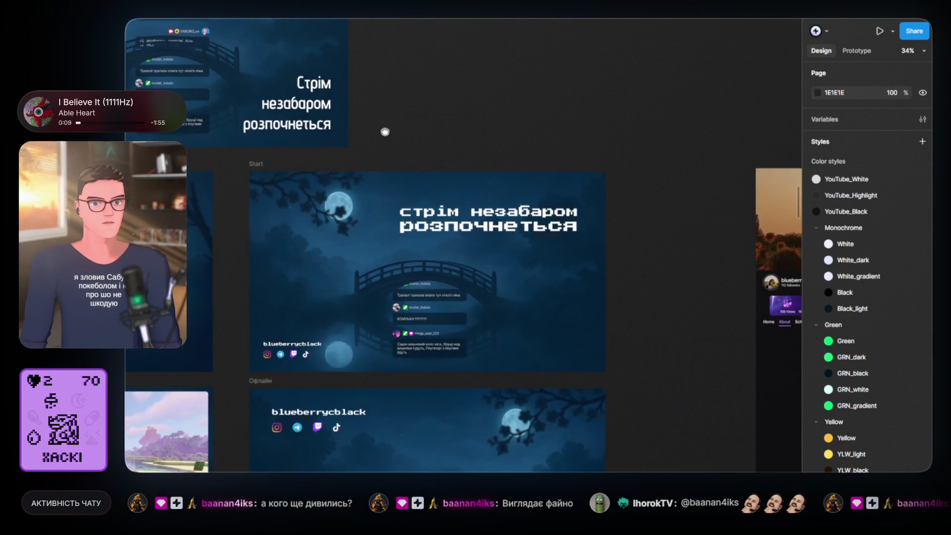
{"action": "scroll", "coordinate": [430, 266], "scroll_direction": "down", "scroll_amount": 5, "text": "ctrl"}
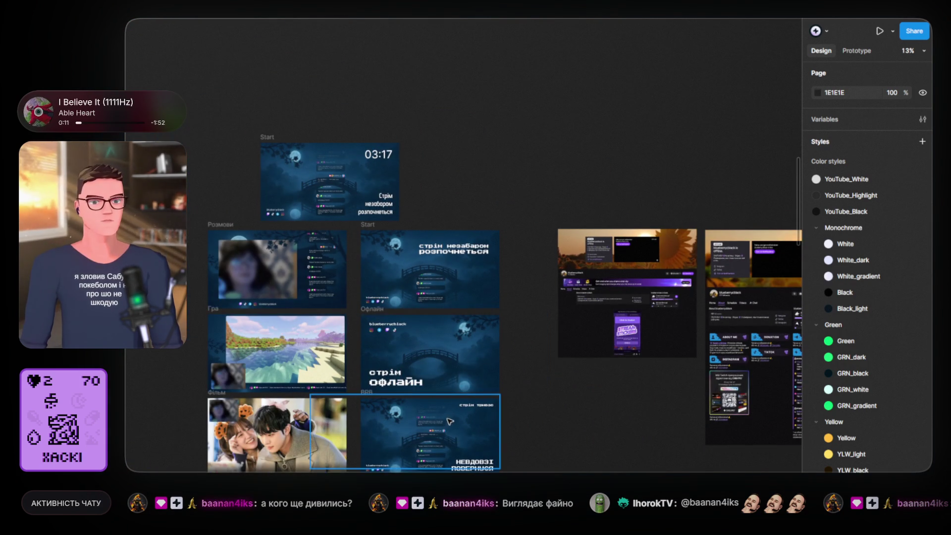
{"action": "scroll", "coordinate": [444, 258], "scroll_direction": "up", "scroll_amount": 5, "text": "ctrl"}
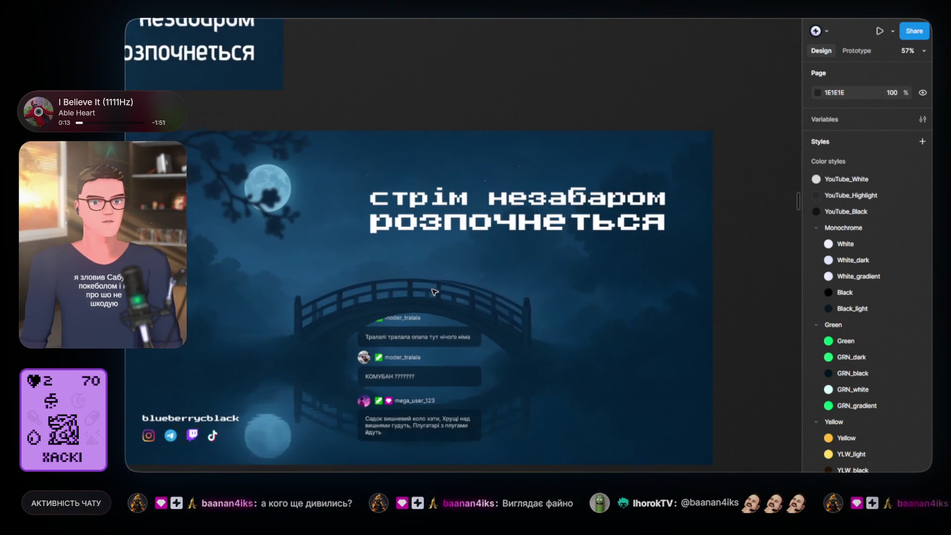
{"action": "scroll", "coordinate": [461, 229], "scroll_direction": "down", "scroll_amount": 3, "text": "ctrl"}
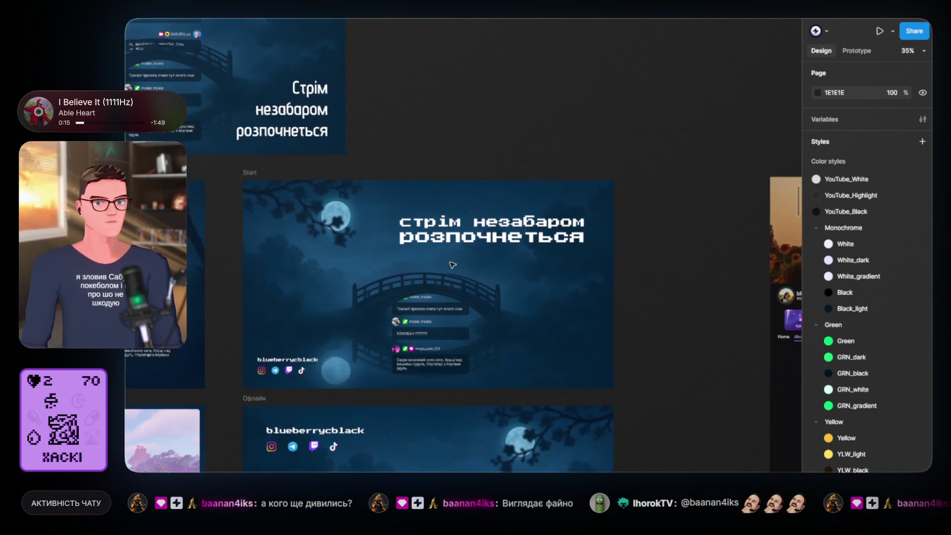
{"action": "scroll", "coordinate": [316, 108], "scroll_direction": "up", "scroll_amount": 3}
{"action": "mouse_move", "coordinate": [304, 83]}
{"action": "left_mouse_down"}
{"action": "mouse_move", "coordinate": [598, 445]}
{"action": "mouse_move", "coordinate": [544, 422]}
{"action": "left_mouse_up"}
Move the 03:17 countdown copy toward the Start frame's bottom right
{"action": "scroll", "coordinate": [530, 305], "scroll_direction": "down", "scroll_amount": 3}
{"action": "scroll", "coordinate": [530, 306], "scroll_direction": "up", "scroll_amount": 2, "text": "ctrl"}
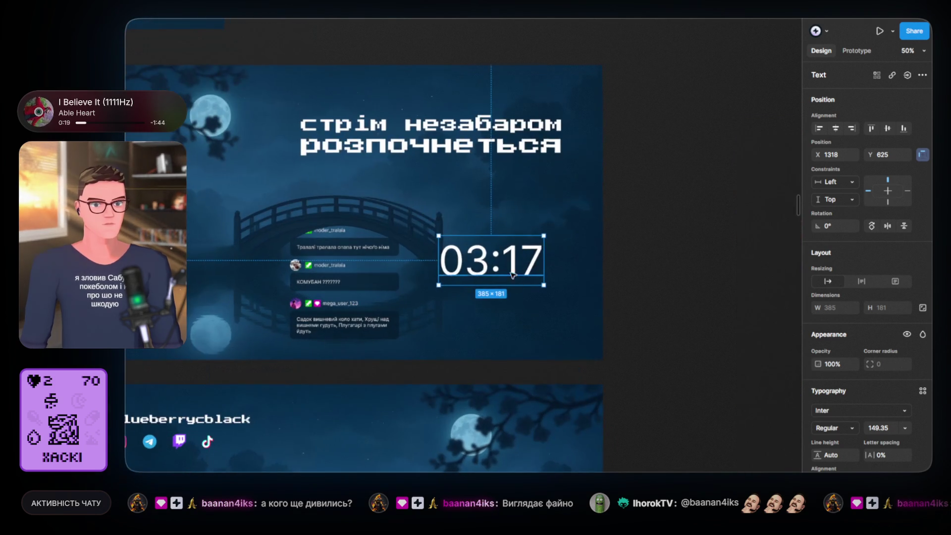
{"action": "mouse_move", "coordinate": [487, 249]}
{"action": "left_mouse_down"}
{"action": "mouse_move", "coordinate": [504, 282]}
{"action": "mouse_move", "coordinate": [552, 315]}
{"action": "mouse_move", "coordinate": [545, 300]}
{"action": "left_mouse_up"}
{"action": "scroll", "coordinate": [545, 248], "scroll_direction": "left", "scroll_amount": 4}
{"action": "scroll", "coordinate": [546, 248], "scroll_direction": "up", "scroll_amount": 2}
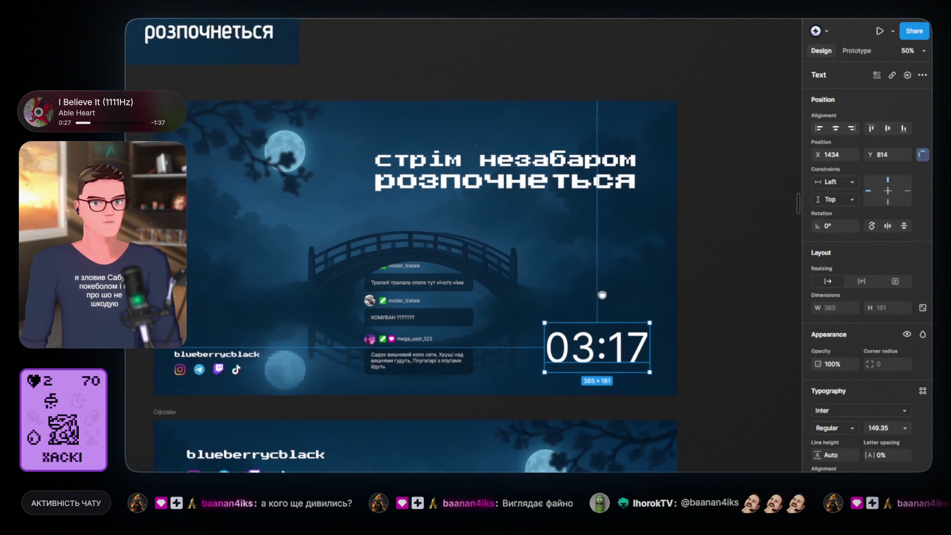
Scale the pixel heading up about 1.05x with the K tool and nudge it down slightly
{"action": "left_click", "coordinate": [551, 192]}
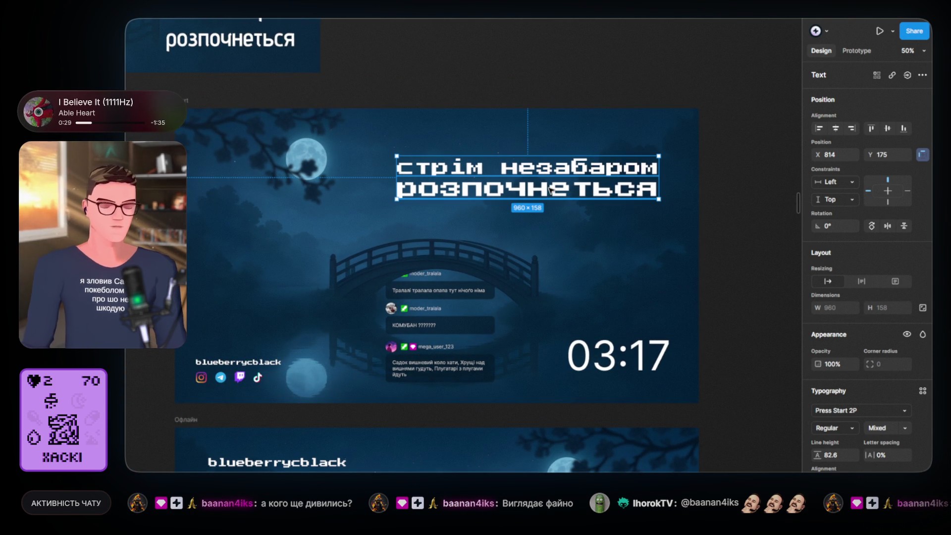
{"action": "key", "text": "k"}
{"action": "mouse_move", "coordinate": [659, 177]}
{"action": "left_mouse_down"}
{"action": "mouse_move", "coordinate": [670, 178]}
{"action": "mouse_move", "coordinate": [646, 169]}
{"action": "left_mouse_up"}
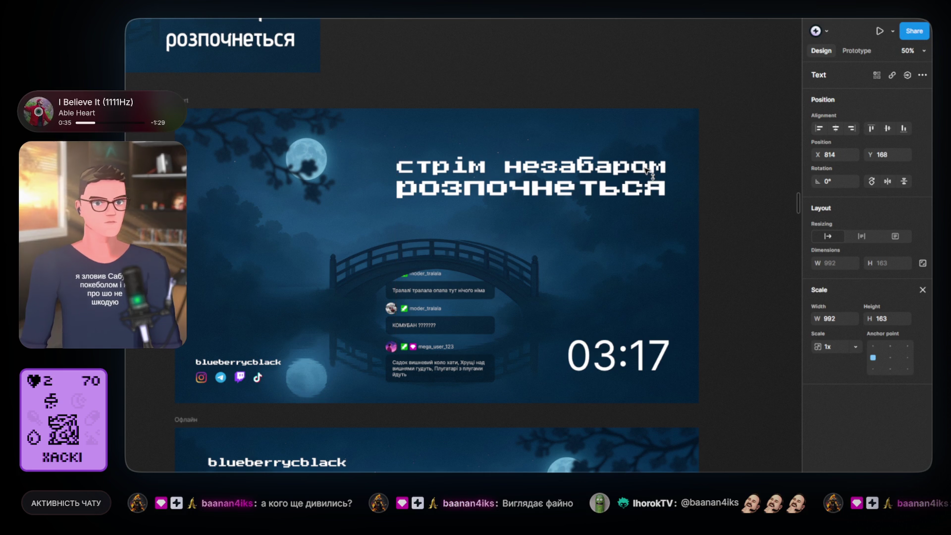
{"action": "left_click", "coordinate": [648, 171]}
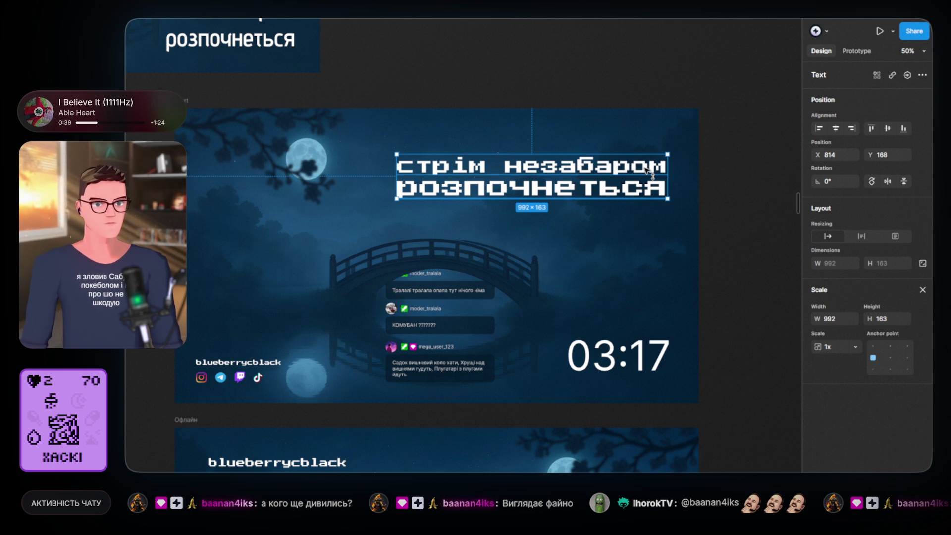
{"action": "left_click_drag", "start_coordinate": [647, 170], "coordinate": [647, 172]}
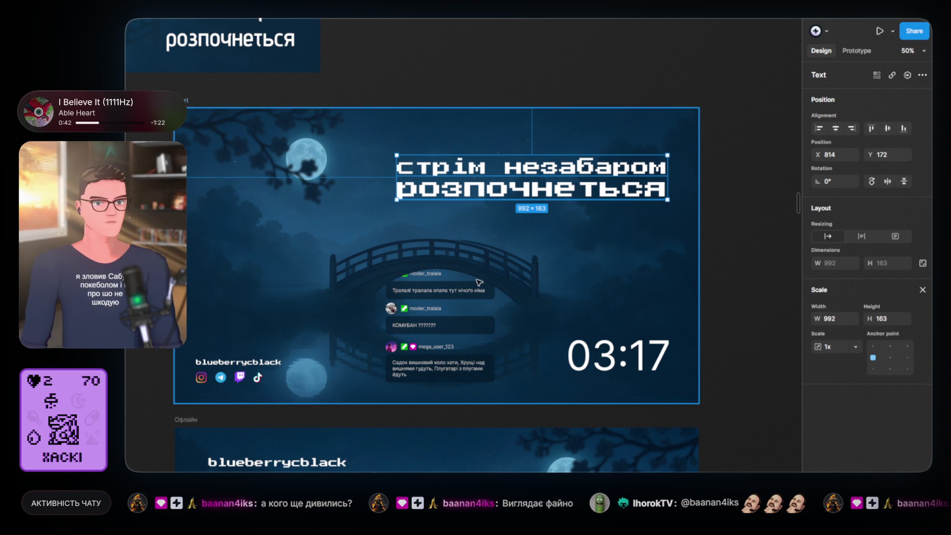
{"action": "left_click", "coordinate": [459, 382]}
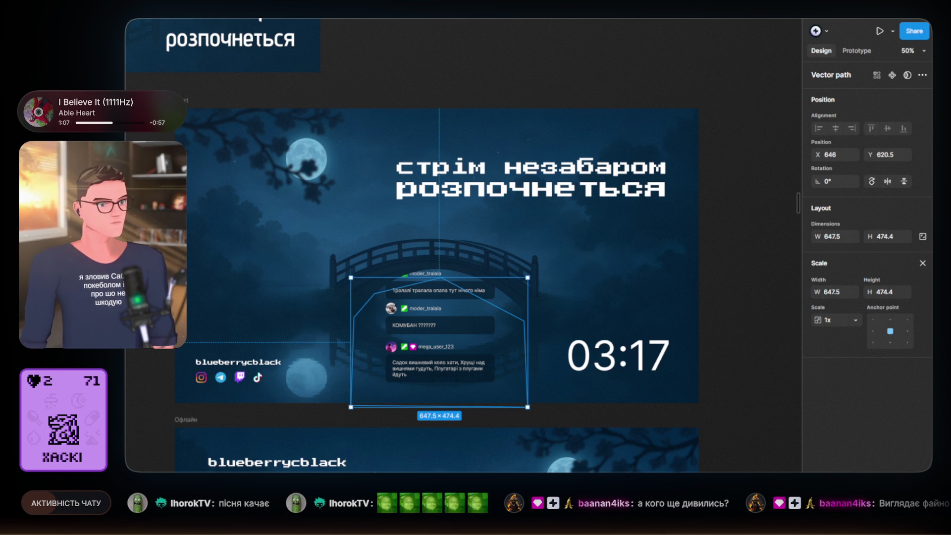
{"action": "left_click", "coordinate": [761, 241]}
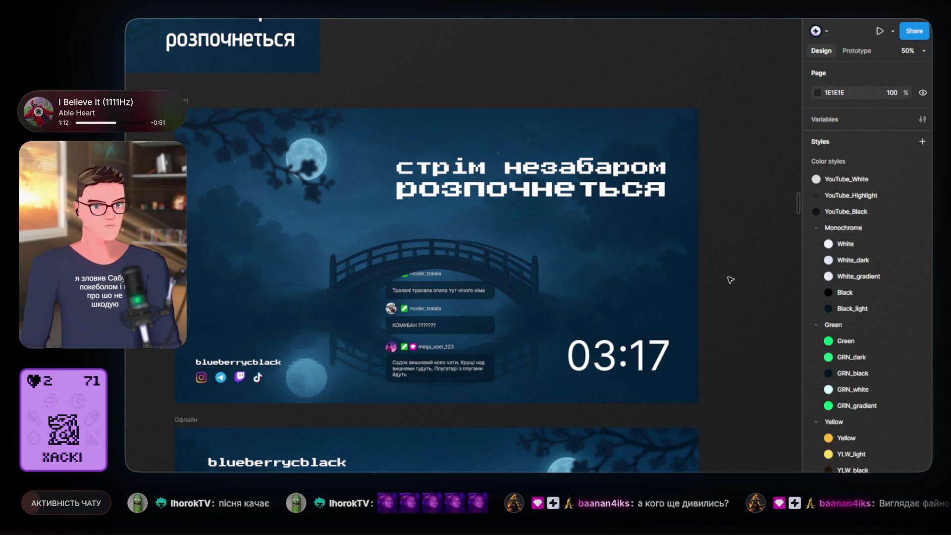
Switch the 03:17 countdown's font to Press Start 2P
{"action": "left_click", "coordinate": [647, 352]}
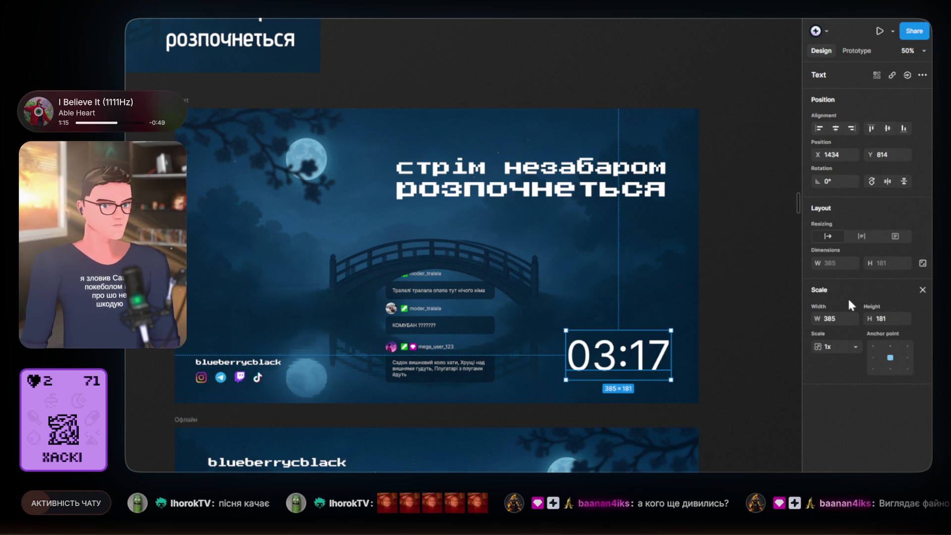
{"action": "key", "text": "v"}
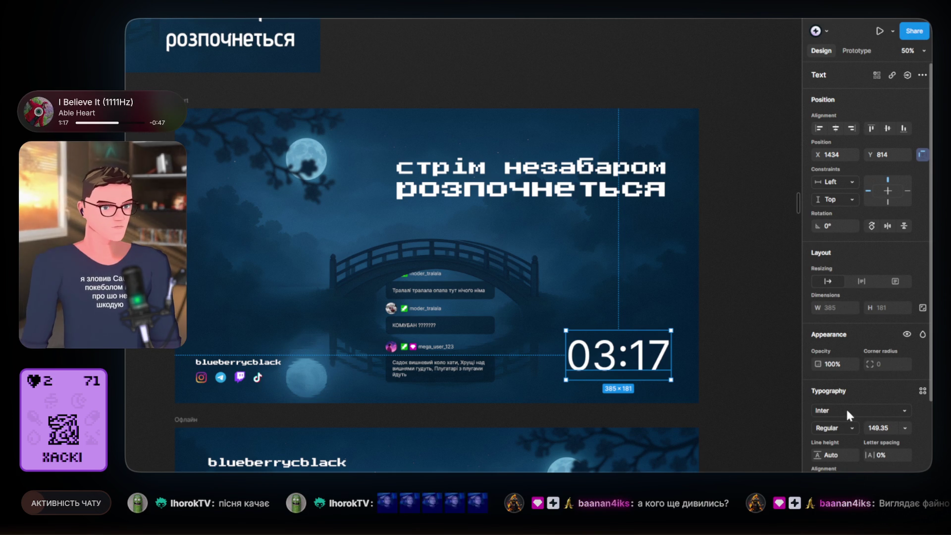
{"action": "left_click", "coordinate": [847, 411]}
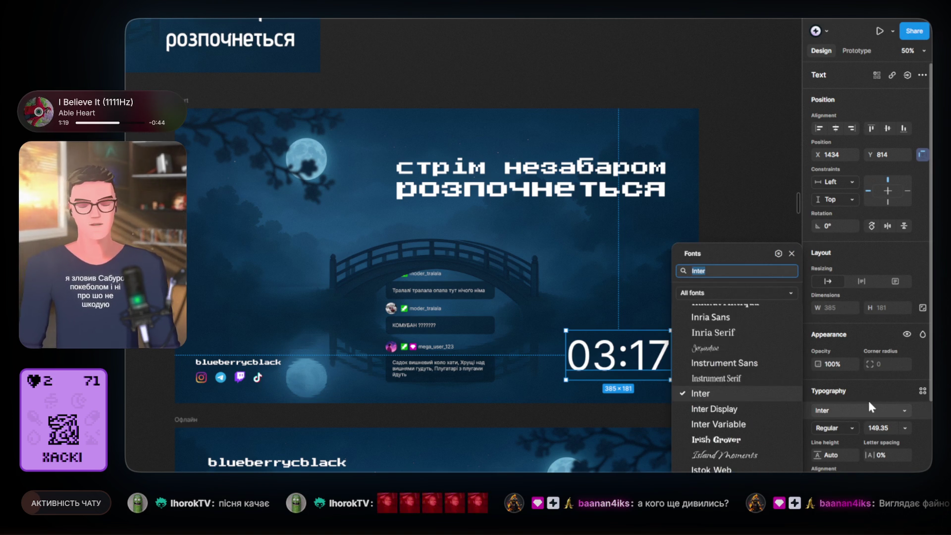
{"action": "type", "text": "зкуі"}
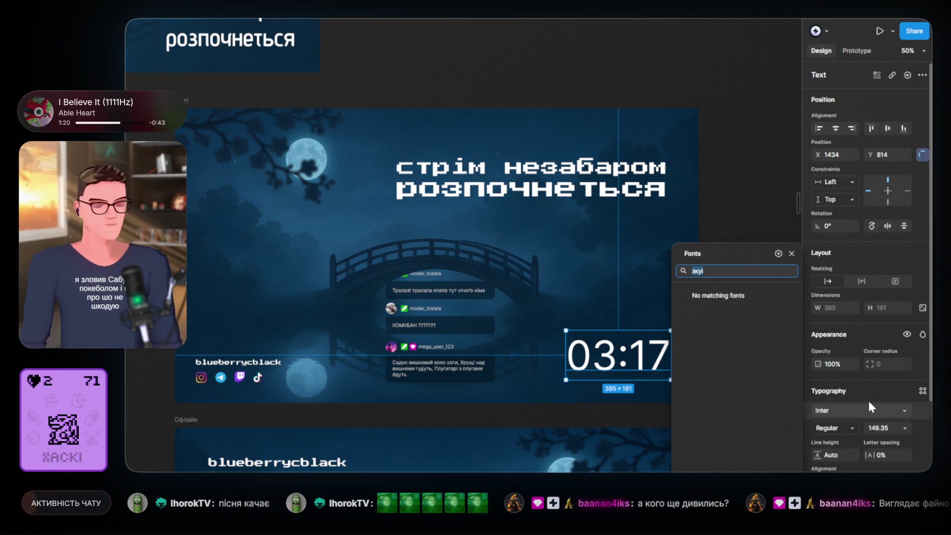
{"action": "key", "text": "BackSpace"}
{"action": "key", "text": "BackSpace"}
{"action": "key", "text": "BackSpace"}
{"action": "type", "text": "press"}
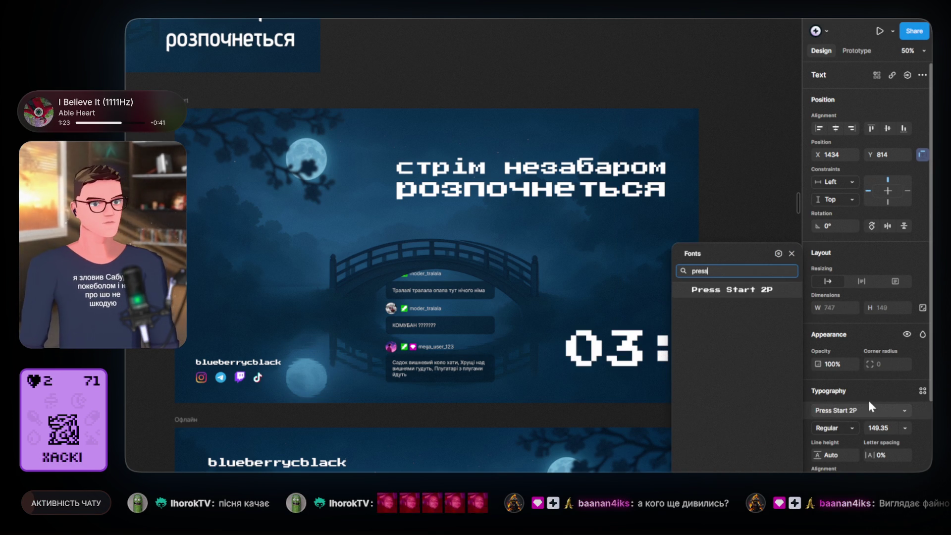
{"action": "left_click", "coordinate": [744, 288]}
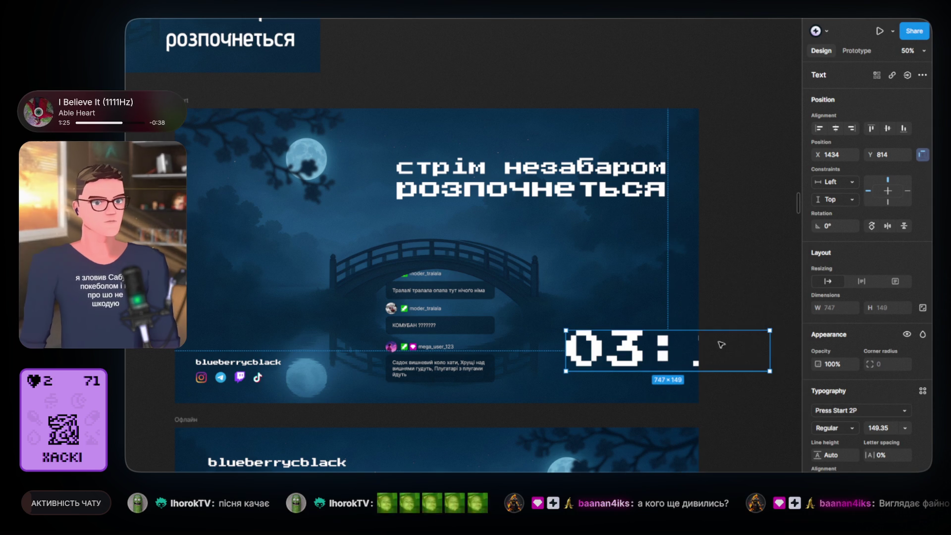
Set the countdown's font size to 99.35 and shift it slightly left
{"action": "left_click", "coordinate": [877, 427]}
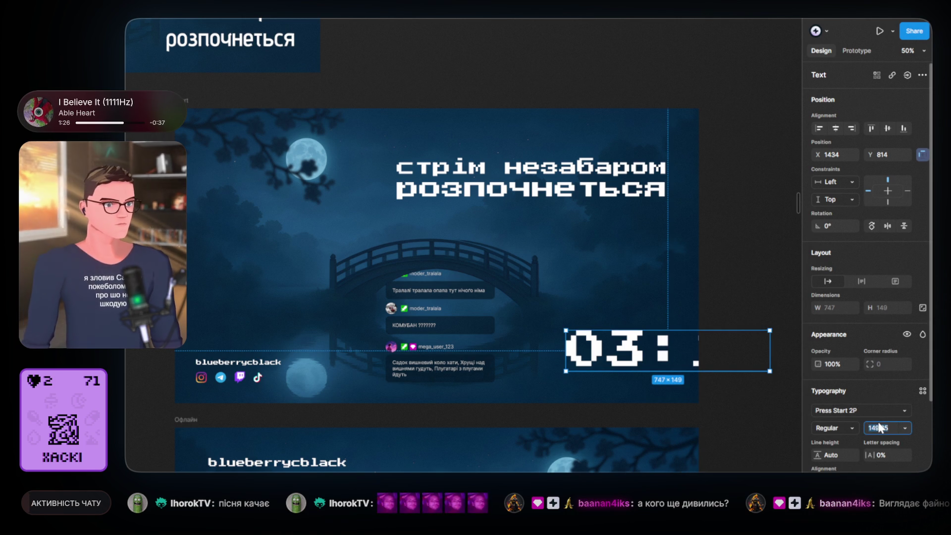
{"action": "key", "text": "shift+Down"}
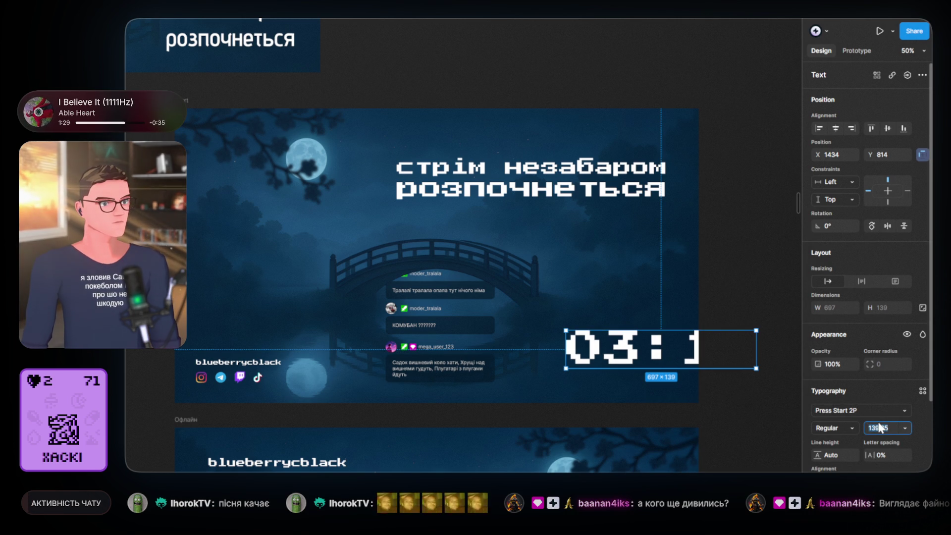
{"action": "key", "text": "shift+Down"}
{"action": "key", "text": "shift+Down"}
{"action": "key", "text": "shift+Down"}
{"action": "key", "text": "shift+Down"}
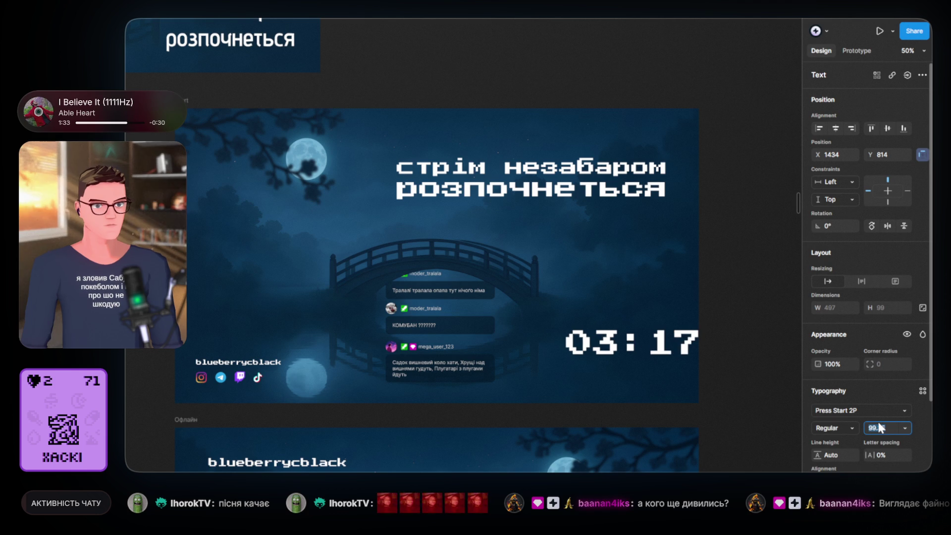
{"action": "key", "text": "shift+Up"}
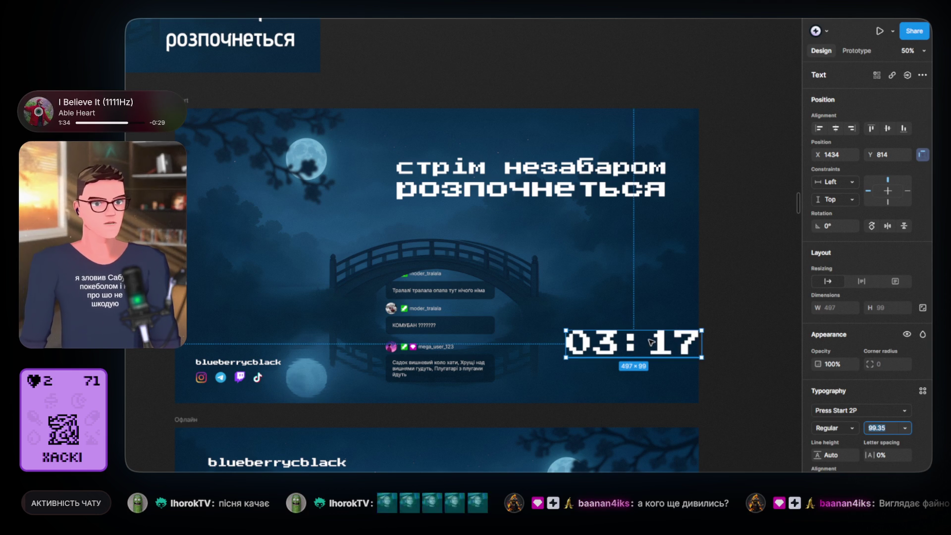
{"action": "left_click_drag", "start_coordinate": [652, 342], "coordinate": [627, 344]}
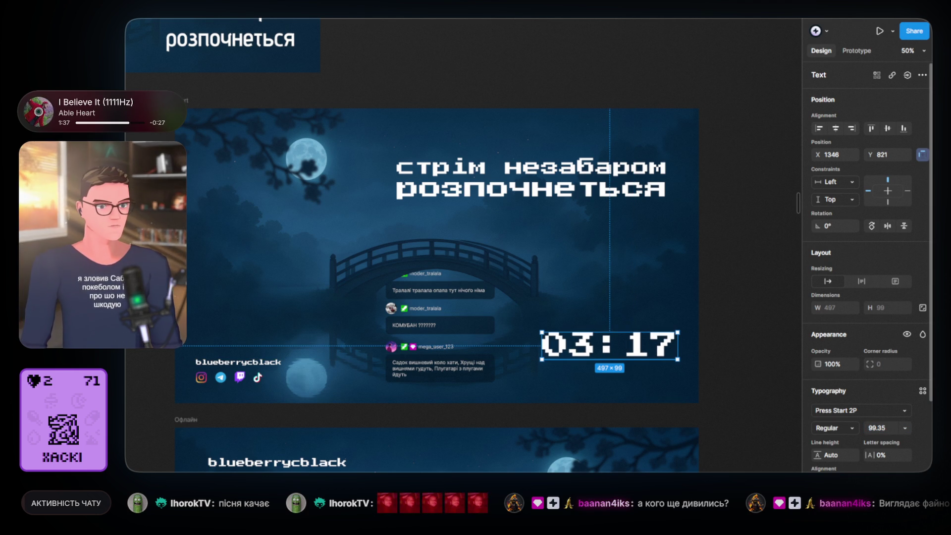
Try several positions for the 03:17 countdown, bringing it back to the bottom right
{"action": "left_click_drag", "start_coordinate": [664, 349], "coordinate": [657, 373]}
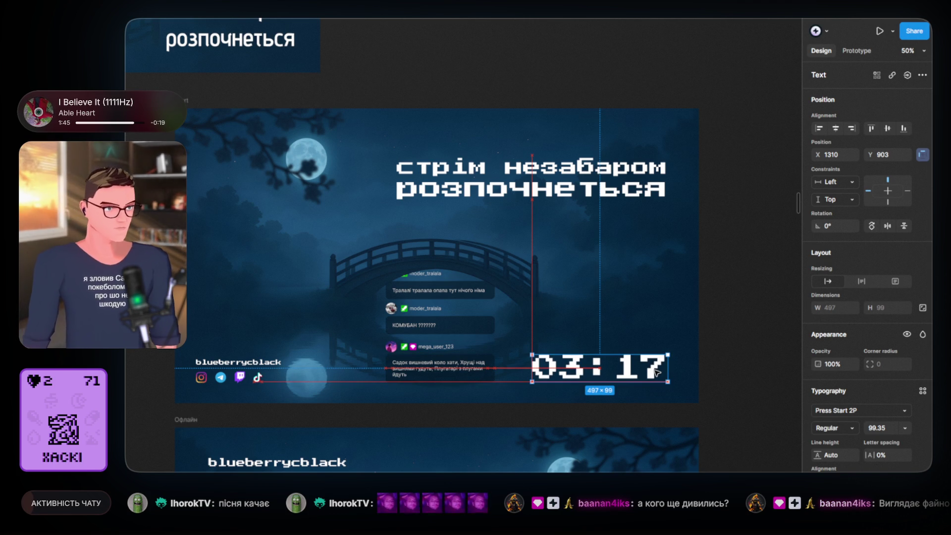
{"action": "left_click_drag", "start_coordinate": [657, 373], "coordinate": [657, 369]}
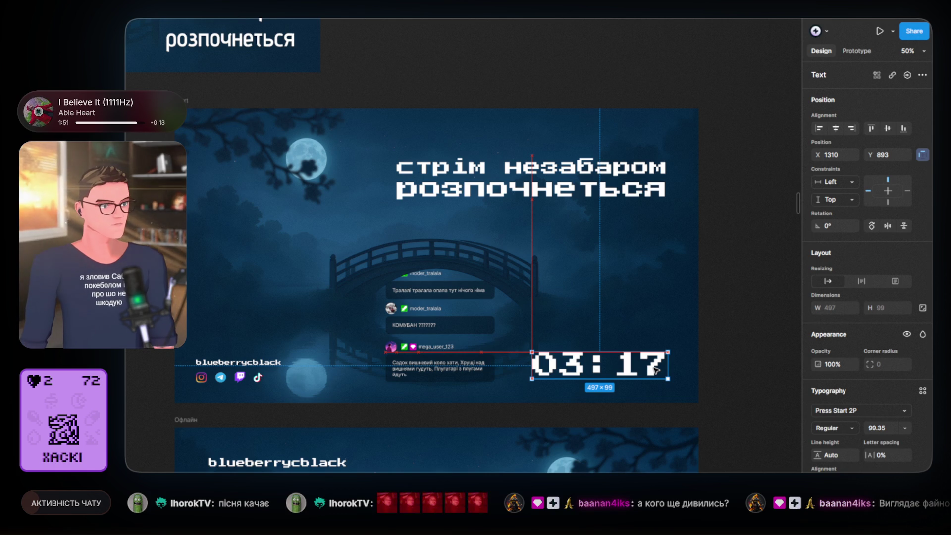
{"action": "mouse_move", "coordinate": [655, 370]}
{"action": "left_mouse_down"}
{"action": "mouse_move", "coordinate": [585, 285]}
{"action": "mouse_move", "coordinate": [600, 168]}
{"action": "left_mouse_up"}
{"action": "mouse_move", "coordinate": [629, 212]}
{"action": "left_mouse_down"}
{"action": "mouse_move", "coordinate": [627, 369]}
{"action": "mouse_move", "coordinate": [562, 364]}
{"action": "mouse_move", "coordinate": [565, 400]}
{"action": "left_mouse_up"}
{"action": "scroll", "coordinate": [561, 376], "scroll_direction": "up", "scroll_amount": 10}
{"action": "scroll", "coordinate": [553, 403], "scroll_direction": "down", "scroll_amount": 3}
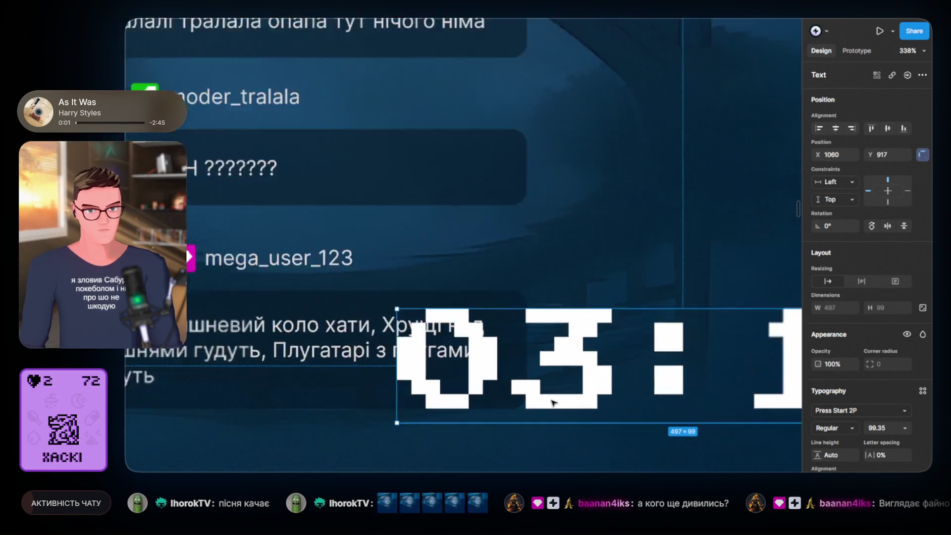
{"action": "scroll", "coordinate": [554, 403], "scroll_direction": "down", "scroll_amount": 10}
{"action": "scroll", "coordinate": [550, 377], "scroll_direction": "right", "scroll_amount": 3}
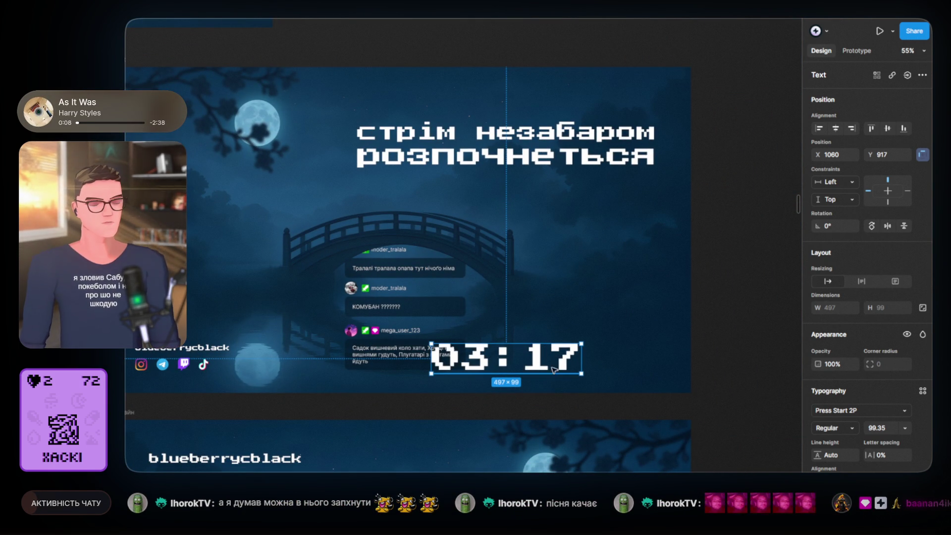
Fine-tune the countdown's lower-right position with small slides and nudges
{"action": "mouse_move", "coordinate": [544, 363]}
{"action": "left_mouse_down"}
{"action": "mouse_move", "coordinate": [629, 367]}
{"action": "mouse_move", "coordinate": [616, 367]}
{"action": "left_mouse_up"}
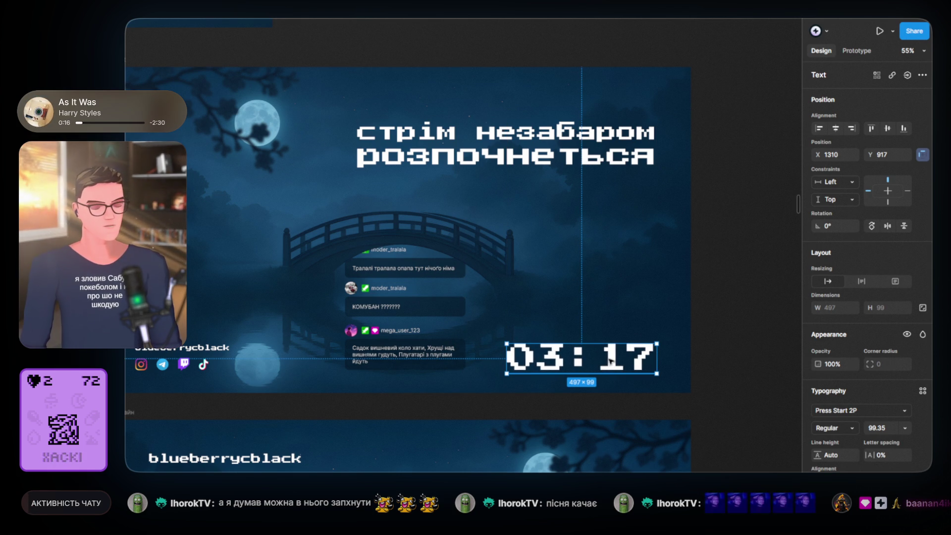
{"action": "mouse_move", "coordinate": [614, 362]}
{"action": "left_mouse_down"}
{"action": "mouse_move", "coordinate": [614, 345]}
{"action": "mouse_move", "coordinate": [615, 357]}
{"action": "mouse_move", "coordinate": [558, 361]}
{"action": "left_mouse_up"}
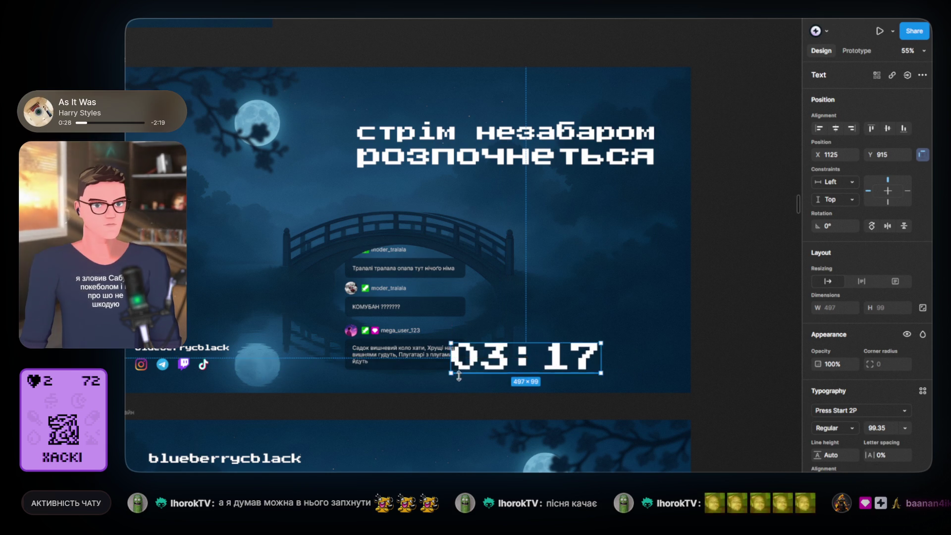
{"action": "scroll", "coordinate": [460, 379], "scroll_direction": "up", "scroll_amount": 5}
{"action": "scroll", "coordinate": [460, 379], "scroll_direction": "up", "scroll_amount": 10}
{"action": "left_click_drag", "start_coordinate": [519, 323], "coordinate": [519, 330]}
{"action": "scroll", "coordinate": [567, 388], "scroll_direction": "down", "scroll_amount": 15}
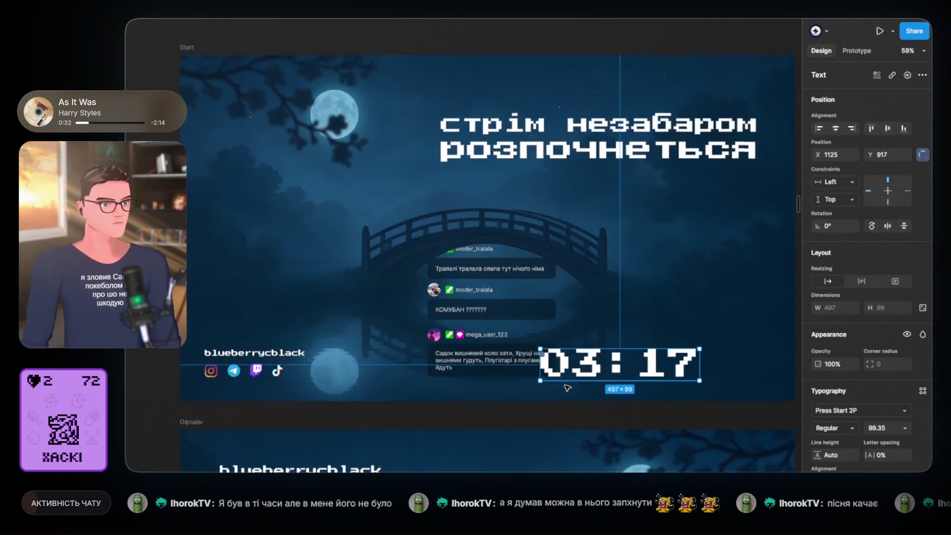
{"action": "scroll", "coordinate": [602, 397], "scroll_direction": "right", "scroll_amount": 5}
{"action": "scroll", "coordinate": [602, 396], "scroll_direction": "down", "scroll_amount": 2}
{"action": "left_click_drag", "start_coordinate": [520, 331], "coordinate": [565, 333]}
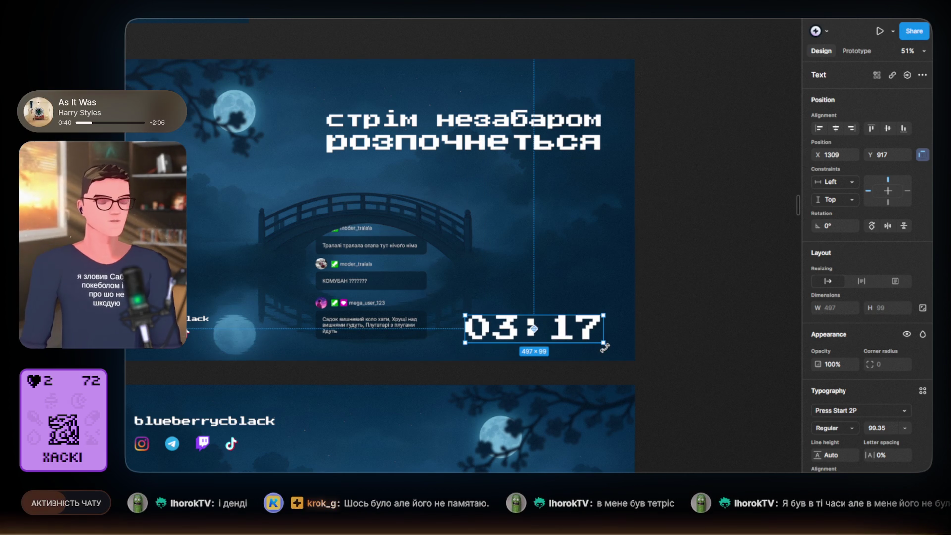
Drag the countdown to the Start frame's upper left, then undo the move
{"action": "left_click", "coordinate": [699, 323]}
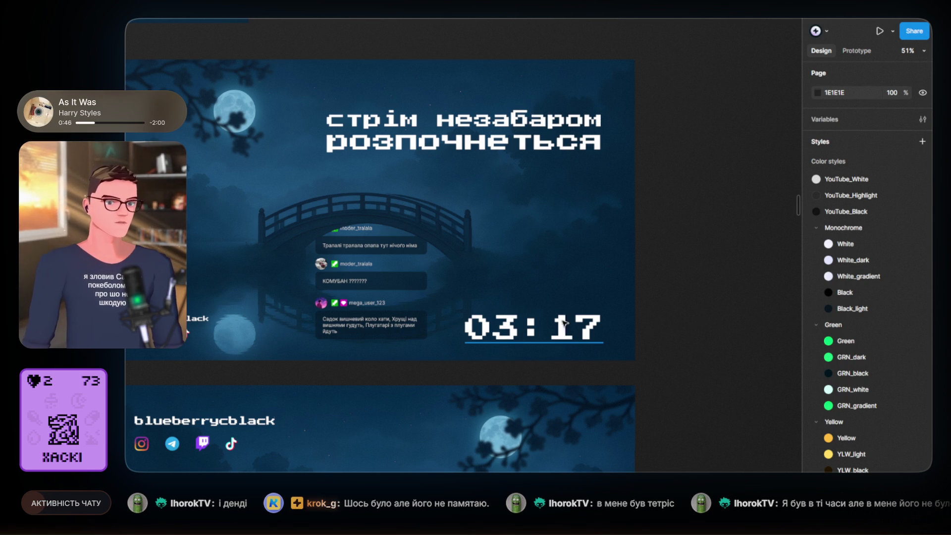
{"action": "left_click", "coordinate": [566, 335]}
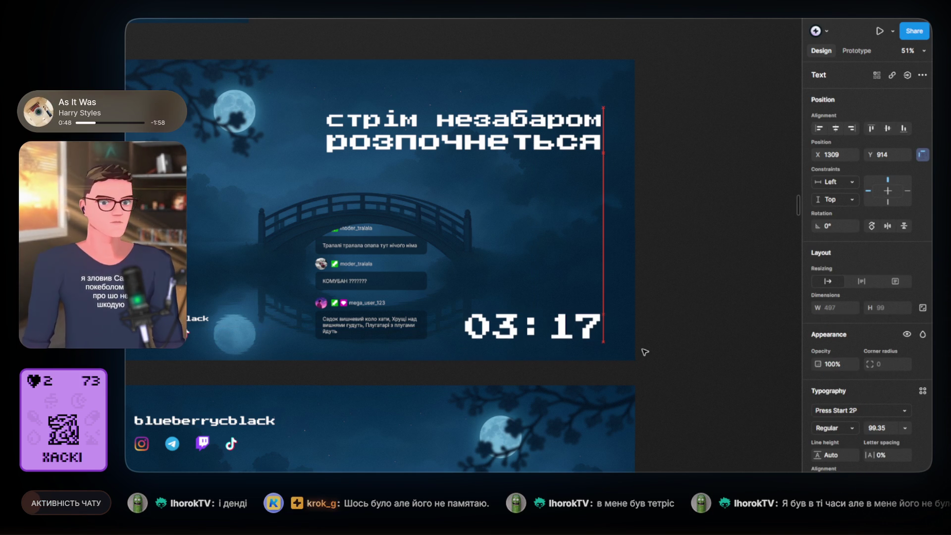
{"action": "left_click", "coordinate": [699, 292]}
{"action": "mouse_move", "coordinate": [705, 239]}
{"action": "left_mouse_down"}
{"action": "mouse_move", "coordinate": [733, 228]}
{"action": "mouse_move", "coordinate": [755, 255]}
{"action": "left_mouse_up"}
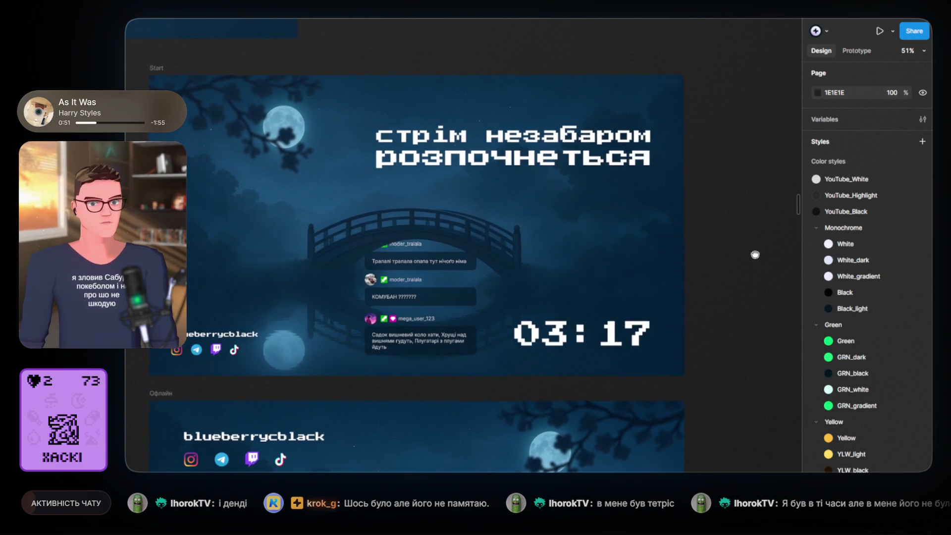
{"action": "left_click", "coordinate": [613, 337]}
{"action": "mouse_move", "coordinate": [570, 335]}
{"action": "left_mouse_down"}
{"action": "mouse_move", "coordinate": [239, 165]}
{"action": "mouse_move", "coordinate": [239, 141]}
{"action": "left_mouse_up"}
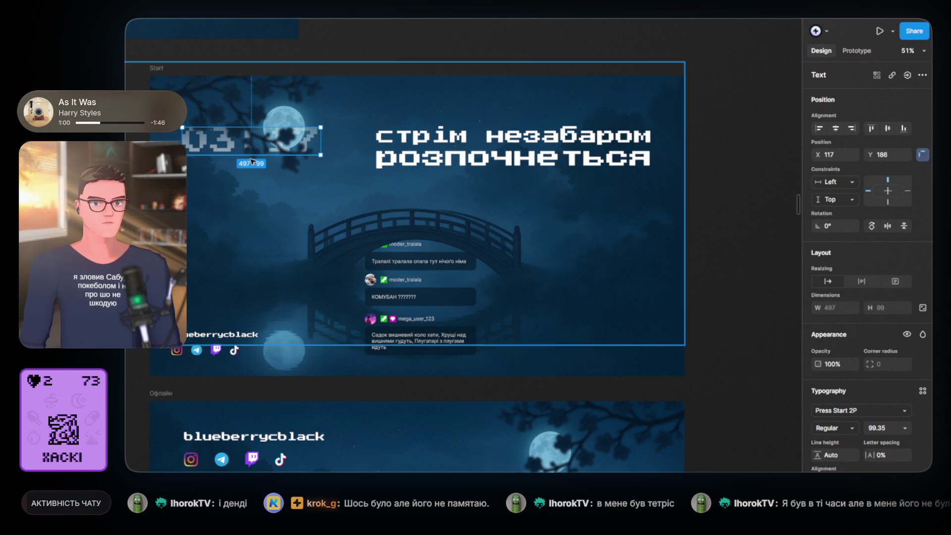
{"action": "key", "text": "ctrl+z"}
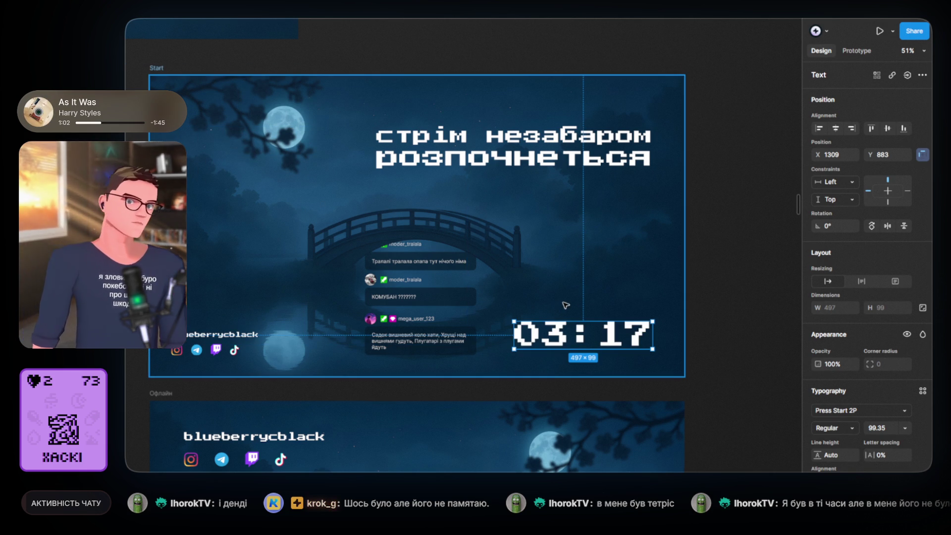
Rearrange the countdown and heading, trying top-right and lower-right placements with undos
{"action": "mouse_move", "coordinate": [614, 335]}
{"action": "left_mouse_down"}
{"action": "mouse_move", "coordinate": [571, 186]}
{"action": "mouse_move", "coordinate": [600, 128]}
{"action": "mouse_move", "coordinate": [608, 198]}
{"action": "mouse_move", "coordinate": [626, 212]}
{"action": "mouse_move", "coordinate": [613, 103]}
{"action": "left_mouse_up"}
{"action": "mouse_move", "coordinate": [579, 147]}
{"action": "left_mouse_down"}
{"action": "mouse_move", "coordinate": [491, 186]}
{"action": "mouse_move", "coordinate": [494, 196]}
{"action": "left_mouse_up"}
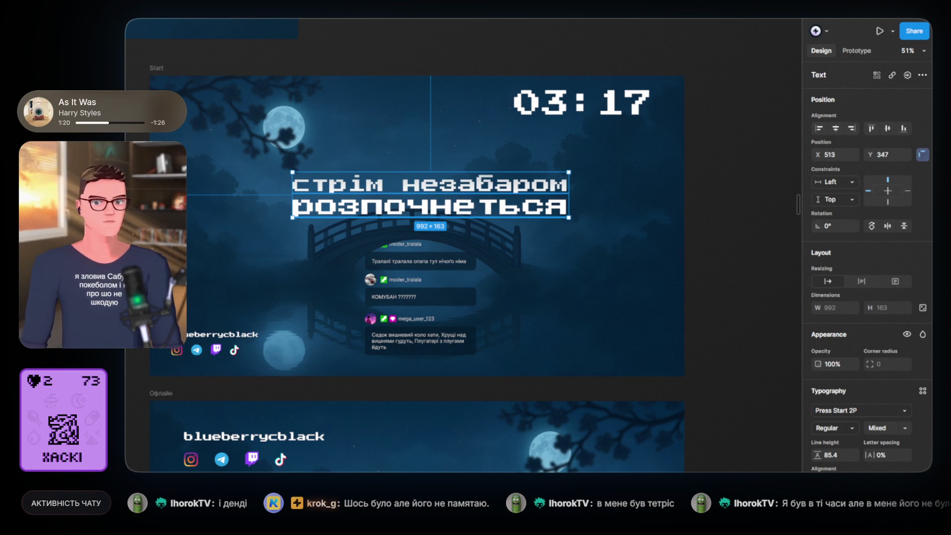
{"action": "mouse_move", "coordinate": [496, 189]}
{"action": "left_mouse_down"}
{"action": "mouse_move", "coordinate": [469, 187]}
{"action": "mouse_move", "coordinate": [476, 255]}
{"action": "mouse_move", "coordinate": [480, 186]}
{"action": "mouse_move", "coordinate": [576, 144]}
{"action": "left_mouse_up"}
{"action": "key", "text": "ctrl+z"}
{"action": "key", "text": "ctrl+shift+z"}
{"action": "left_click", "coordinate": [602, 110]}
{"action": "mouse_move", "coordinate": [602, 110]}
{"action": "left_mouse_down"}
{"action": "mouse_move", "coordinate": [582, 247]}
{"action": "mouse_move", "coordinate": [600, 330]}
{"action": "mouse_move", "coordinate": [620, 337]}
{"action": "mouse_move", "coordinate": [447, 207]}
{"action": "left_mouse_up"}
{"action": "key", "text": "ctrl+z"}
{"action": "key", "text": "ctrl+z"}
{"action": "key", "text": "ctrl+z"}
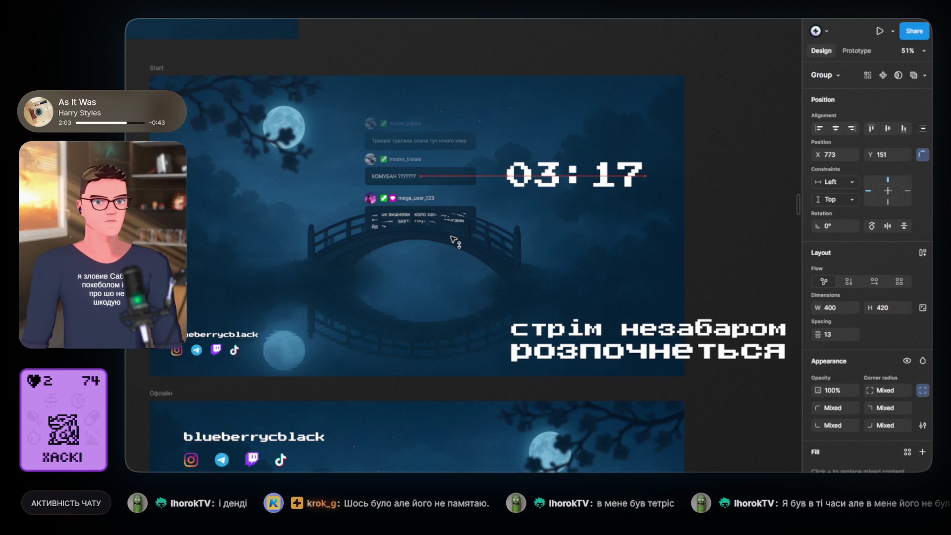
{"action": "mouse_move", "coordinate": [442, 328]}
{"action": "left_mouse_down"}
{"action": "mouse_move", "coordinate": [424, 329]}
{"action": "mouse_move", "coordinate": [498, 332]}
{"action": "left_mouse_up"}
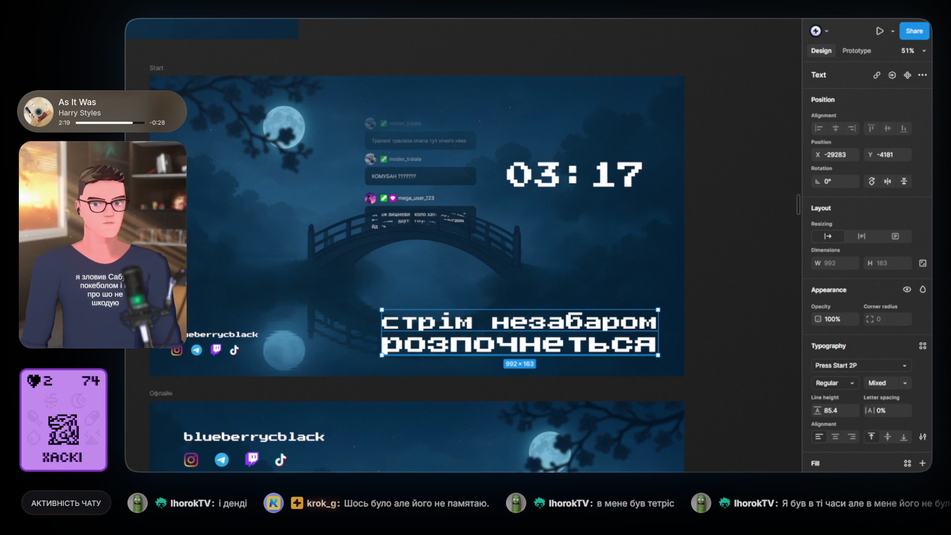
Alt-drag a duplicate of the chat messages below, raise the doubled column, then undo
{"action": "left_click", "coordinate": [463, 224]}
{"action": "key", "text": "alt"}
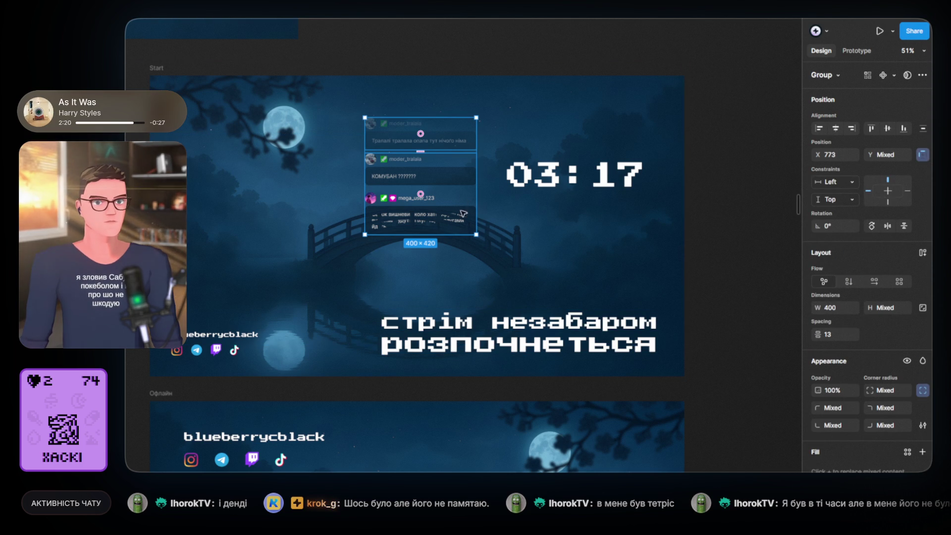
{"action": "left_click_drag", "start_coordinate": [464, 224], "coordinate": [455, 350]}
{"action": "left_click", "coordinate": [477, 216], "text": "shift"}
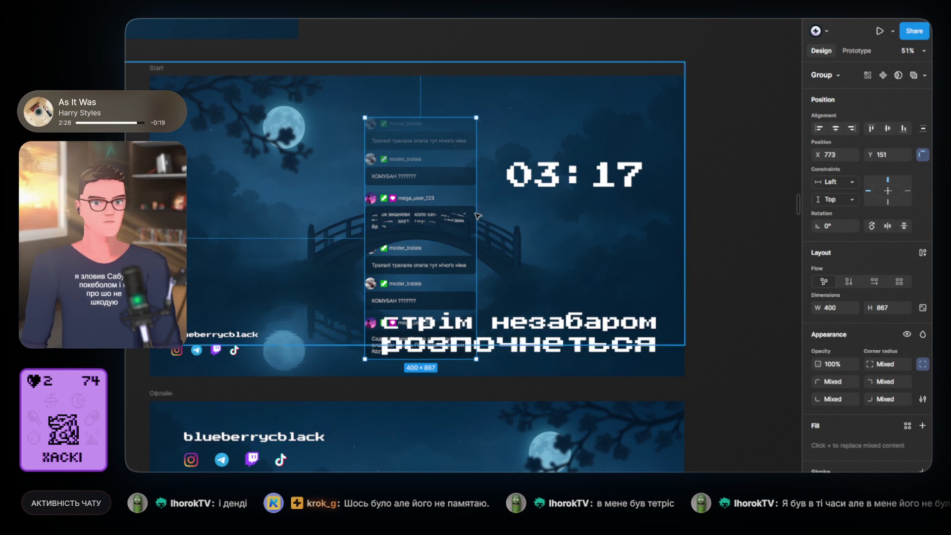
{"action": "mouse_move", "coordinate": [456, 303]}
{"action": "left_mouse_down"}
{"action": "mouse_move", "coordinate": [456, 239]}
{"action": "mouse_move", "coordinate": [461, 247]}
{"action": "left_mouse_up"}
{"action": "key", "text": "ctrl+z"}
{"action": "key", "text": "ctrl+z"}
{"action": "key", "text": "ctrl+z"}
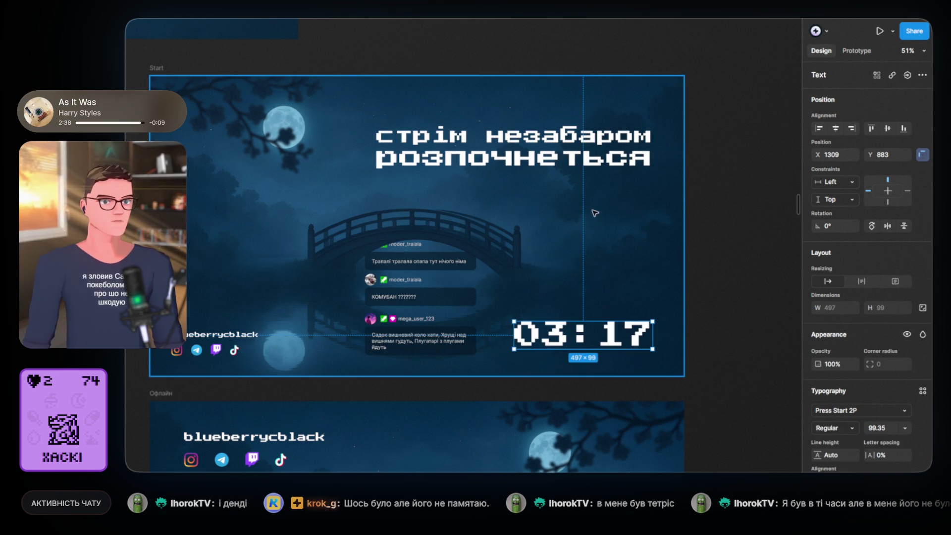
Break the heading into three lines: стрім, незабаром, розпочнеться
{"action": "double_click", "coordinate": [531, 166]}
{"action": "left_click", "coordinate": [488, 137]}
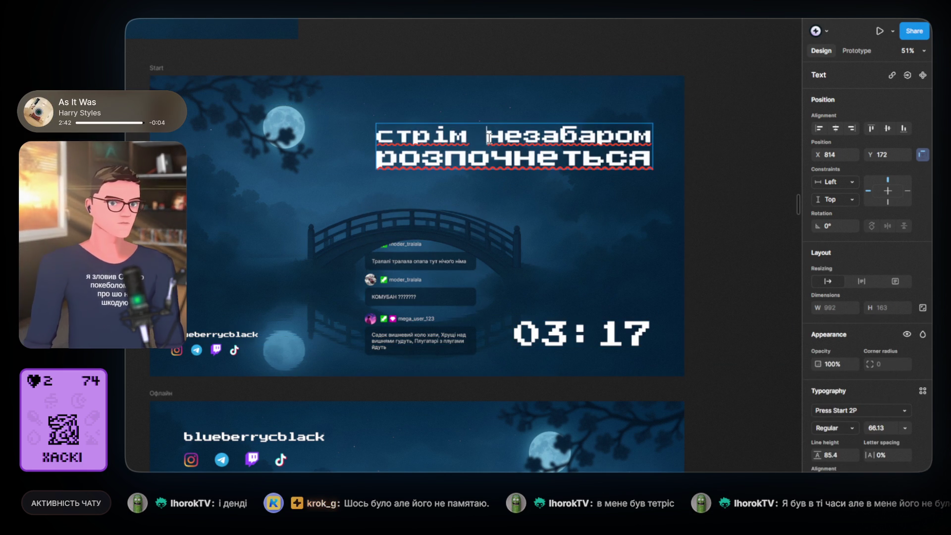
{"action": "key", "text": "BackSpace"}
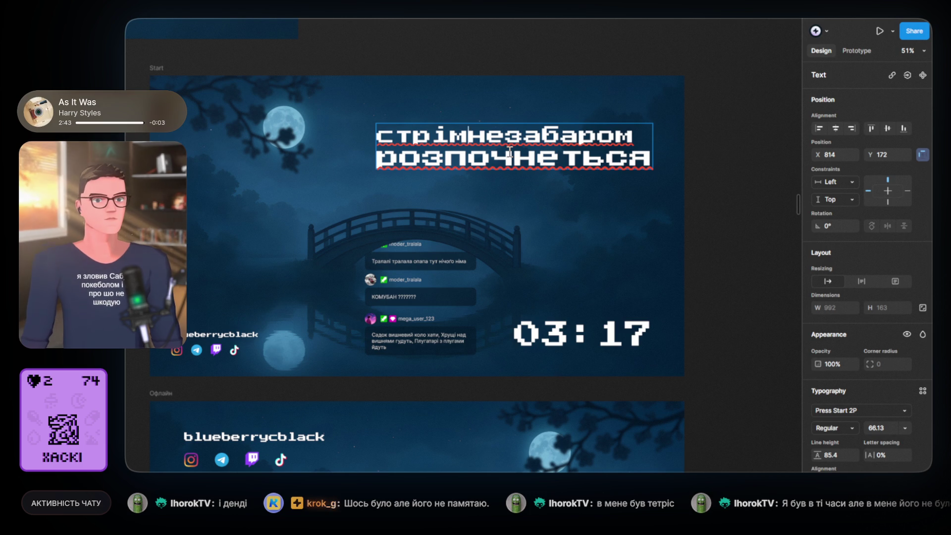
{"action": "key", "text": "Return"}
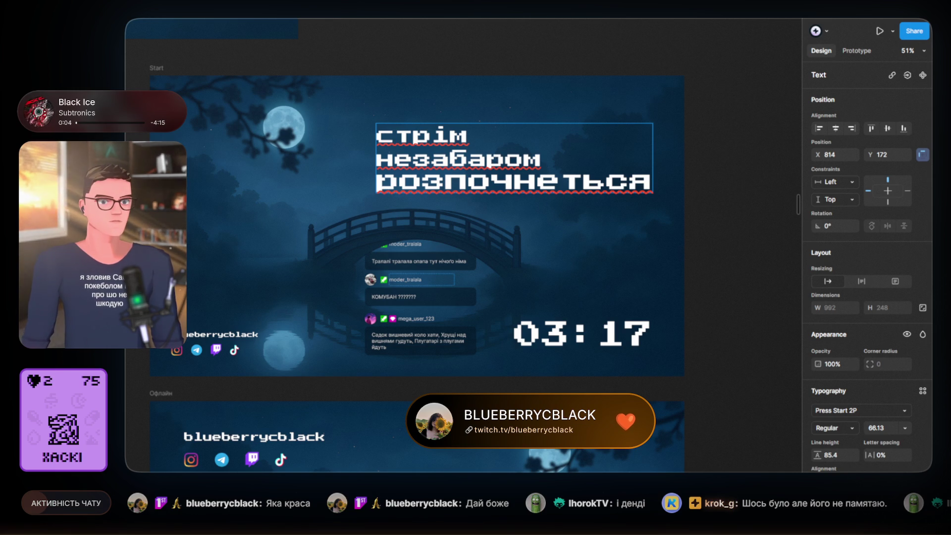
{"action": "key", "text": "Escape"}
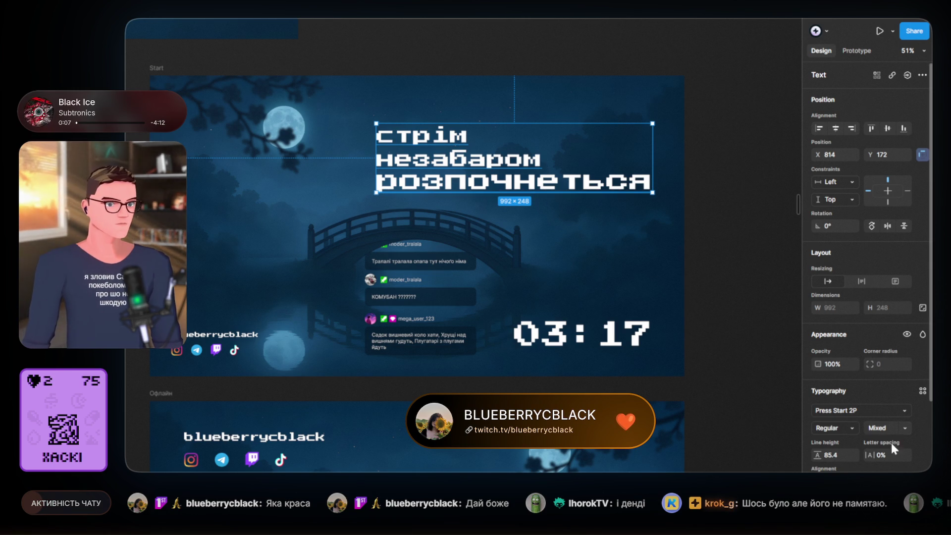
Set the heading to font size 62 and right-align its lines
{"action": "left_click", "coordinate": [902, 430]}
{"action": "left_click", "coordinate": [884, 326]}
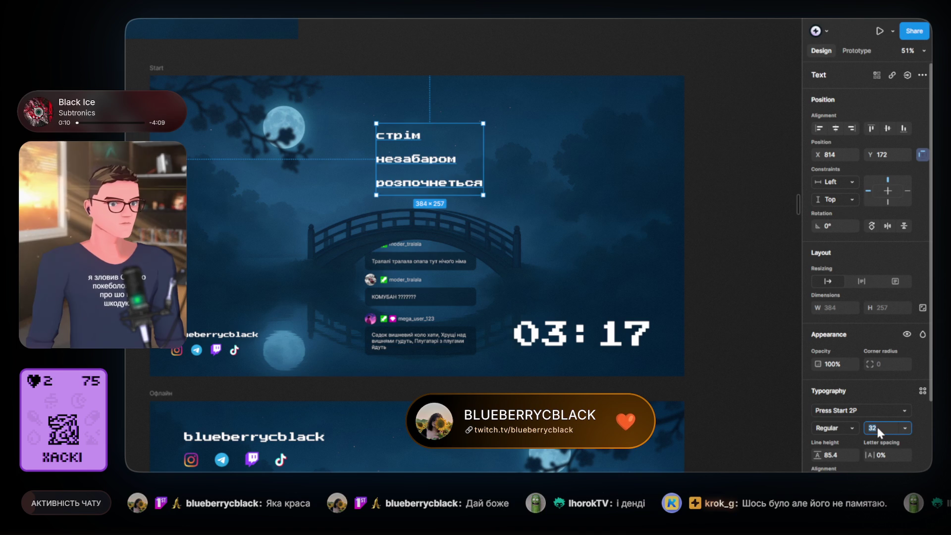
{"action": "key", "text": "shift+Up"}
{"action": "key", "text": "shift+Up"}
{"action": "key", "text": "shift+Up"}
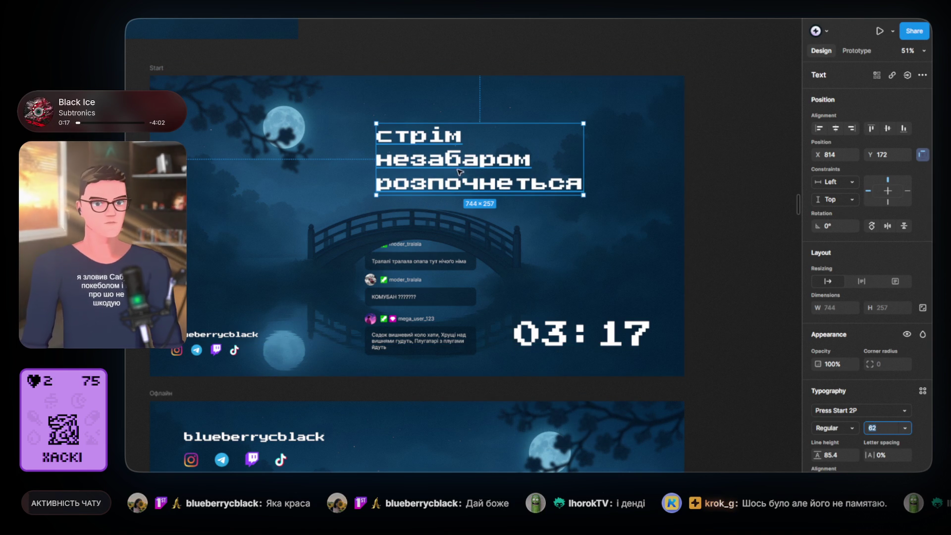
{"action": "key", "text": "ctrl+alt+r"}
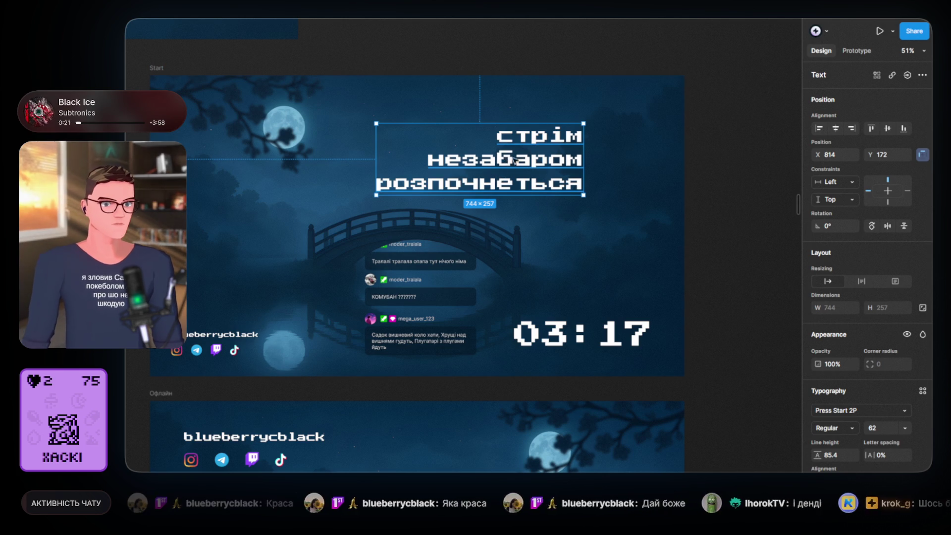
Size розпочнеться to 50 and незабаром to 52
{"action": "double_click", "coordinate": [446, 182]}
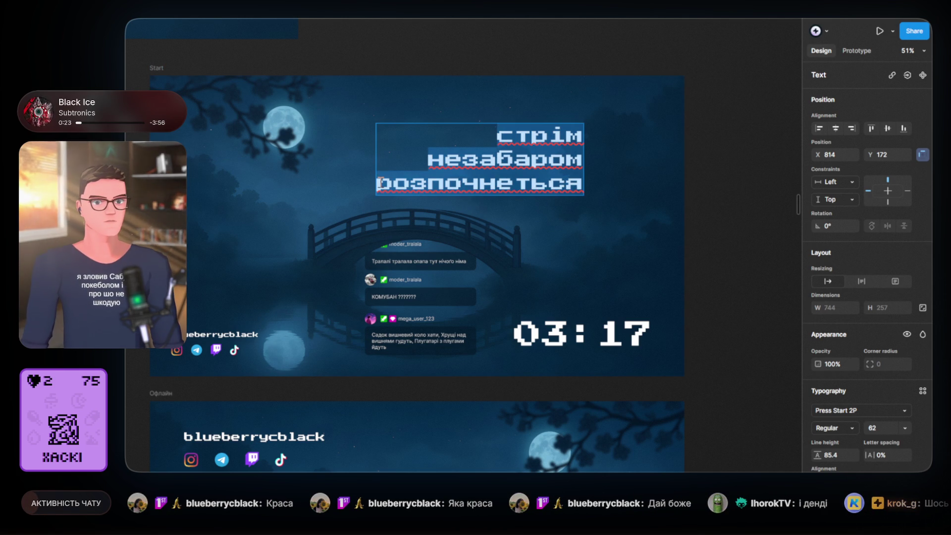
{"action": "left_click_drag", "start_coordinate": [380, 183], "coordinate": [634, 203]}
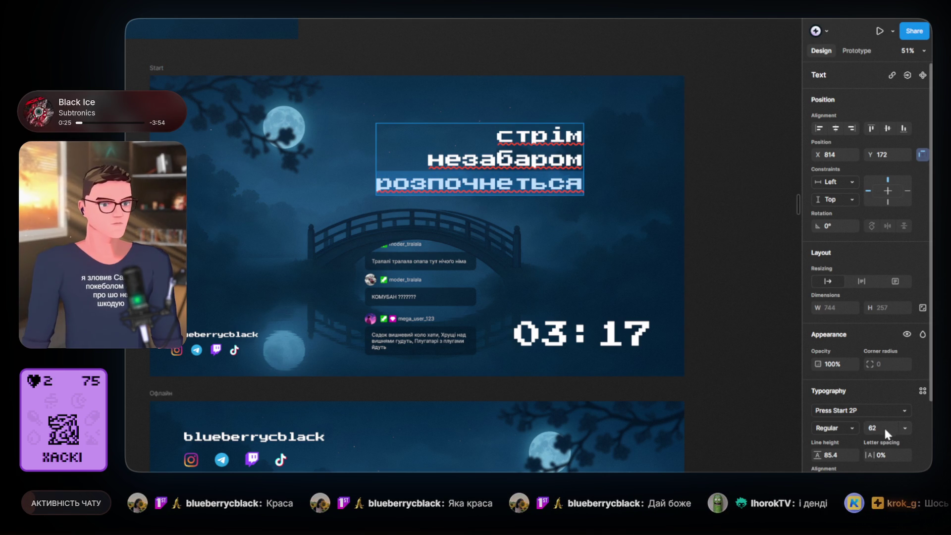
{"action": "type", "text": "52"}
{"action": "key", "text": "Return"}
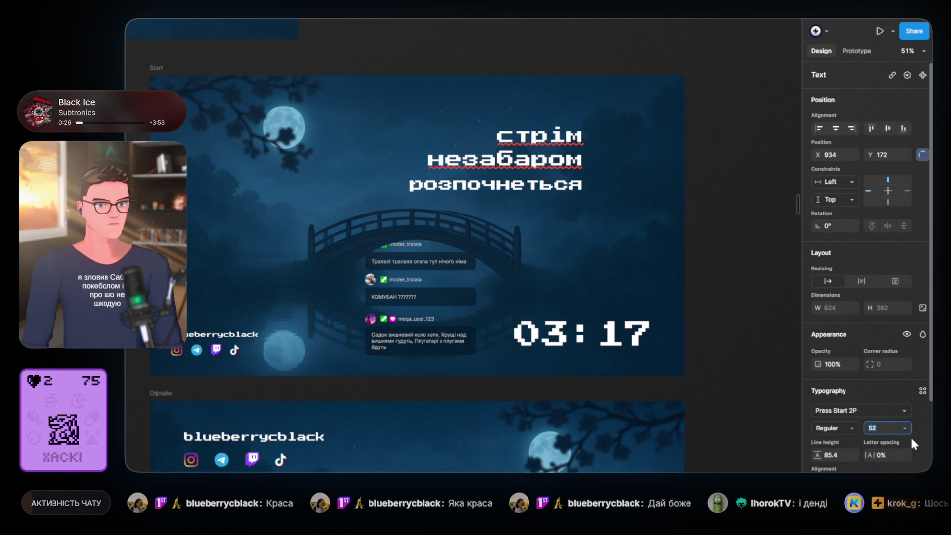
{"action": "key", "text": "Down"}
{"action": "key", "text": "Down"}
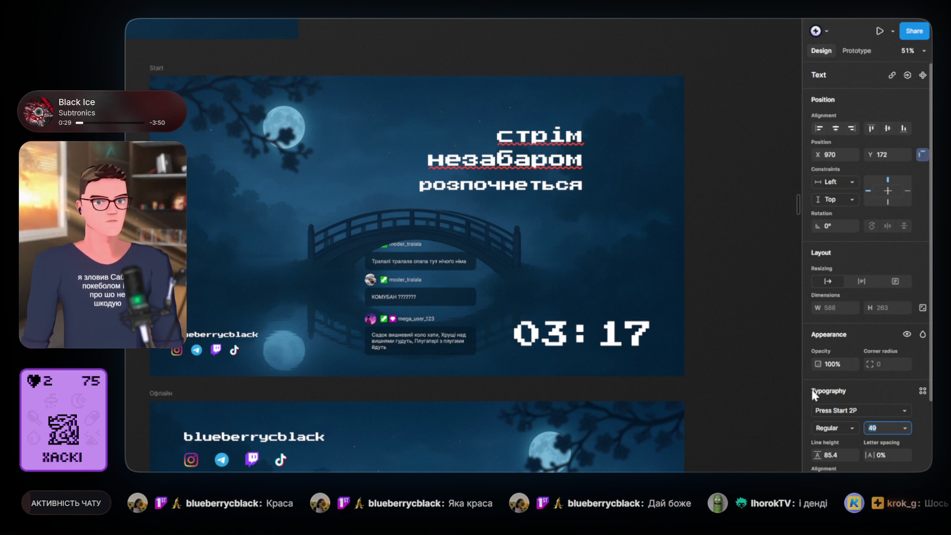
{"action": "left_click_drag", "start_coordinate": [434, 160], "coordinate": [596, 167]}
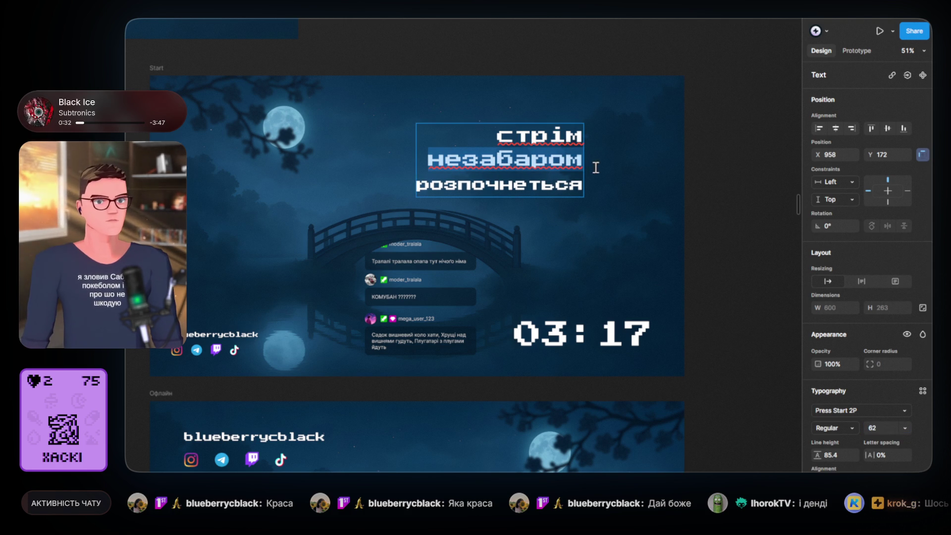
{"action": "left_click", "coordinate": [876, 427]}
{"action": "type", "text": "52"}
{"action": "key", "text": "Return"}
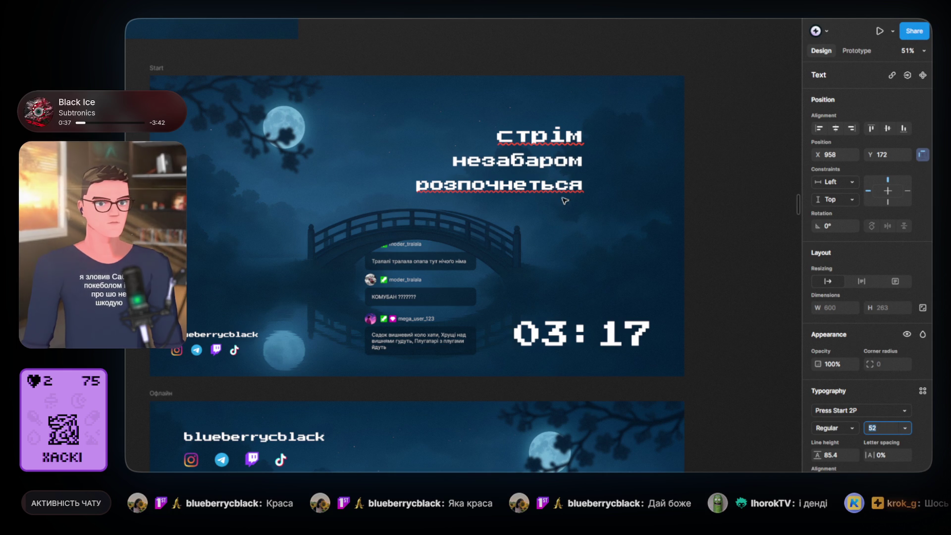
Tighten the heading's line spacing to a line height of 75
{"action": "key", "text": "ctrl+a"}
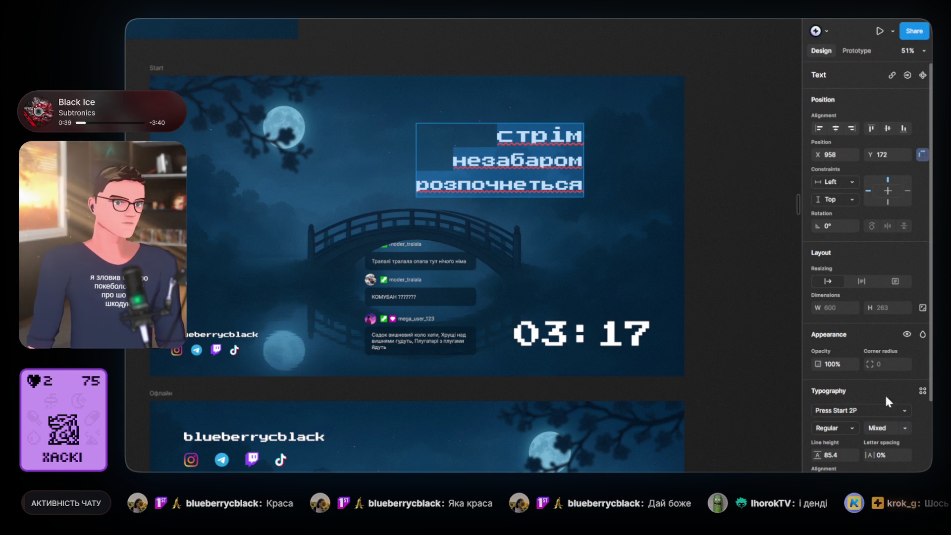
{"action": "mouse_move", "coordinate": [819, 454]}
{"action": "left_mouse_down"}
{"action": "mouse_move", "coordinate": [800, 451]}
{"action": "mouse_move", "coordinate": [809, 451]}
{"action": "left_mouse_up"}
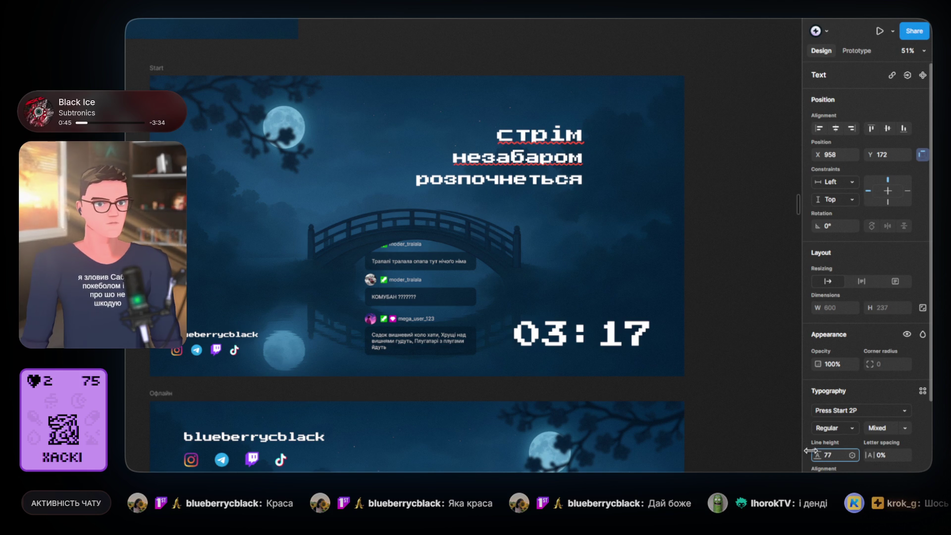
{"action": "double_click", "coordinate": [581, 179]}
{"action": "left_click_drag", "start_coordinate": [581, 179], "coordinate": [388, 191]}
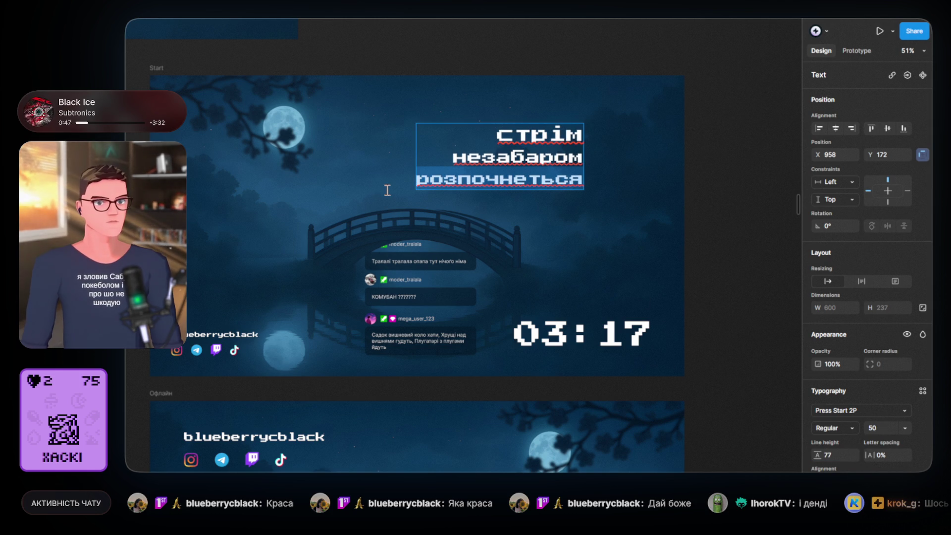
{"action": "left_click_drag", "start_coordinate": [820, 454], "coordinate": [811, 450]}
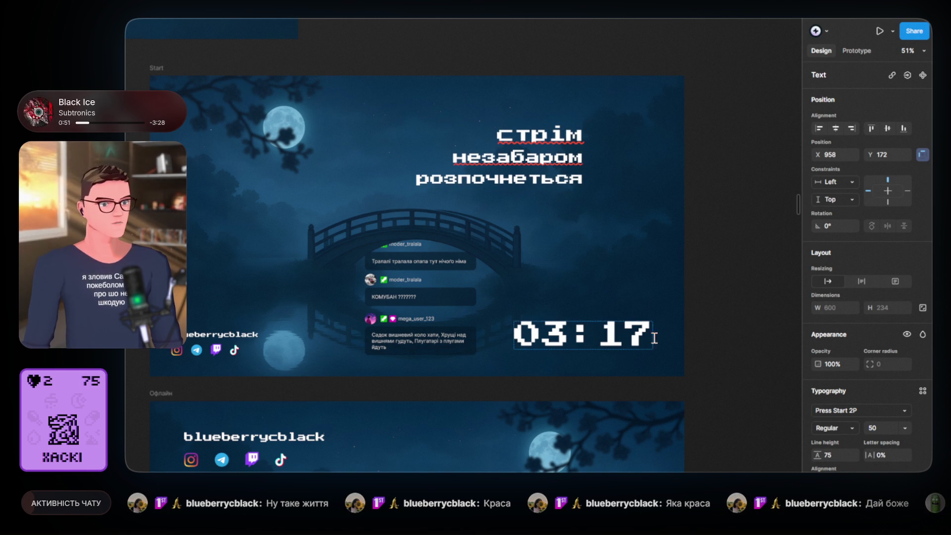
{"action": "key", "text": "Escape"}
{"action": "scroll", "coordinate": [535, 210], "scroll_direction": "up", "scroll_amount": 5, "text": "ctrl"}
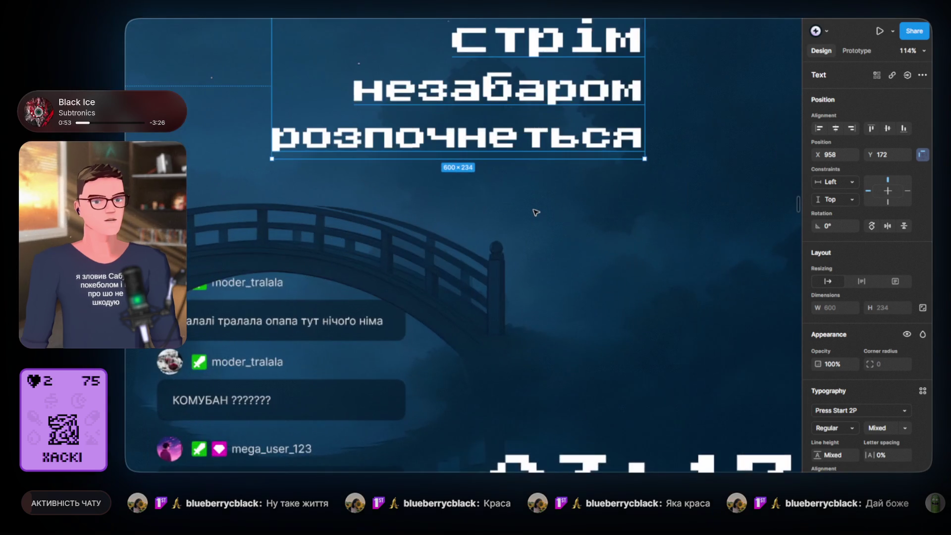
Select the heading's незабаром line and drag its line height upward, then exit editing
{"action": "scroll", "coordinate": [555, 208], "scroll_direction": "up", "scroll_amount": 3}
{"action": "left_click", "coordinate": [717, 272]}
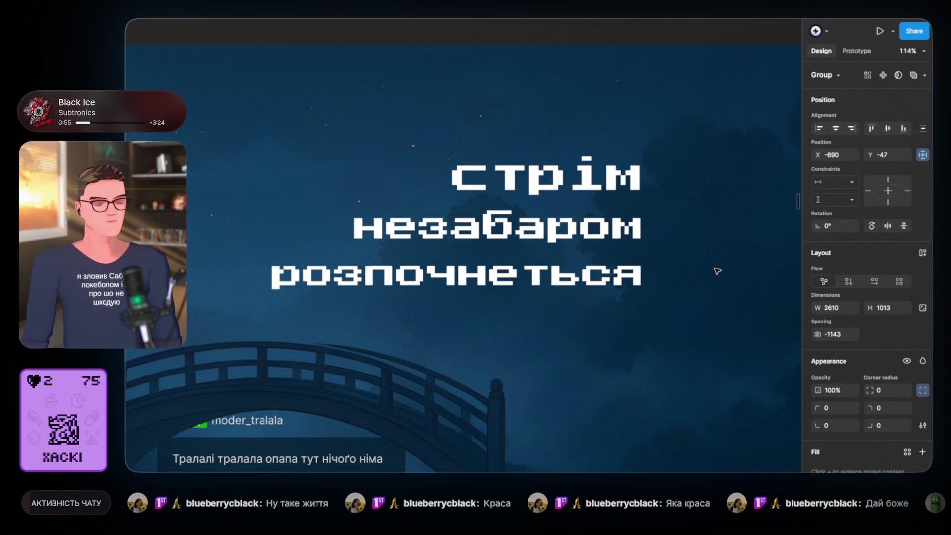
{"action": "double_click", "coordinate": [570, 240]}
{"action": "key", "text": "ctrl+a"}
{"action": "left_click_drag", "start_coordinate": [642, 233], "coordinate": [326, 233]}
{"action": "left_click_drag", "start_coordinate": [821, 455], "coordinate": [827, 455]}
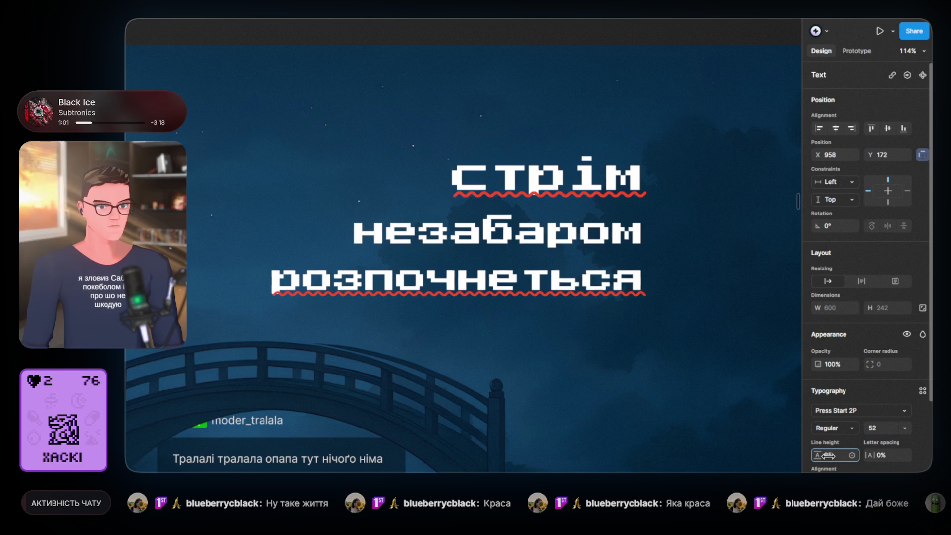
{"action": "left_click", "coordinate": [714, 347]}
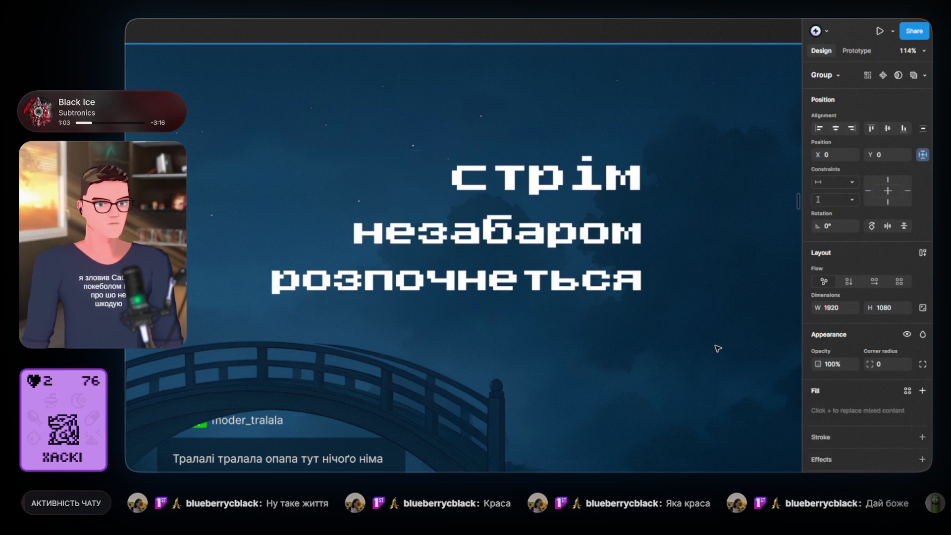
Reselect the heading lines and lower the line height to 81, keeping the heading selected
{"action": "double_click", "coordinate": [601, 237]}
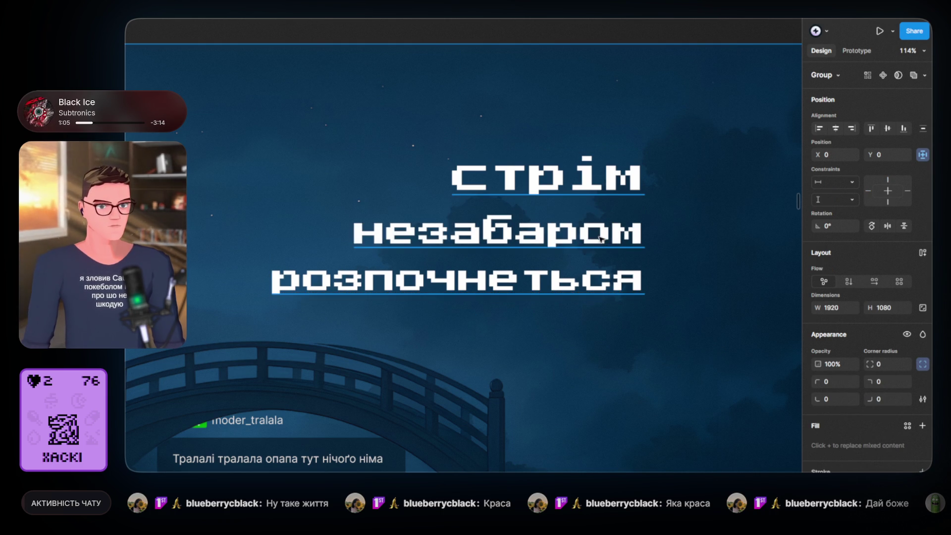
{"action": "key", "text": "ctrl+a"}
{"action": "left_click_drag", "start_coordinate": [639, 233], "coordinate": [277, 227]}
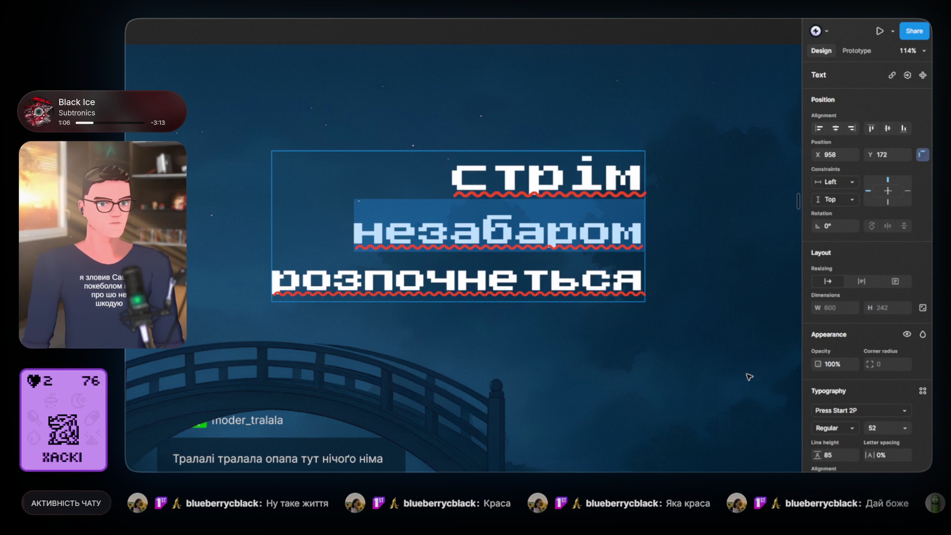
{"action": "left_click_drag", "start_coordinate": [818, 454], "coordinate": [815, 455]}
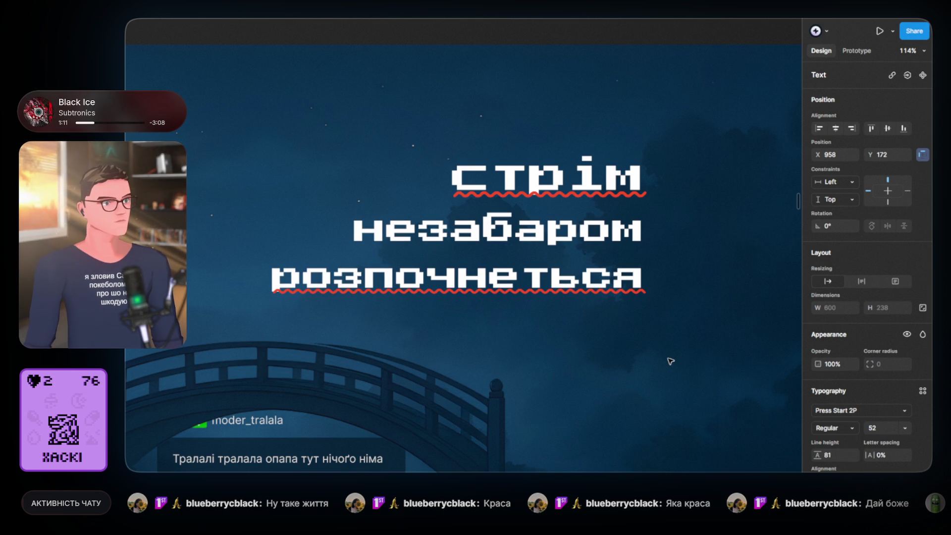
{"action": "key", "text": "Escape"}
{"action": "key", "text": "Escape"}
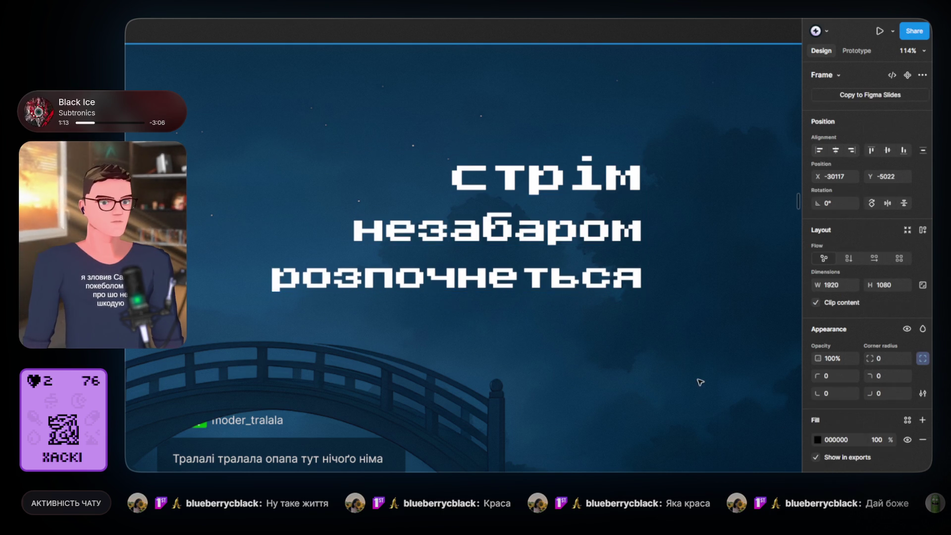
{"action": "scroll", "coordinate": [700, 382], "scroll_direction": "down", "scroll_amount": 5}
{"action": "mouse_move", "coordinate": [705, 394]}
{"action": "left_mouse_down"}
{"action": "mouse_move", "coordinate": [516, 189]}
{"action": "mouse_move", "coordinate": [572, 278]}
{"action": "left_mouse_up"}
Move the three-line heading to the bottom right of the Start screen
{"action": "mouse_move", "coordinate": [570, 342]}
{"action": "left_mouse_down"}
{"action": "mouse_move", "coordinate": [561, 160]}
{"action": "mouse_move", "coordinate": [569, 361]}
{"action": "mouse_move", "coordinate": [568, 180]}
{"action": "left_mouse_up"}
{"action": "left_click", "coordinate": [569, 360]}
{"action": "left_click_drag", "start_coordinate": [495, 225], "coordinate": [538, 377]}
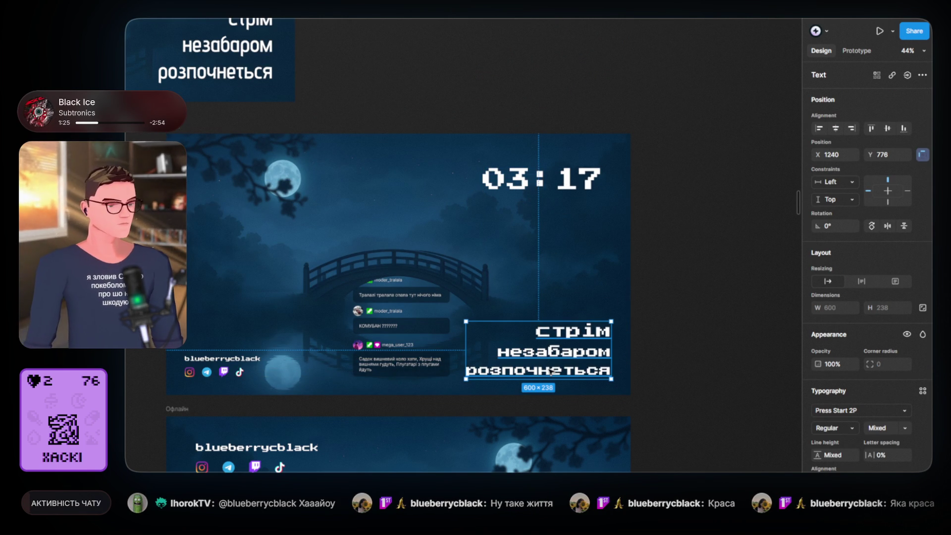
Centre the chat bubble group horizontally in the Start frame
{"action": "left_click_drag", "start_coordinate": [514, 292], "coordinate": [519, 299]}
{"action": "left_click", "coordinate": [411, 346]}
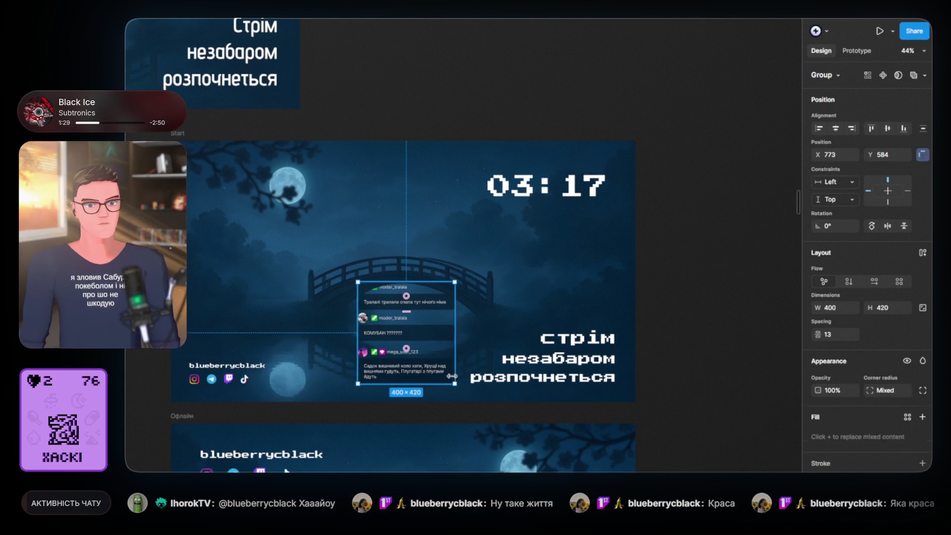
{"action": "left_click", "coordinate": [835, 130]}
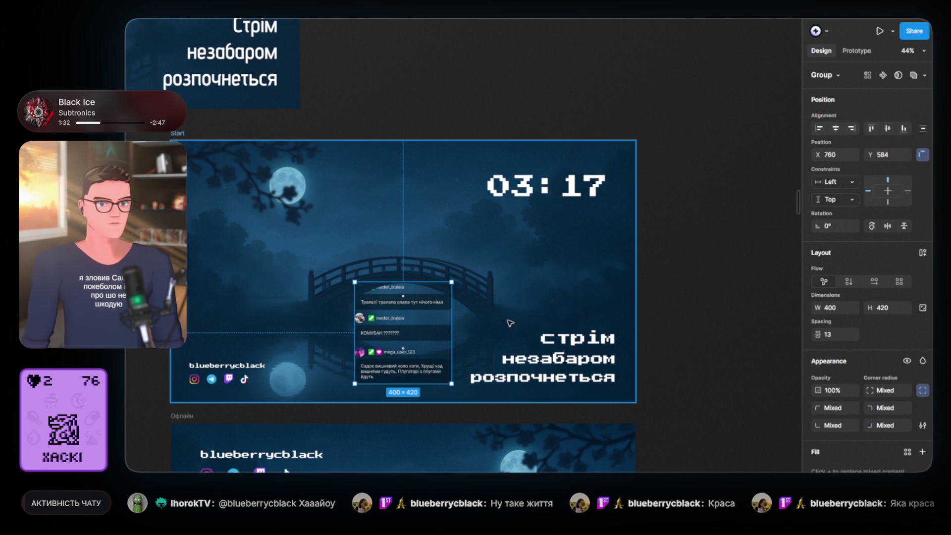
Select the objects inside the Start frame and group them, then undo the grouping
{"action": "key", "text": "Escape"}
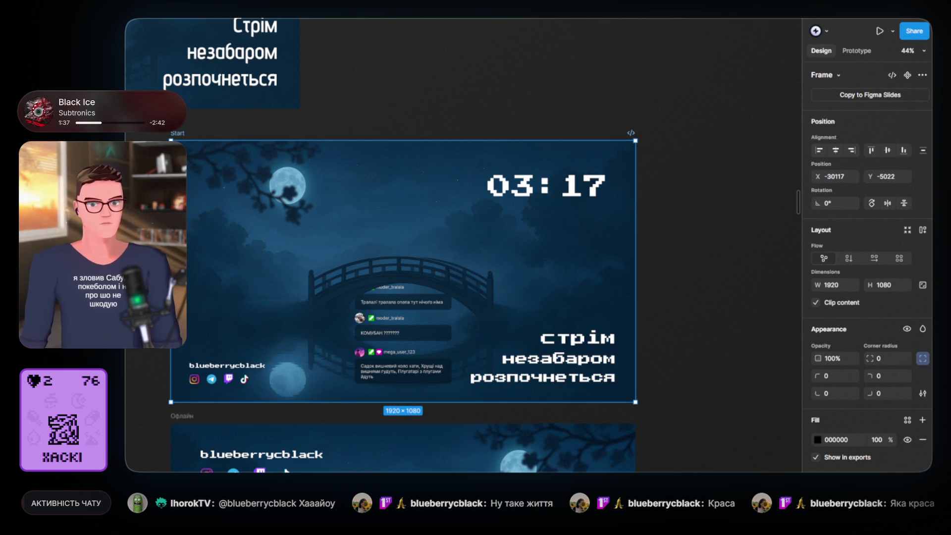
{"action": "key", "text": "Return"}
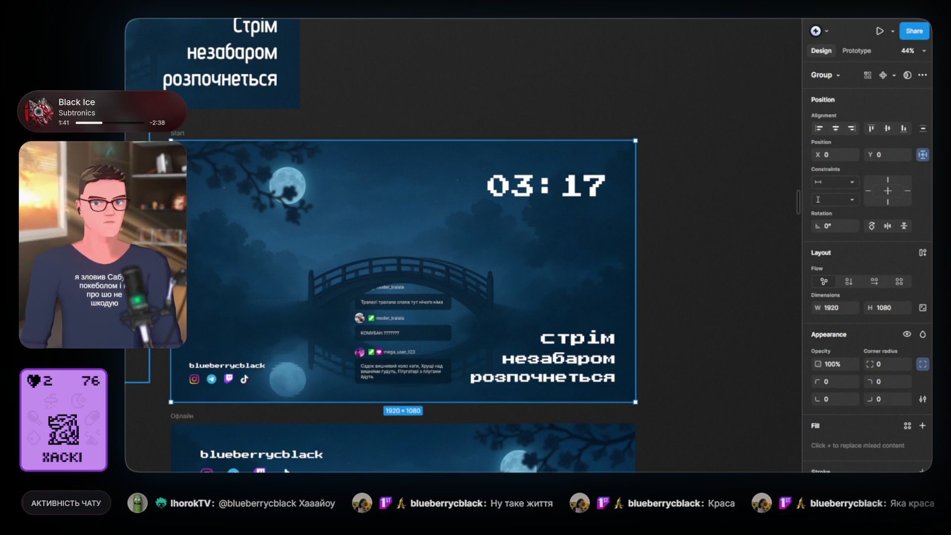
{"action": "key", "text": "ctrl+a"}
{"action": "key", "text": "ctrl+g"}
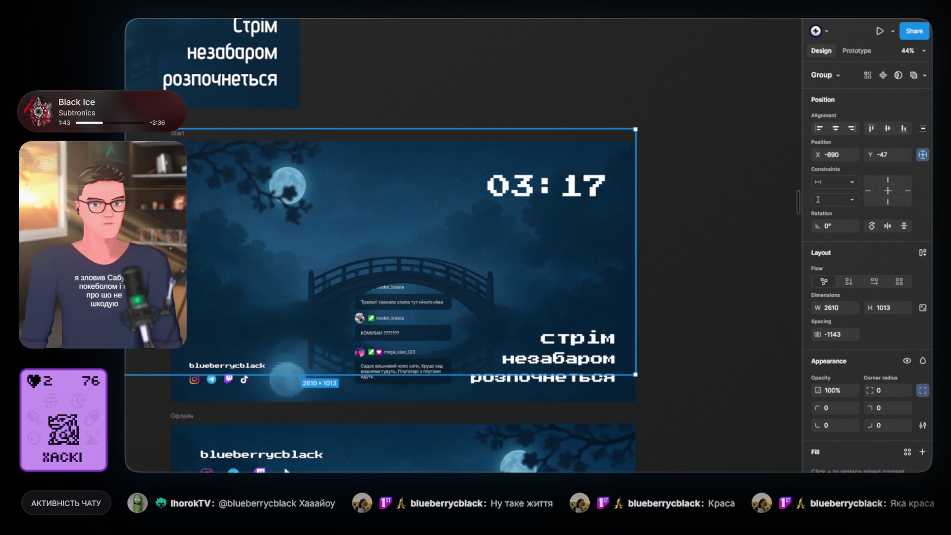
{"action": "key", "text": "ctrl+z"}
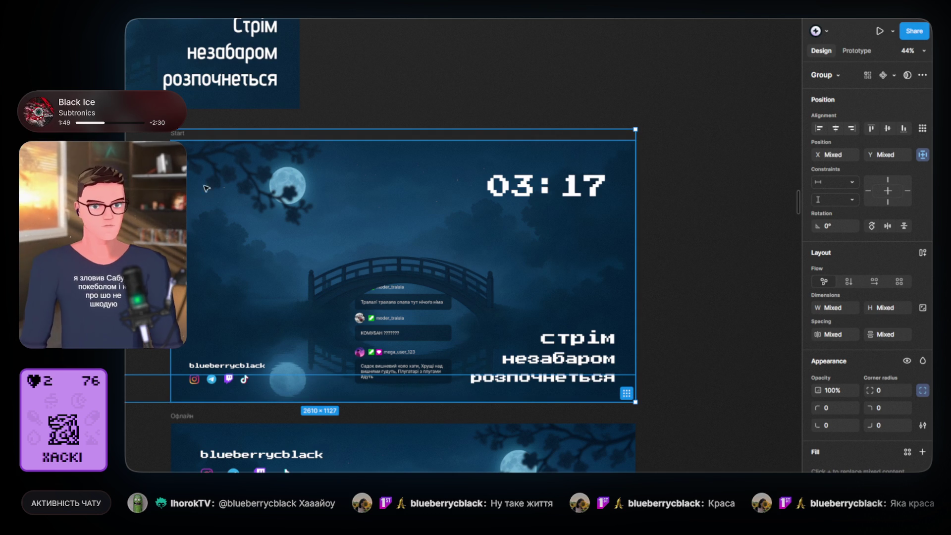
Scale the selected objects up slightly and clear the selection
{"action": "left_click_drag", "start_coordinate": [259, 196], "coordinate": [468, 205]}
{"action": "mouse_move", "coordinate": [212, 137]}
{"action": "left_mouse_down"}
{"action": "mouse_move", "coordinate": [197, 133]}
{"action": "mouse_move", "coordinate": [210, 135]}
{"action": "left_mouse_up"}
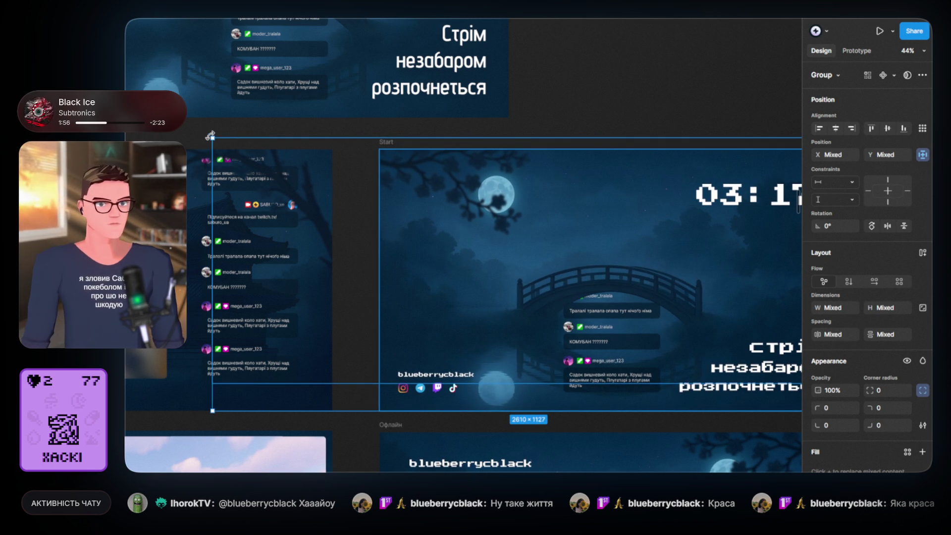
{"action": "left_click_drag", "start_coordinate": [436, 213], "coordinate": [239, 199]}
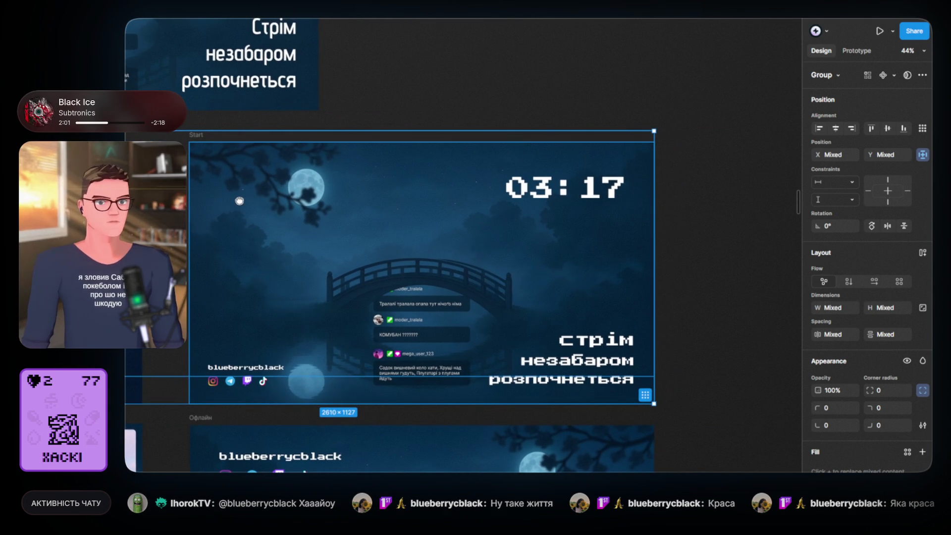
{"action": "left_click", "coordinate": [688, 184]}
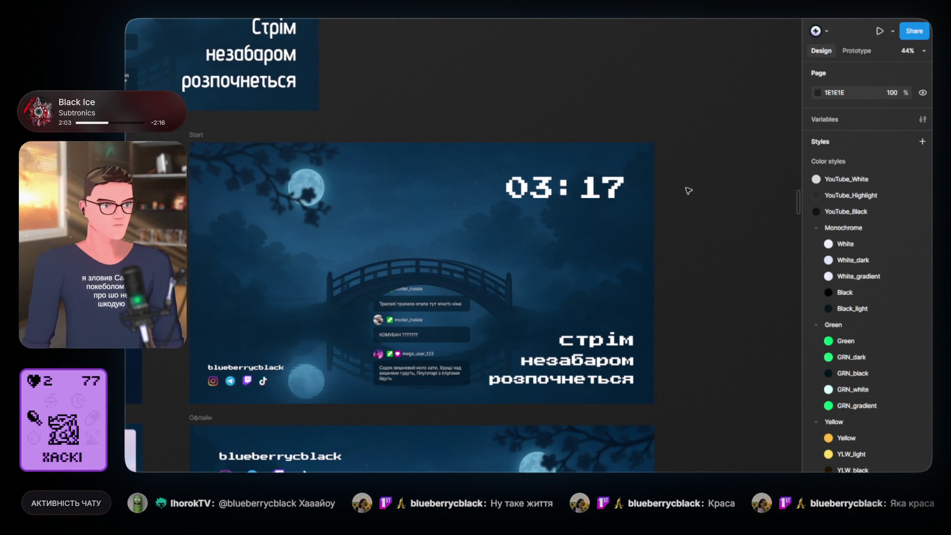
Set the розпочнеться line's font size to 40, then step it up to 45
{"action": "left_click_drag", "start_coordinate": [627, 193], "coordinate": [623, 198]}
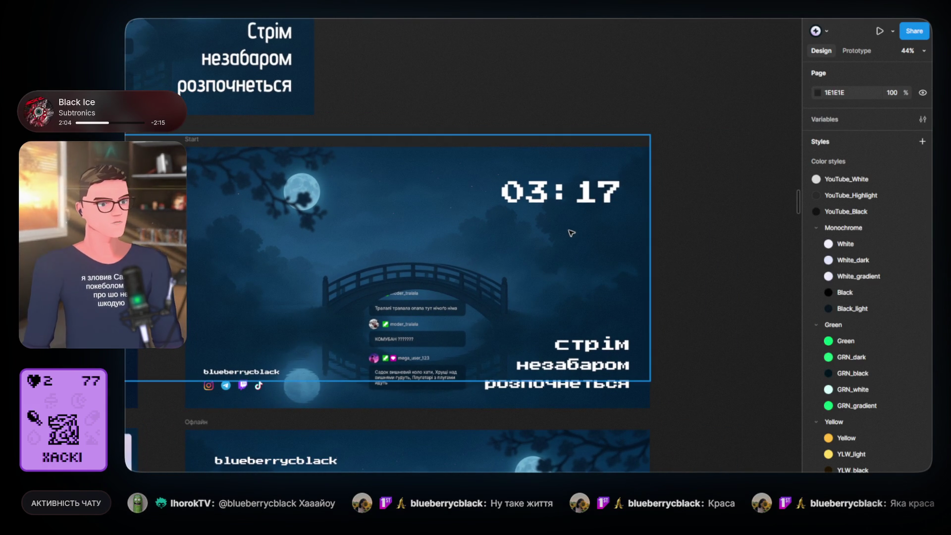
{"action": "scroll", "coordinate": [578, 350], "scroll_direction": "up", "scroll_amount": 3}
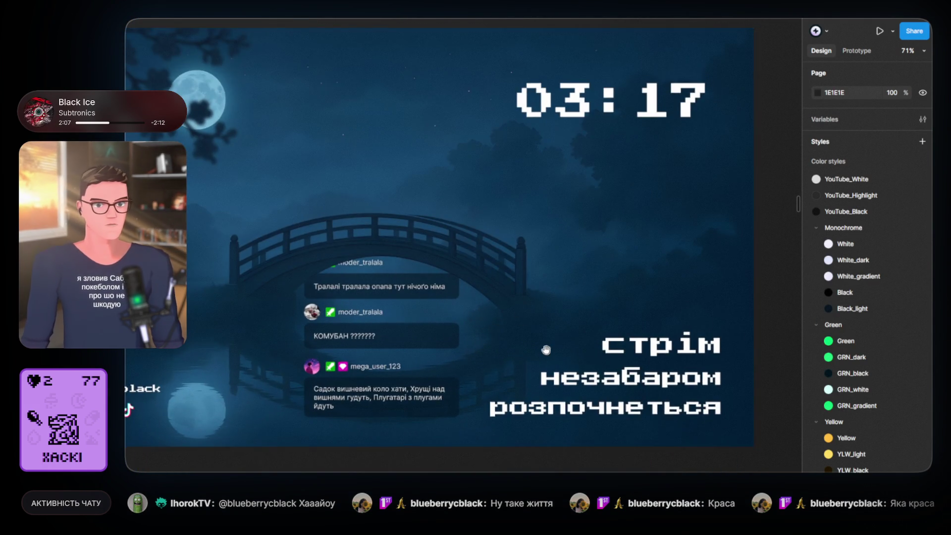
{"action": "scroll", "coordinate": [719, 336], "scroll_direction": "down", "scroll_amount": 2}
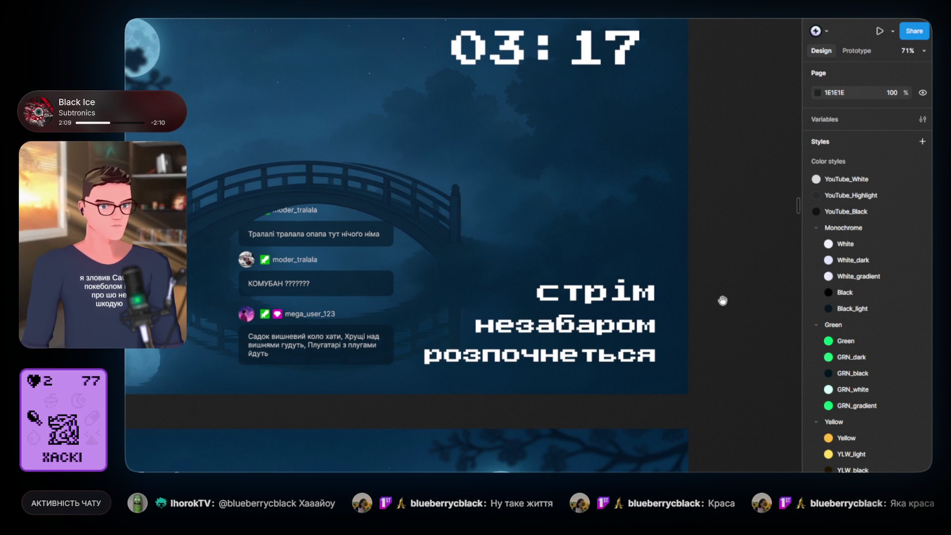
{"action": "scroll", "coordinate": [723, 301], "scroll_direction": "up", "scroll_amount": 2}
{"action": "scroll", "coordinate": [644, 392], "scroll_direction": "down", "scroll_amount": 5}
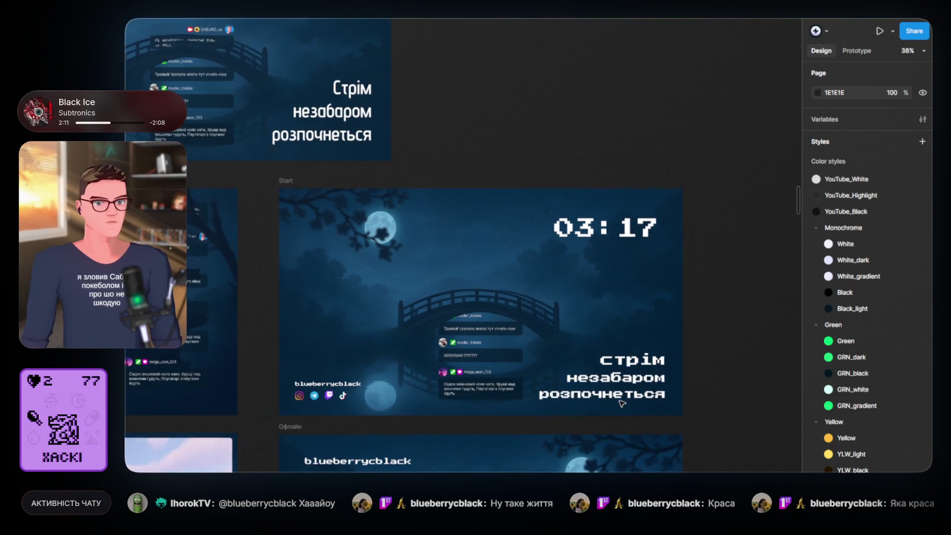
{"action": "scroll", "coordinate": [670, 406], "scroll_direction": "up", "scroll_amount": 1}
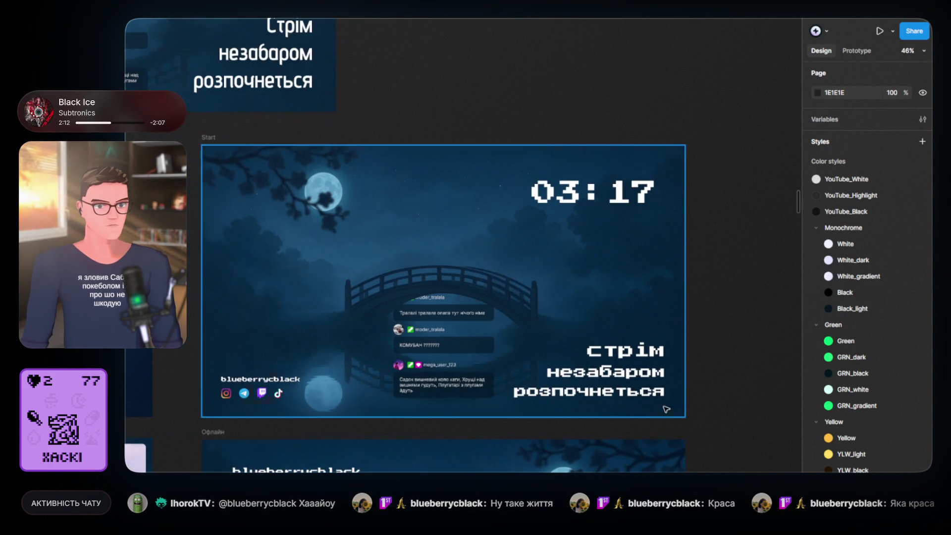
{"action": "double_click", "coordinate": [634, 394]}
{"action": "left_click_drag", "start_coordinate": [665, 393], "coordinate": [475, 399]}
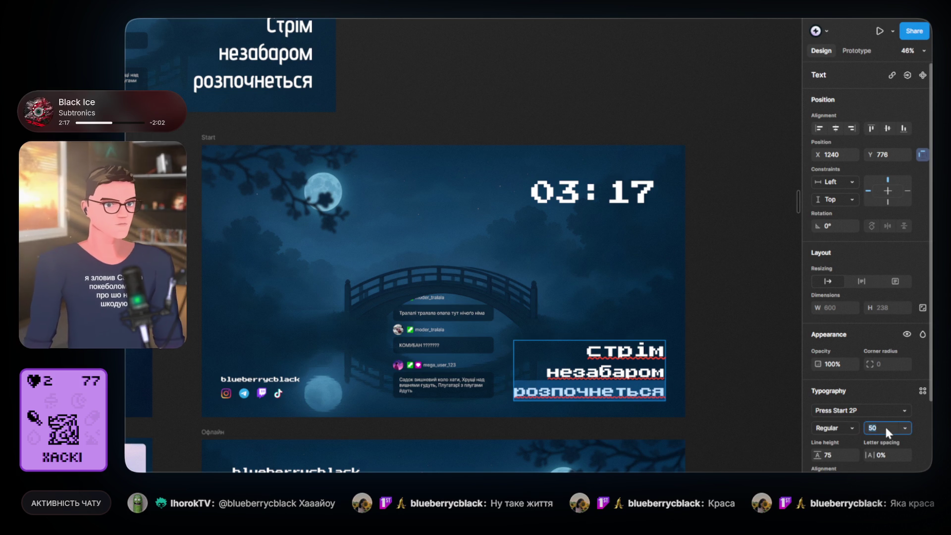
{"action": "type", "text": "40"}
{"action": "key", "text": "Return"}
{"action": "key", "text": "Up"}
{"action": "key", "text": "Up"}
{"action": "key", "text": "Up"}
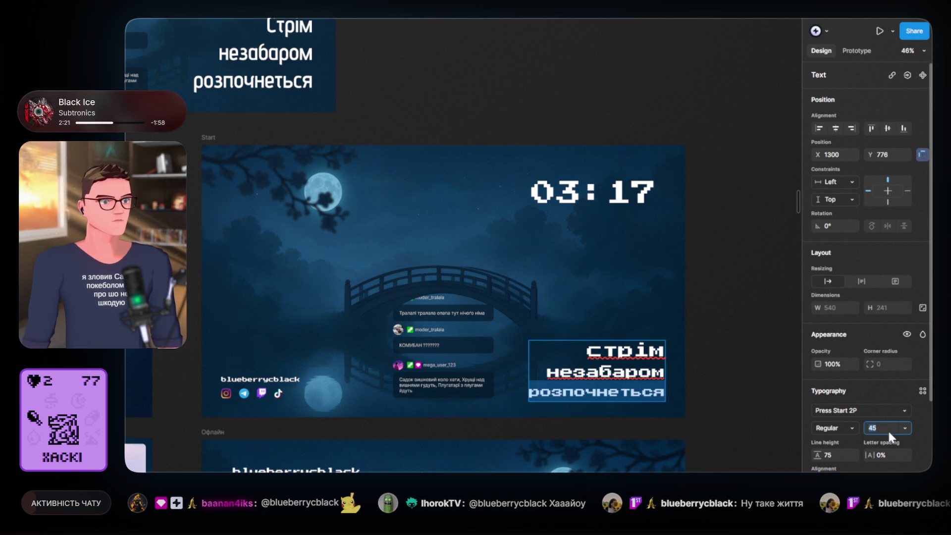
Select the незабаром and стрім lines, setting стрім to font size 70
{"action": "left_click_drag", "start_coordinate": [548, 373], "coordinate": [697, 381]}
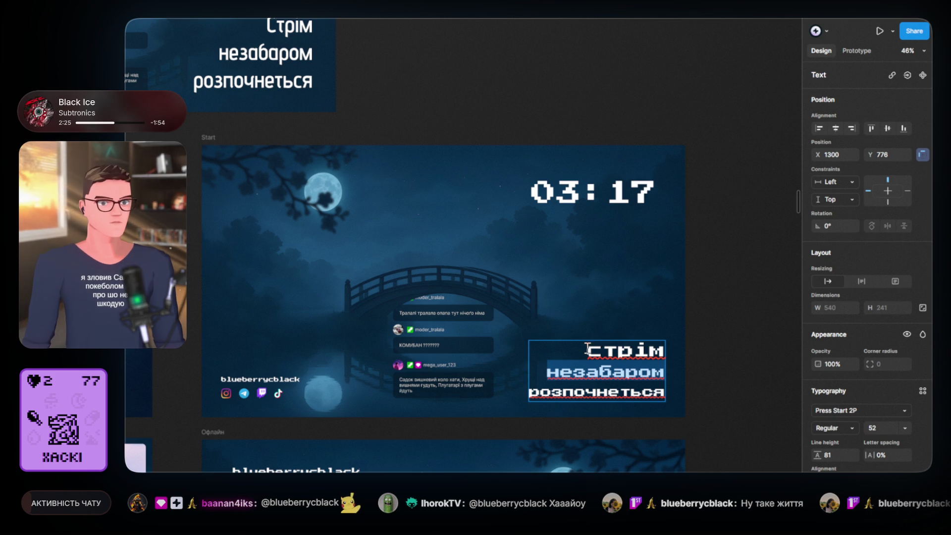
{"action": "left_click_drag", "start_coordinate": [587, 349], "coordinate": [702, 346]}
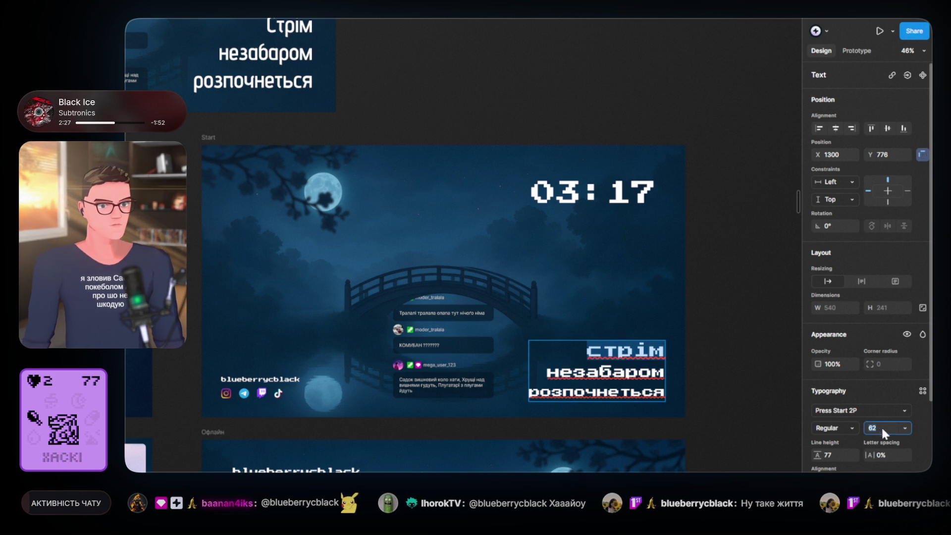
{"action": "key", "text": "shift+Up"}
{"action": "key", "text": "Down"}
{"action": "key", "text": "Down"}
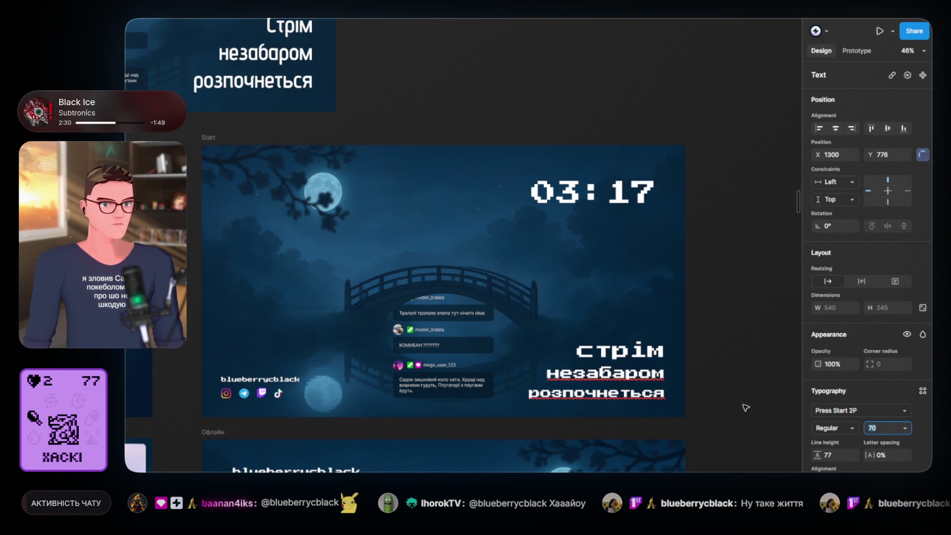
{"action": "key", "text": "Escape"}
Nudge the heading block up slightly and shift it left to X 1183
{"action": "left_click", "coordinate": [753, 381]}
{"action": "scroll", "coordinate": [739, 366], "scroll_direction": "down", "scroll_amount": 2}
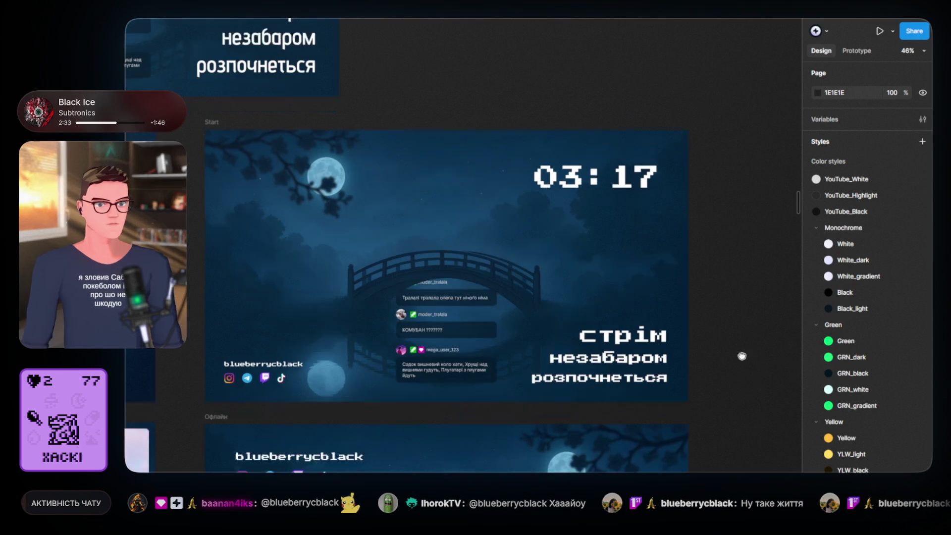
{"action": "scroll", "coordinate": [723, 384], "scroll_direction": "up", "scroll_amount": 3}
{"action": "scroll", "coordinate": [634, 329], "scroll_direction": "left", "scroll_amount": 4}
{"action": "scroll", "coordinate": [634, 329], "scroll_direction": "up", "scroll_amount": 1}
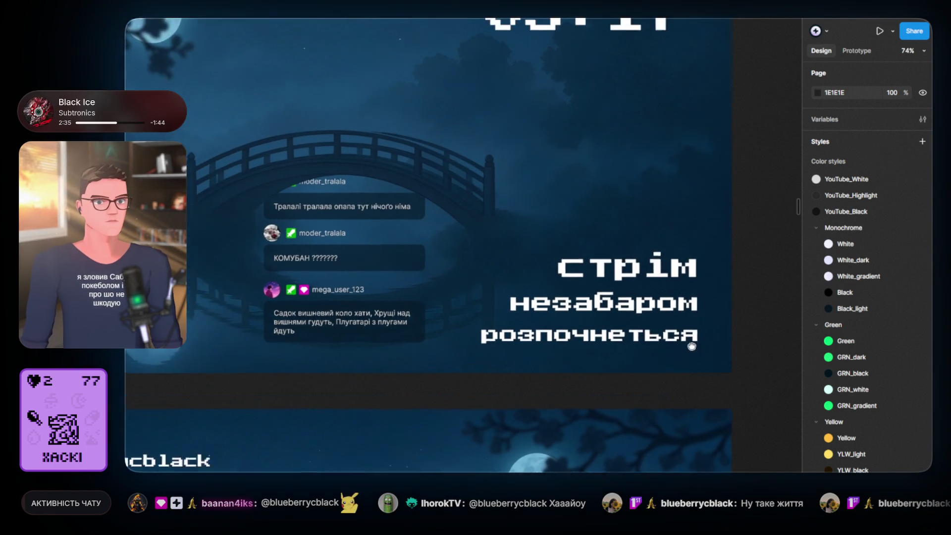
{"action": "left_click_drag", "start_coordinate": [688, 318], "coordinate": [685, 315]}
{"action": "scroll", "coordinate": [527, 354], "scroll_direction": "up", "scroll_amount": 5}
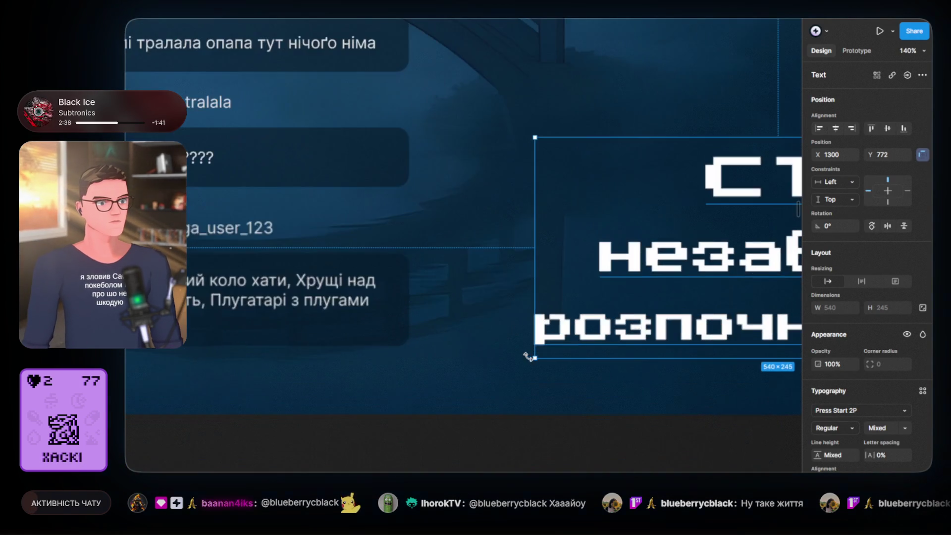
{"action": "mouse_move", "coordinate": [618, 337]}
{"action": "left_mouse_down"}
{"action": "mouse_move", "coordinate": [459, 342]}
{"action": "mouse_move", "coordinate": [522, 347]}
{"action": "left_mouse_up"}
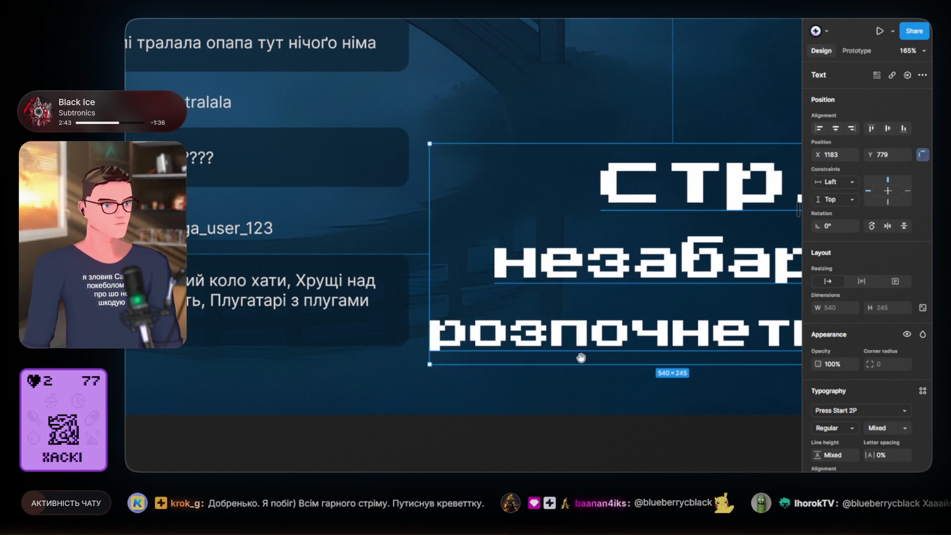
{"action": "scroll", "coordinate": [440, 364], "scroll_direction": "right", "scroll_amount": 4}
{"action": "scroll", "coordinate": [440, 365], "scroll_direction": "down", "scroll_amount": 2}
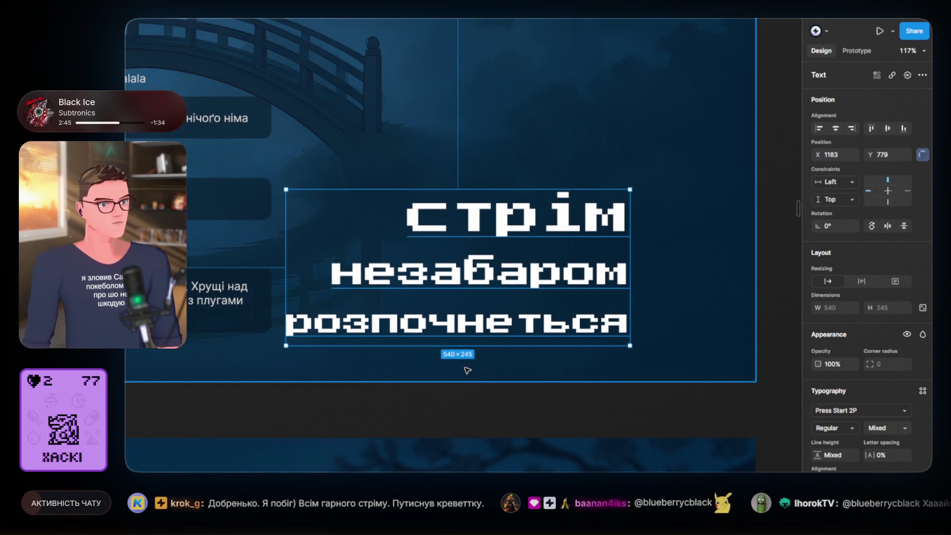
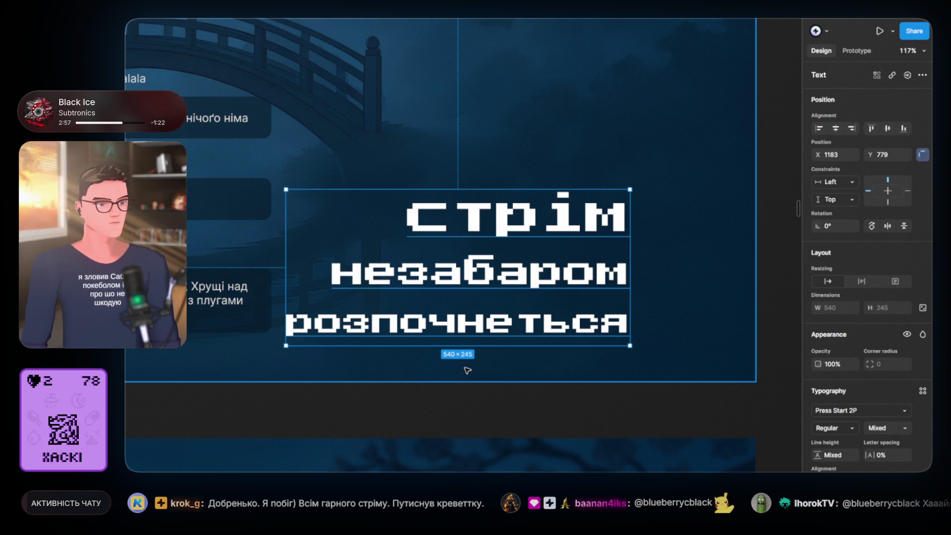
Move the three-line text block right over the bridge and fine-tune it with arrow-key nudges
{"action": "left_click_drag", "start_coordinate": [530, 275], "coordinate": [606, 281]}
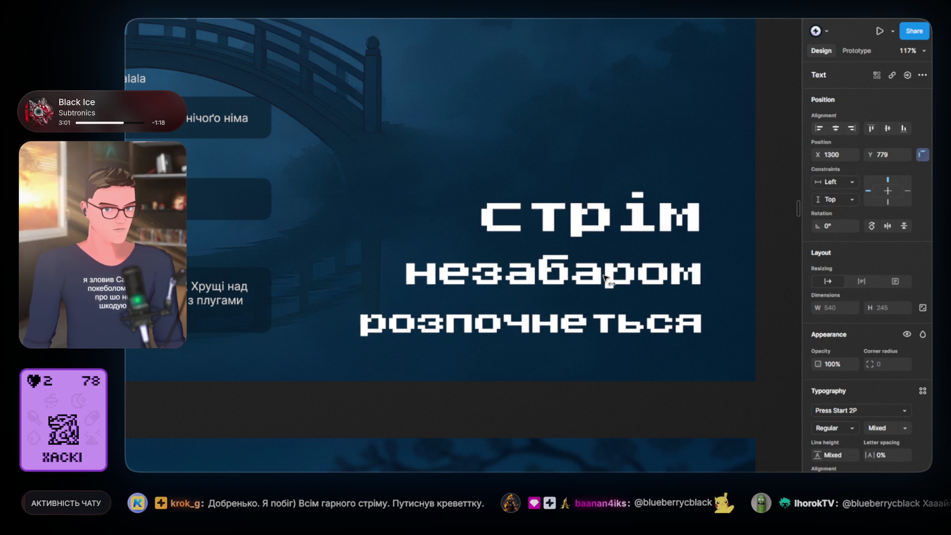
{"action": "scroll", "coordinate": [605, 282], "scroll_direction": "down", "scroll_amount": 5}
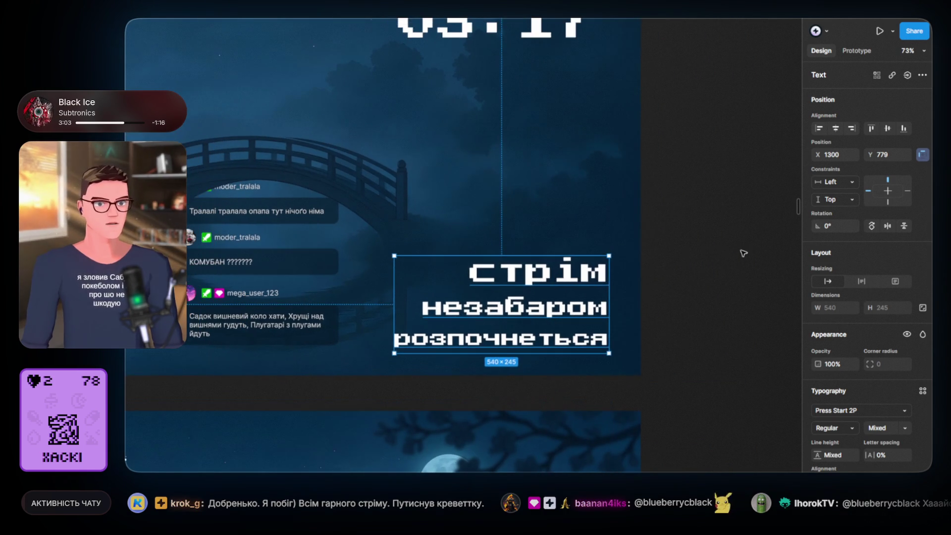
{"action": "left_click", "coordinate": [743, 253]}
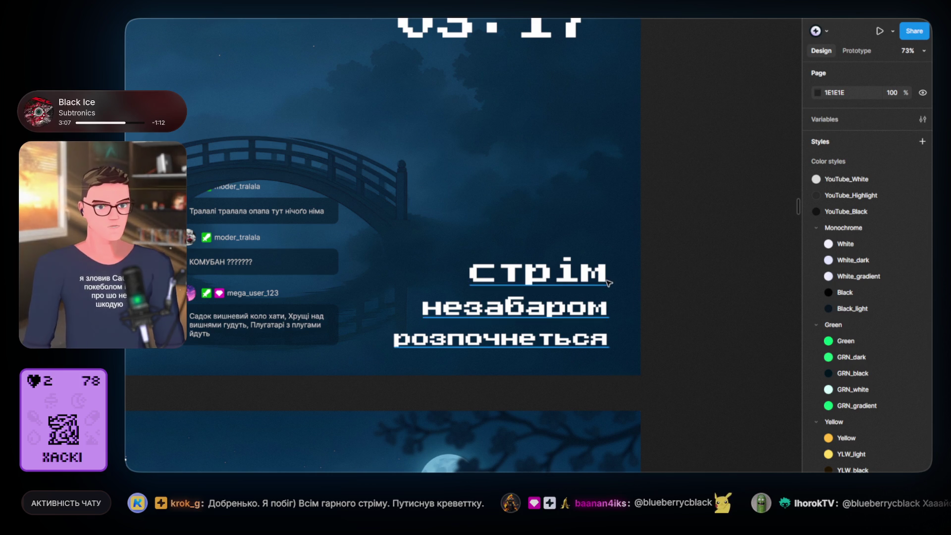
{"action": "mouse_move", "coordinate": [680, 278]}
{"action": "left_mouse_down"}
{"action": "mouse_move", "coordinate": [629, 274]}
{"action": "mouse_move", "coordinate": [665, 278]}
{"action": "left_mouse_up"}
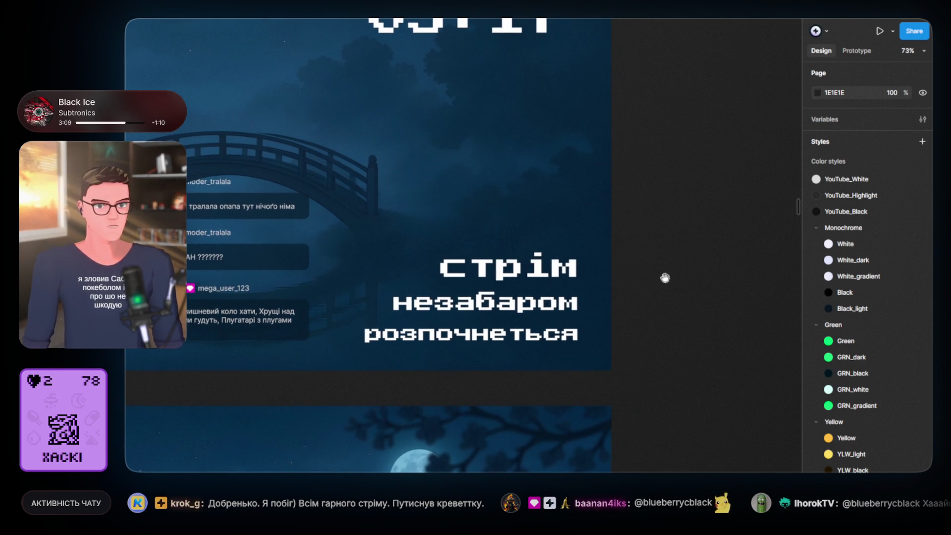
{"action": "left_click", "coordinate": [533, 306]}
{"action": "key", "text": "Left"}
{"action": "key", "text": "Left"}
{"action": "key", "text": "Left"}
{"action": "key", "text": "Up"}
{"action": "key", "text": "Up"}
{"action": "key", "text": "Up"}
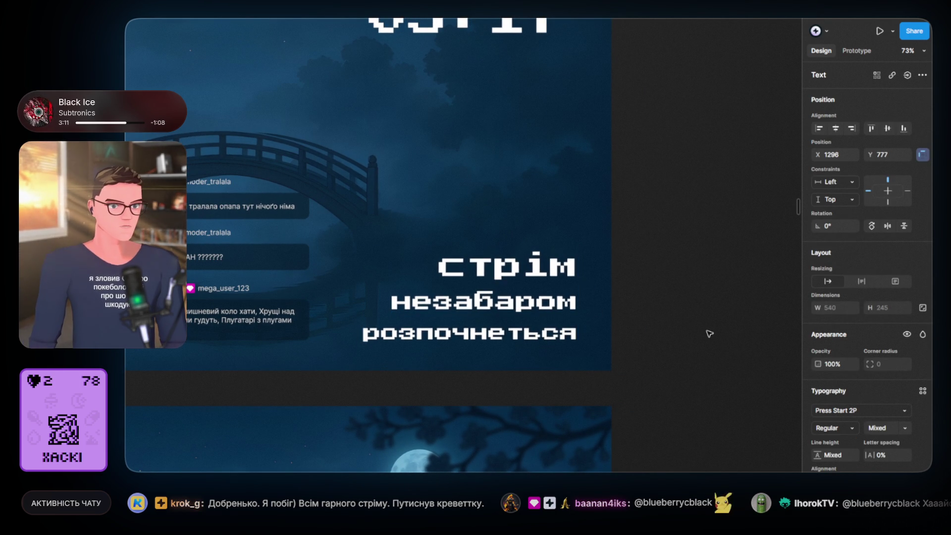
{"action": "key", "text": "Down"}
{"action": "key", "text": "Down"}
{"action": "key", "text": "Down"}
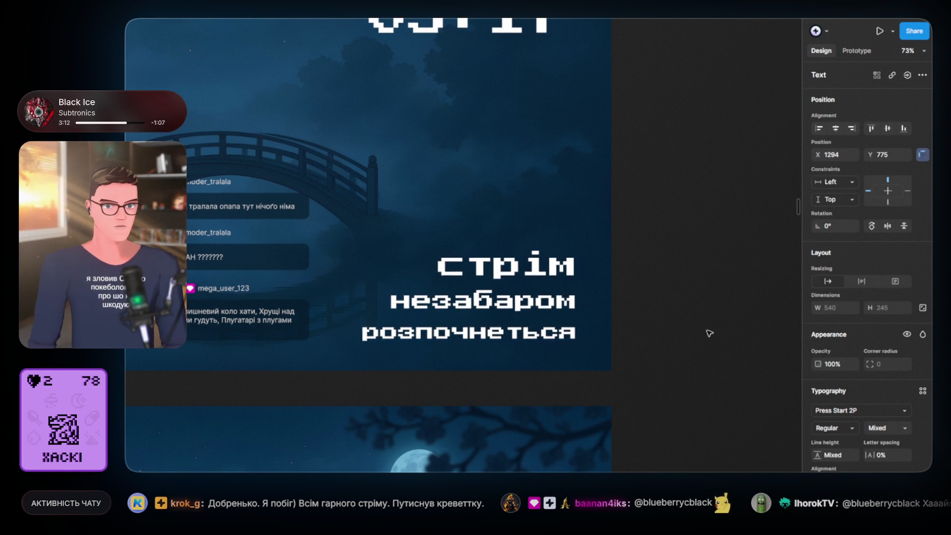
{"action": "key", "text": "Left"}
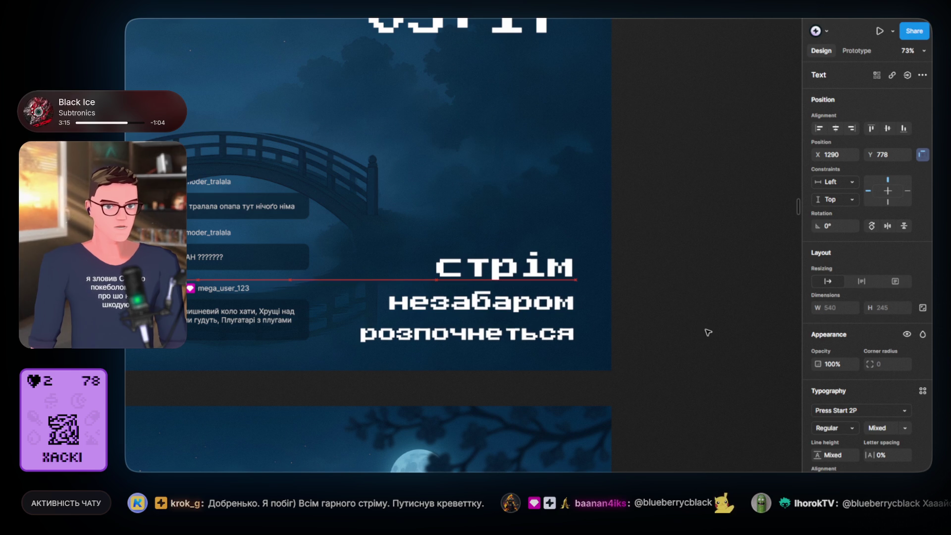
{"action": "key", "text": "Right"}
{"action": "key", "text": "Right"}
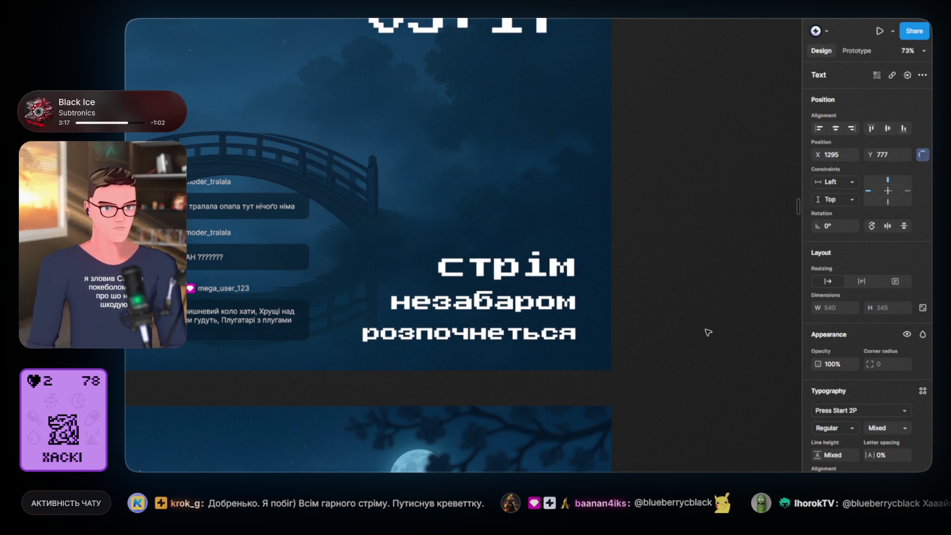
Scale the text block up about 1.04x with the Scale tool (K), to roughly 564×256
{"action": "key", "text": "k"}
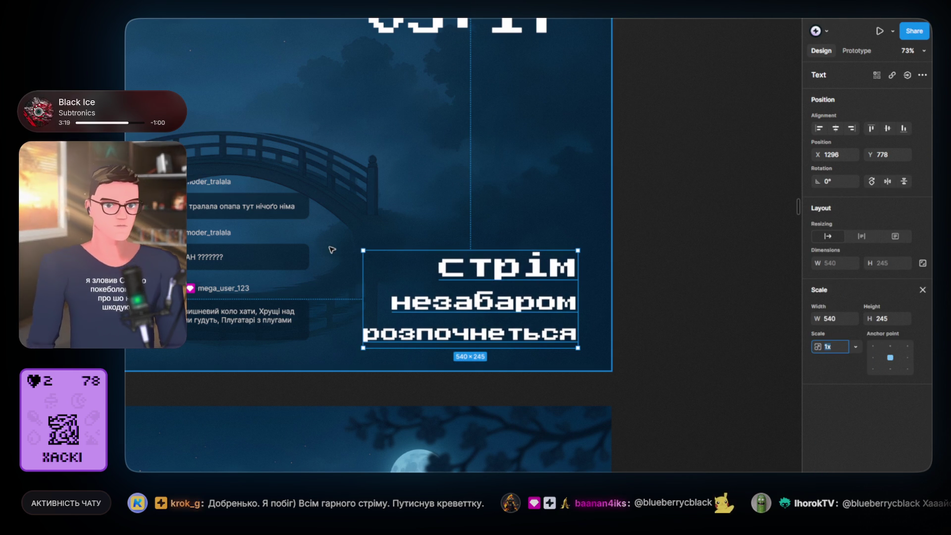
{"action": "left_click_drag", "start_coordinate": [363, 250], "coordinate": [352, 248]}
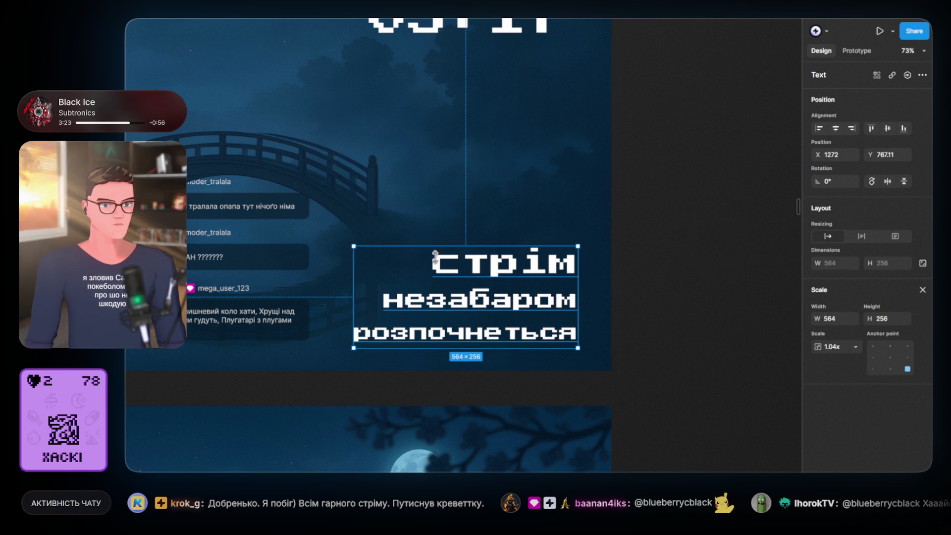
{"action": "left_click", "coordinate": [636, 294]}
{"action": "scroll", "coordinate": [634, 309], "scroll_direction": "down", "scroll_amount": 3}
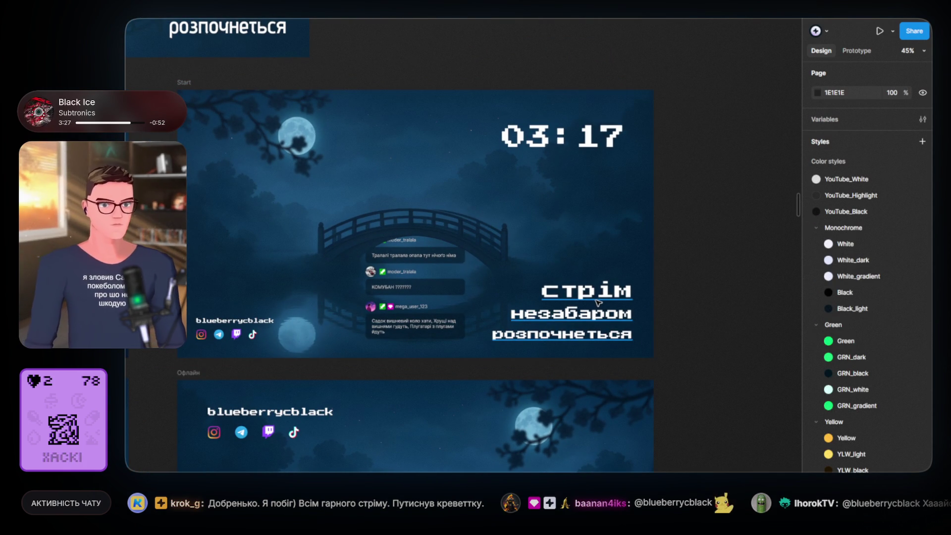
Alt-drag a copy of the 400×420 chat message group upward, stacking it 19 px above the original
{"action": "left_click", "coordinate": [516, 332]}
{"action": "left_click", "coordinate": [451, 335]}
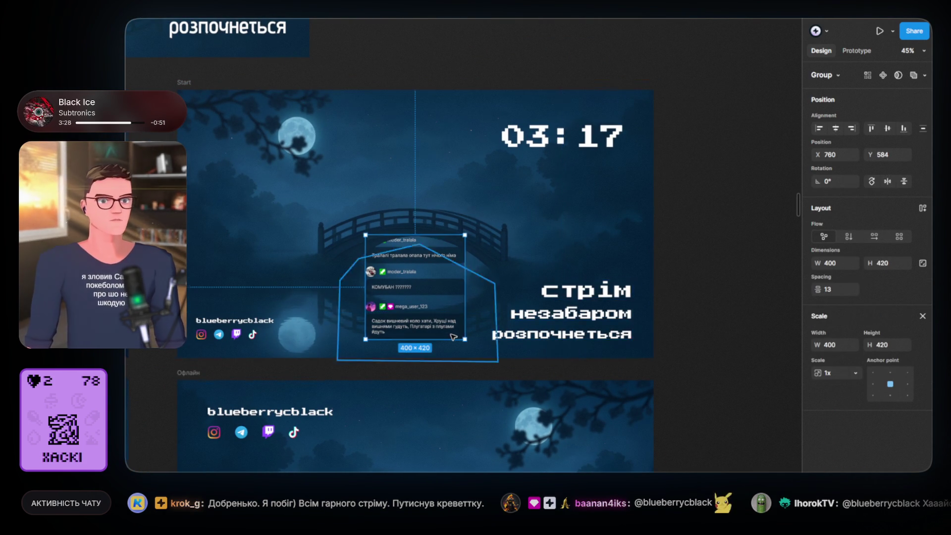
{"action": "scroll", "coordinate": [453, 337], "scroll_direction": "up", "scroll_amount": 5}
{"action": "scroll", "coordinate": [462, 341], "scroll_direction": "up", "scroll_amount": 3}
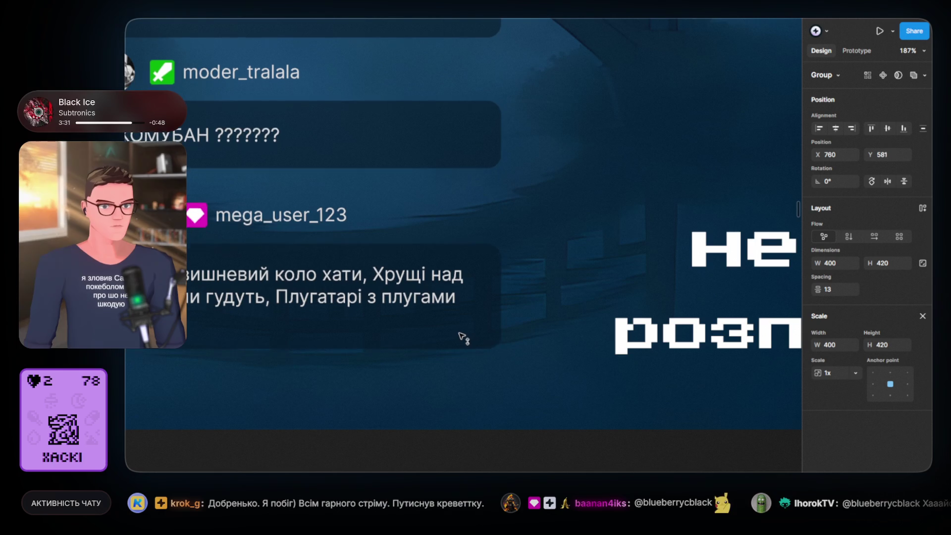
{"action": "scroll", "coordinate": [461, 337], "scroll_direction": "down", "scroll_amount": 4}
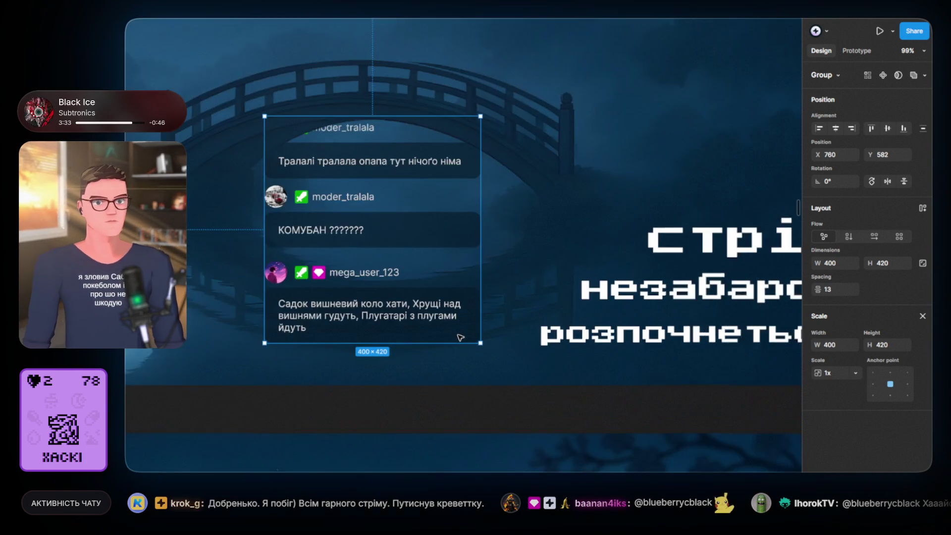
{"action": "scroll", "coordinate": [502, 385], "scroll_direction": "down", "scroll_amount": 2}
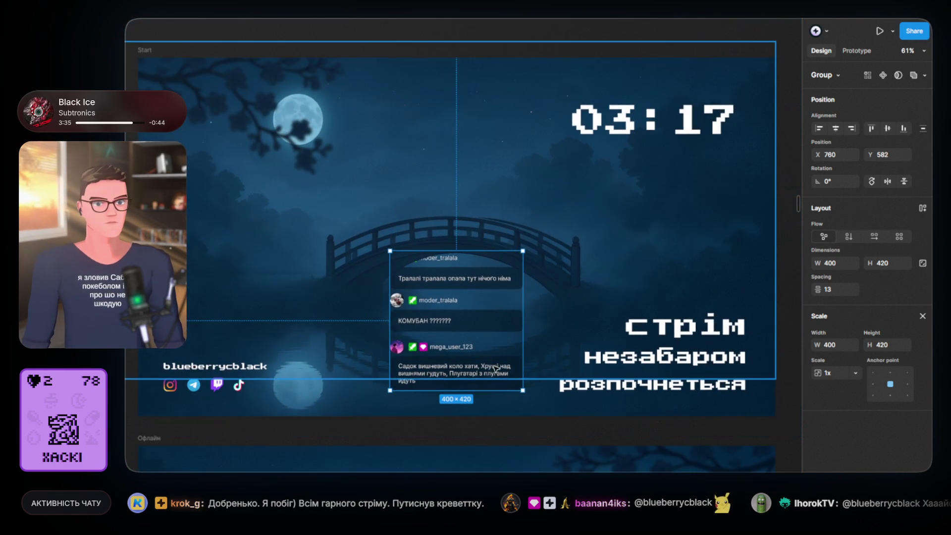
{"action": "left_click_drag", "start_coordinate": [503, 386], "coordinate": [500, 75]}
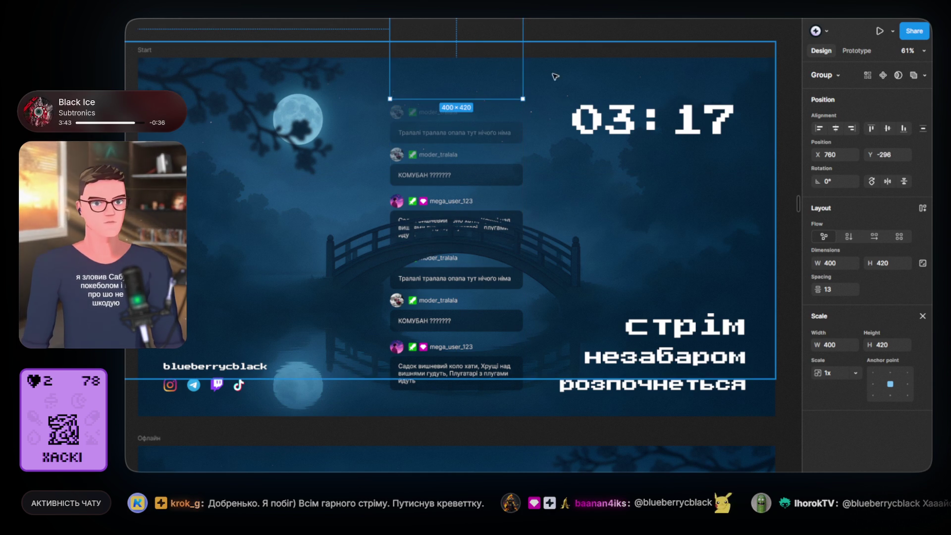
{"action": "left_click", "coordinate": [581, 45]}
{"action": "scroll", "coordinate": [663, 196], "scroll_direction": "down", "scroll_amount": 5}
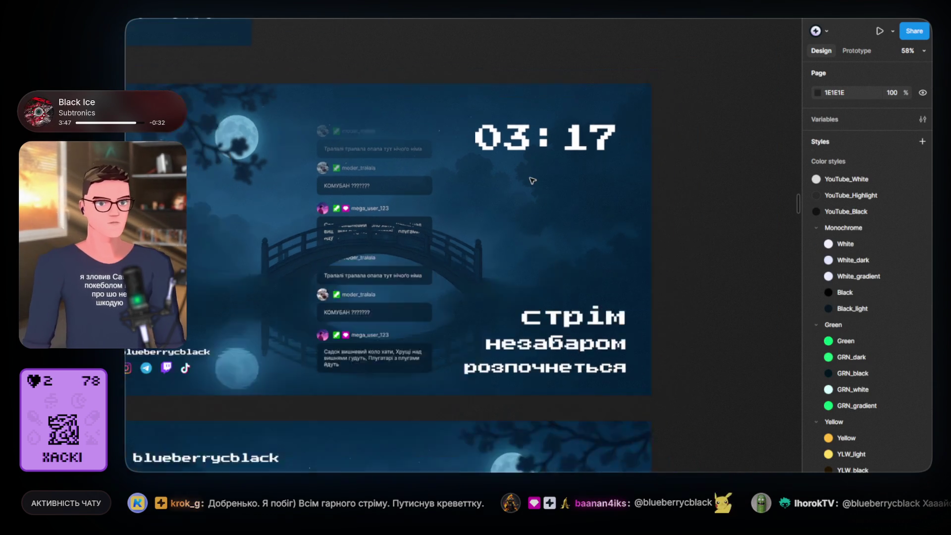
Move the announcement text right until it meets the frame's right edge
{"action": "scroll", "coordinate": [601, 119], "scroll_direction": "right", "scroll_amount": 3}
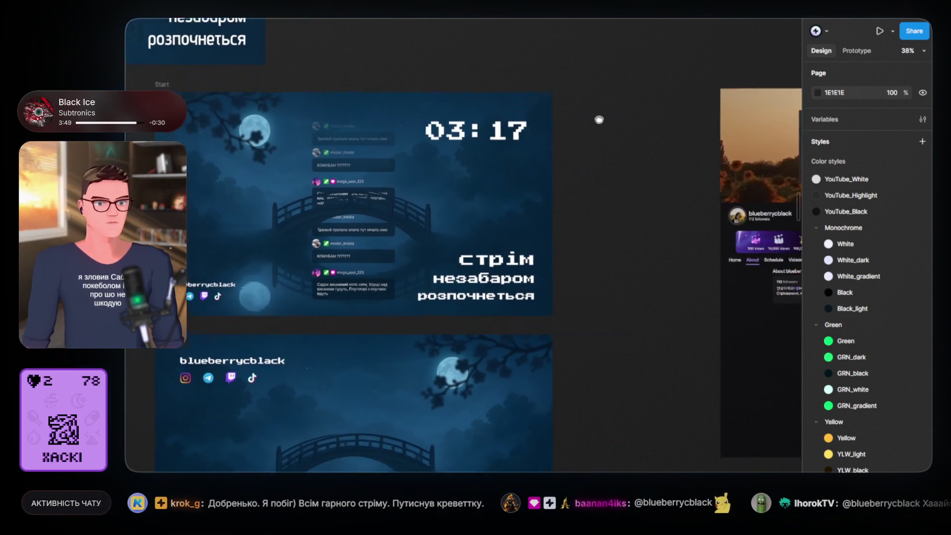
{"action": "scroll", "coordinate": [509, 291], "scroll_direction": "up", "scroll_amount": 5}
{"action": "scroll", "coordinate": [503, 290], "scroll_direction": "up", "scroll_amount": 5}
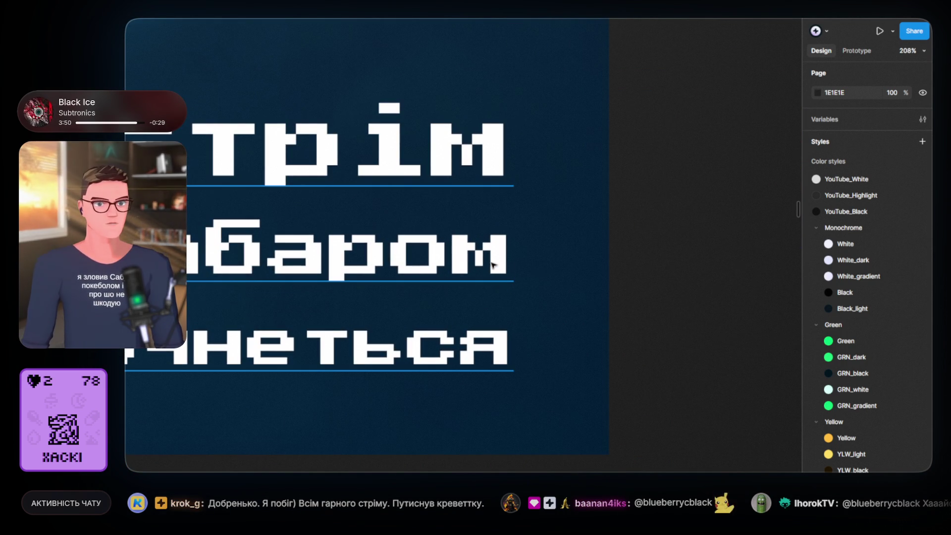
{"action": "left_click", "coordinate": [497, 265]}
{"action": "mouse_move", "coordinate": [537, 268]}
{"action": "left_mouse_down"}
{"action": "mouse_move", "coordinate": [594, 268]}
{"action": "mouse_move", "coordinate": [496, 265]}
{"action": "left_mouse_up"}
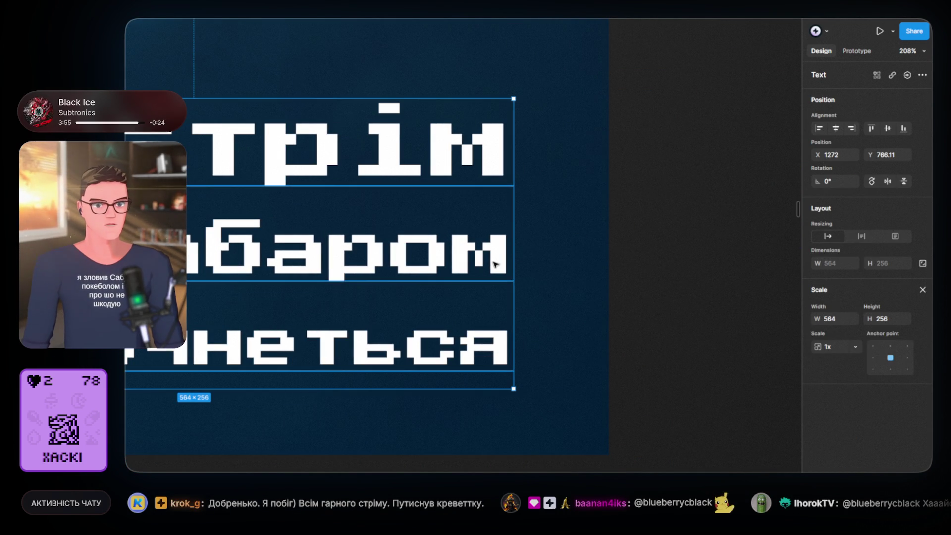
{"action": "double_click", "coordinate": [496, 265]}
{"action": "left_click", "coordinate": [509, 335]}
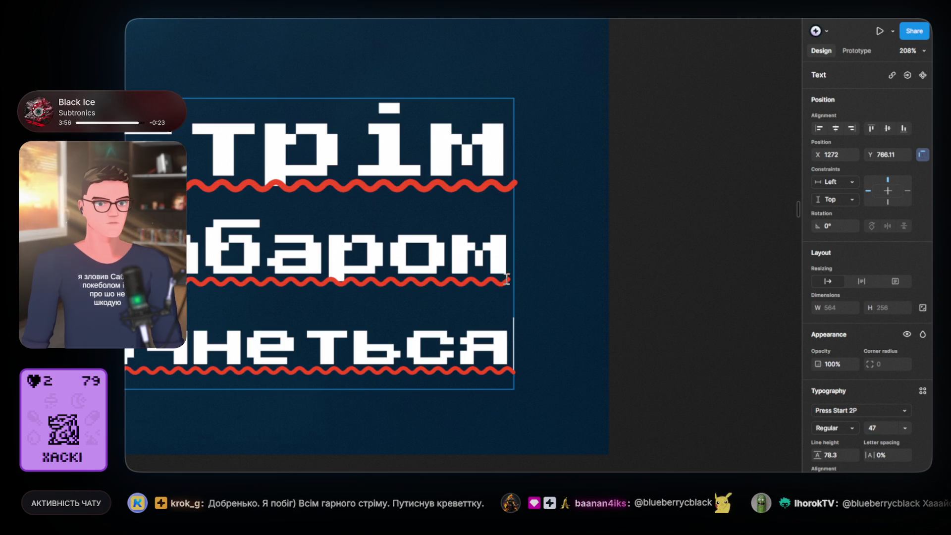
{"action": "key", "text": "Escape"}
{"action": "left_click_drag", "start_coordinate": [460, 156], "coordinate": [584, 165]}
{"action": "scroll", "coordinate": [583, 165], "scroll_direction": "up", "scroll_amount": 5}
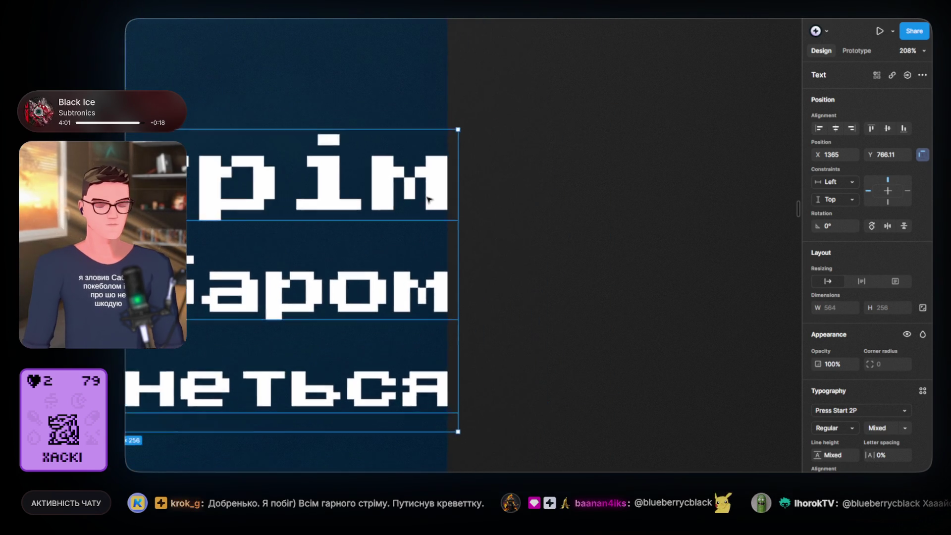
{"action": "left_click_drag", "start_coordinate": [456, 176], "coordinate": [460, 175]}
{"action": "left_click_drag", "start_coordinate": [432, 361], "coordinate": [496, 173]}
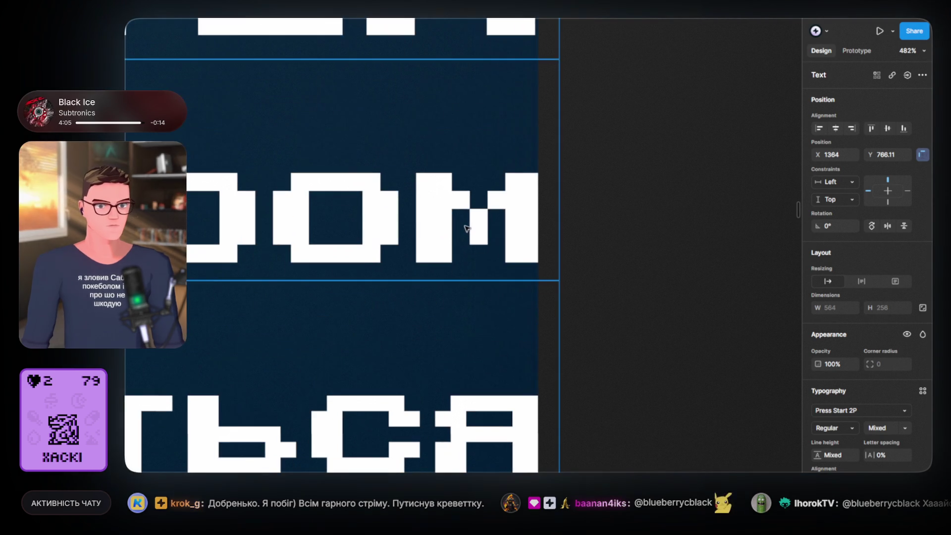
Edit the text and try different letter spacing values, reverting them toward 0%
{"action": "double_click", "coordinate": [481, 225]}
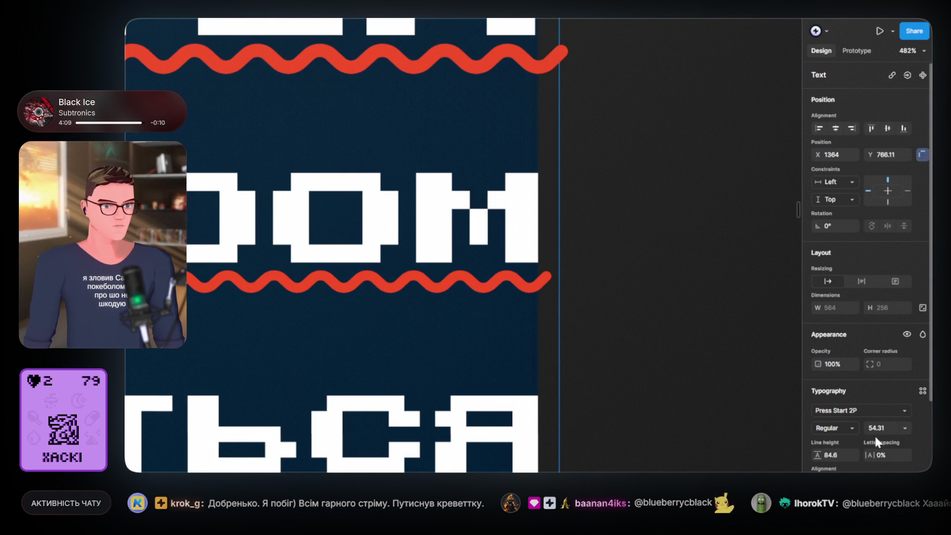
{"action": "left_click", "coordinate": [869, 457]}
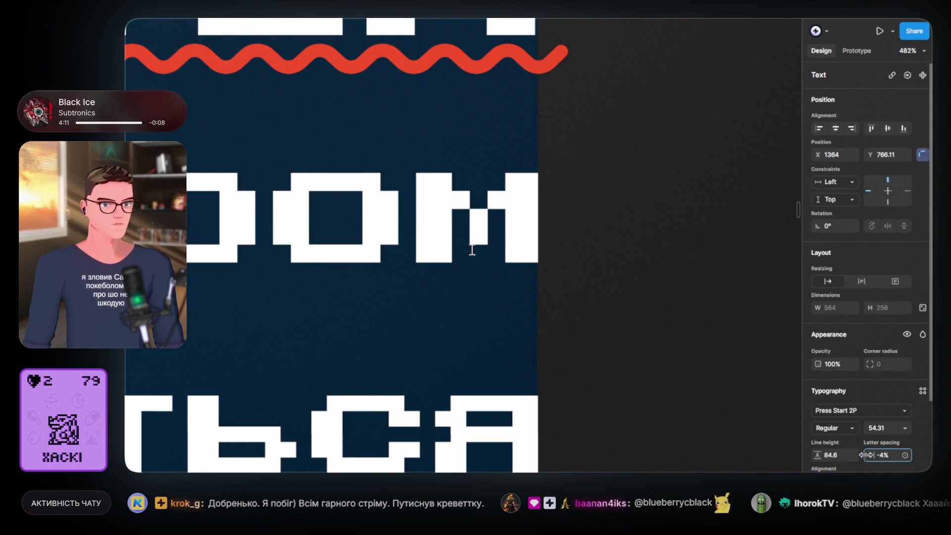
{"action": "key", "text": "Escape"}
{"action": "key", "text": "shift+Left"}
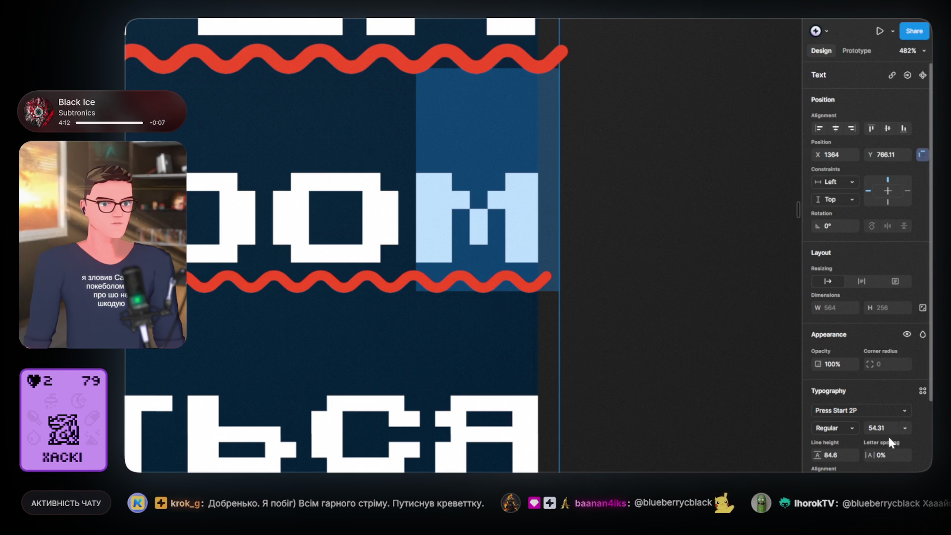
{"action": "left_click", "coordinate": [876, 455]}
{"action": "key", "text": "Escape"}
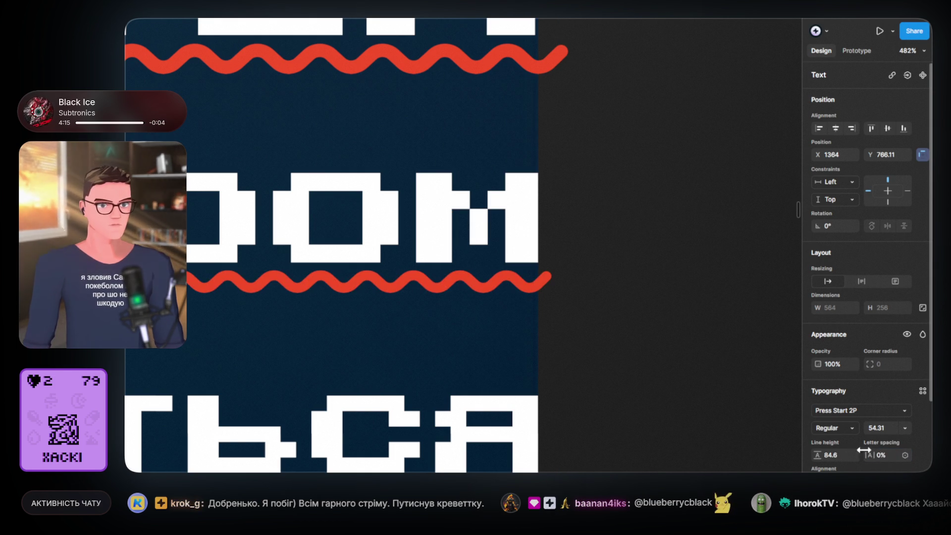
{"action": "key", "text": "BackSpace"}
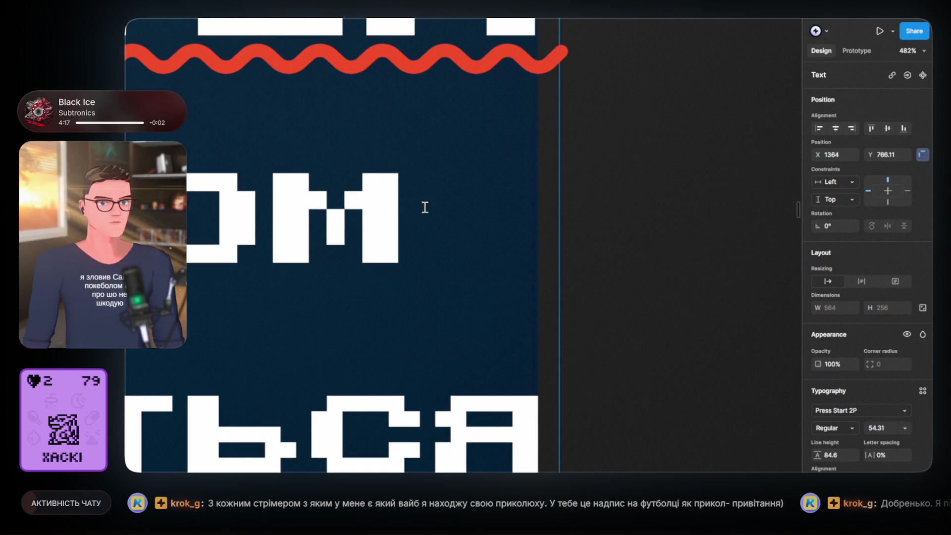
Try -72% letter spacing, reset it to 0%, then scrub the caption's font size
{"action": "left_click_drag", "start_coordinate": [409, 206], "coordinate": [528, 218]}
{"action": "left_click_drag", "start_coordinate": [869, 455], "coordinate": [791, 453]}
{"action": "key", "text": "Escape"}
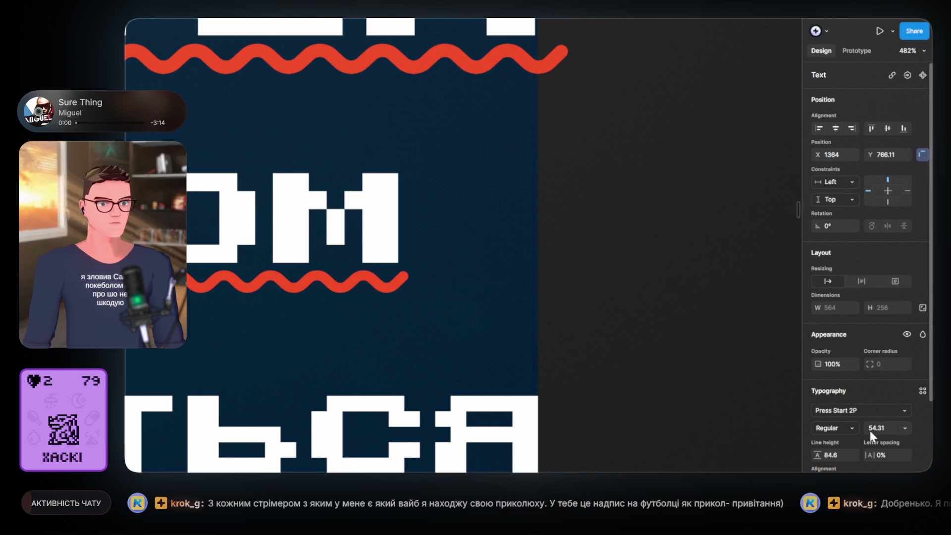
{"action": "left_click_drag", "start_coordinate": [872, 427], "coordinate": [785, 422]}
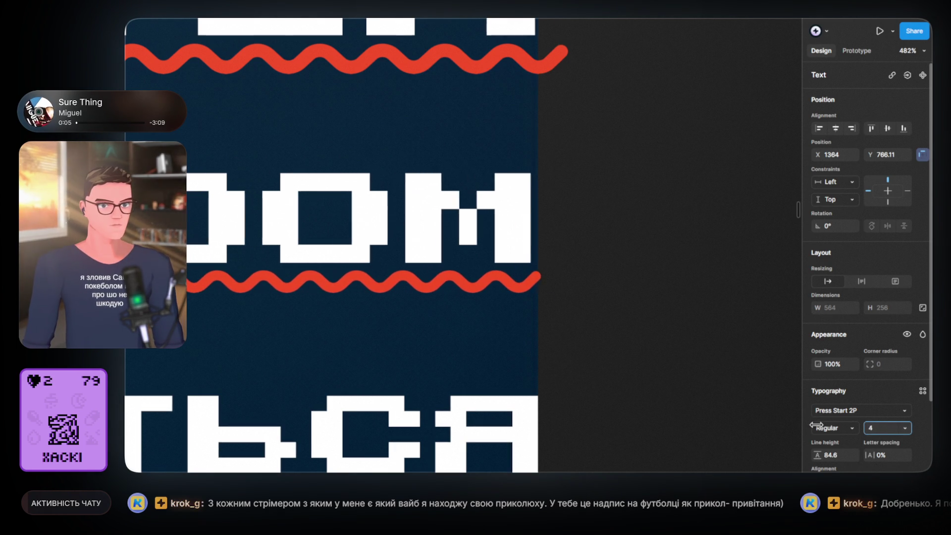
{"action": "left_click_drag", "start_coordinate": [813, 425], "coordinate": [814, 425]}
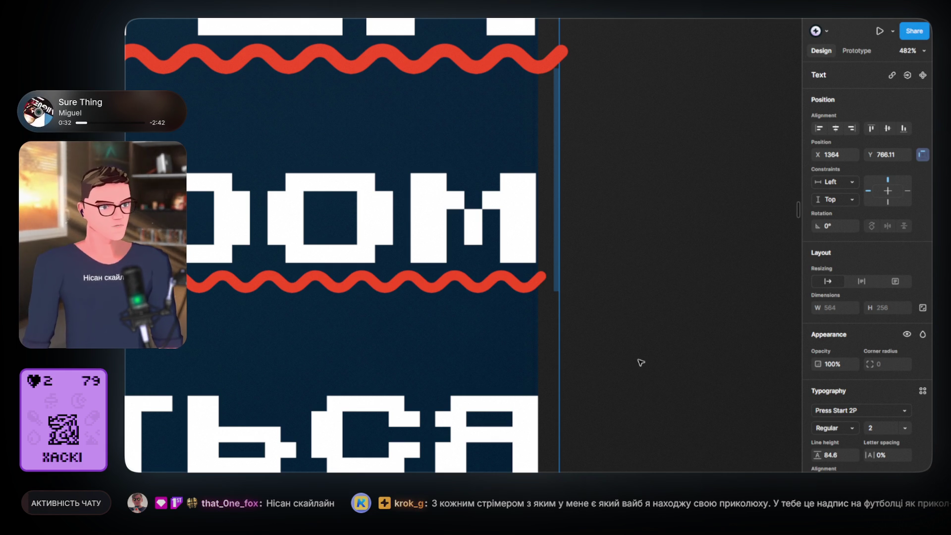
{"action": "scroll", "coordinate": [648, 333], "scroll_direction": "down", "scroll_amount": 2}
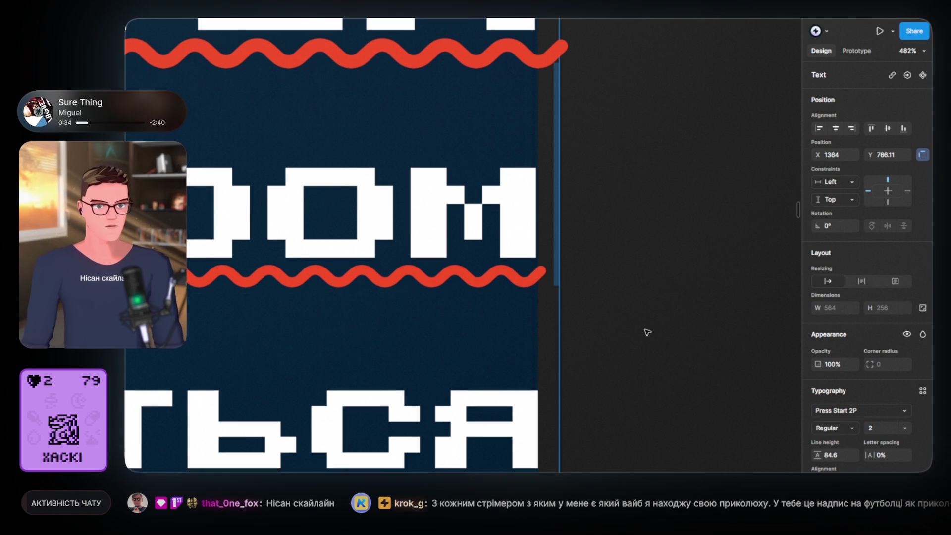
Add a new empty line after 'розпочнеться' in the caption
{"action": "scroll", "coordinate": [648, 333], "scroll_direction": "down", "scroll_amount": 3, "text": "ctrl"}
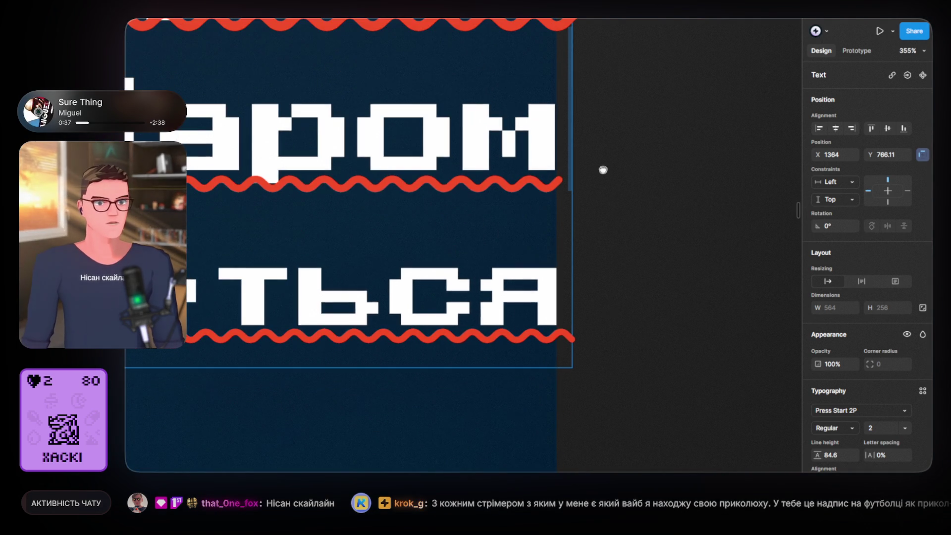
{"action": "left_click_drag", "start_coordinate": [603, 170], "coordinate": [590, 323]}
{"action": "scroll", "coordinate": [664, 221], "scroll_direction": "down", "scroll_amount": 3}
{"action": "scroll", "coordinate": [661, 240], "scroll_direction": "down", "scroll_amount": 2, "text": "ctrl"}
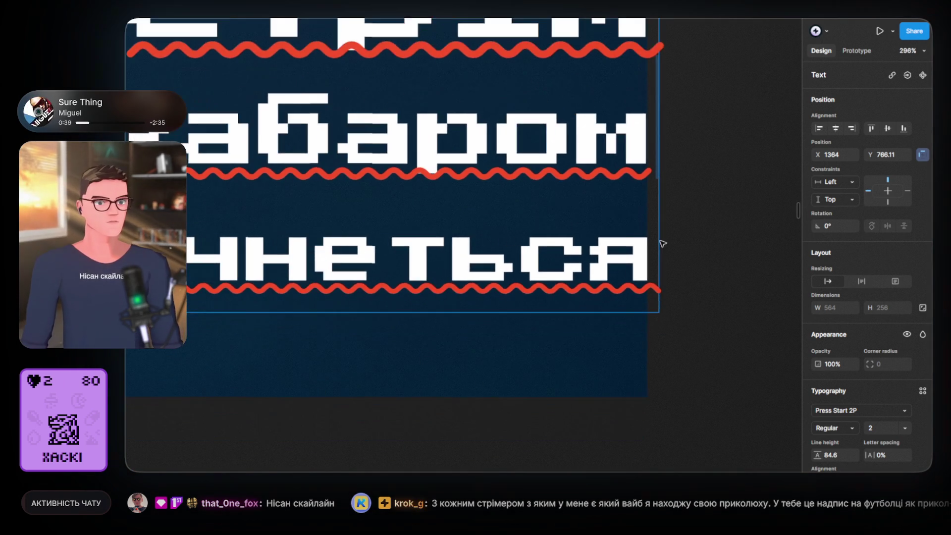
{"action": "scroll", "coordinate": [556, 314], "scroll_direction": "down", "scroll_amount": 3, "text": "ctrl"}
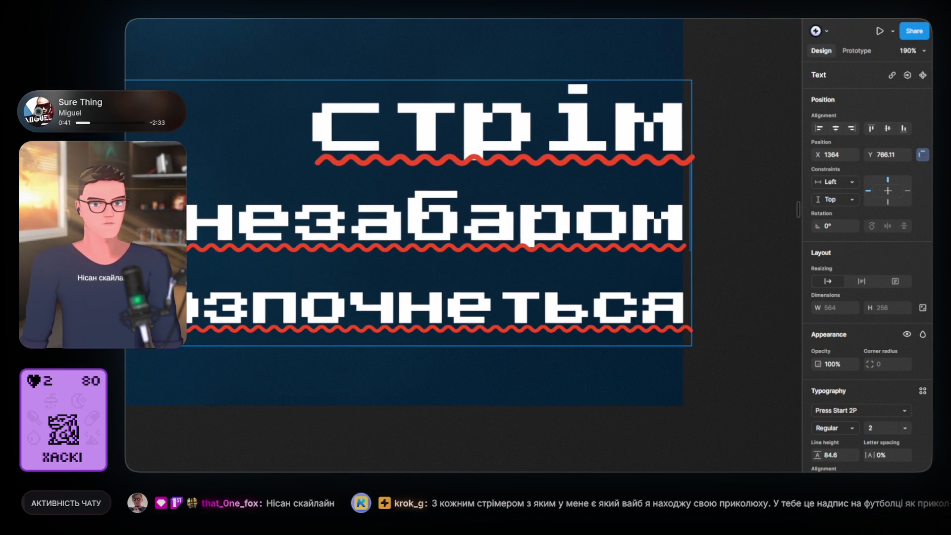
{"action": "mouse_move", "coordinate": [248, 258]}
{"action": "left_mouse_down"}
{"action": "mouse_move", "coordinate": [360, 277]}
{"action": "mouse_move", "coordinate": [291, 289]}
{"action": "left_mouse_up"}
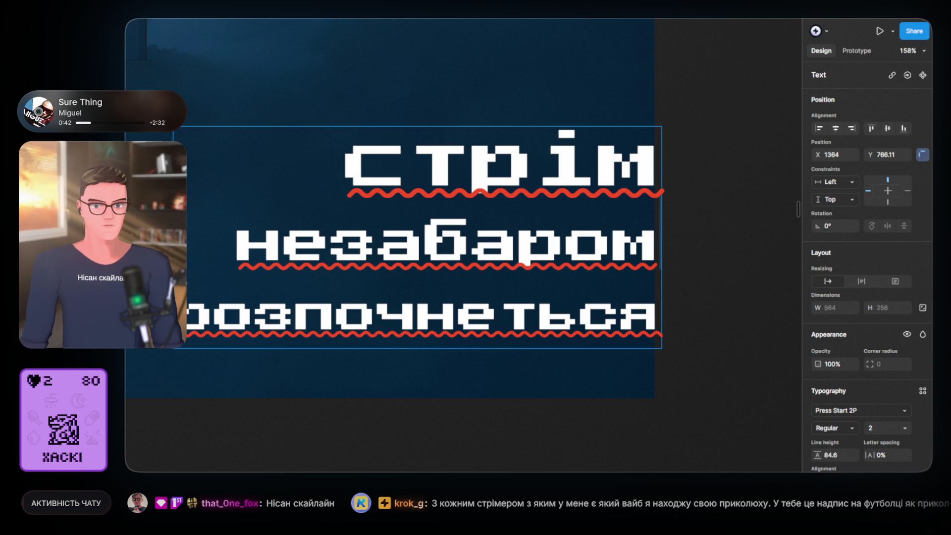
{"action": "left_click_drag", "start_coordinate": [179, 325], "coordinate": [668, 327]}
{"action": "key", "text": "Escape"}
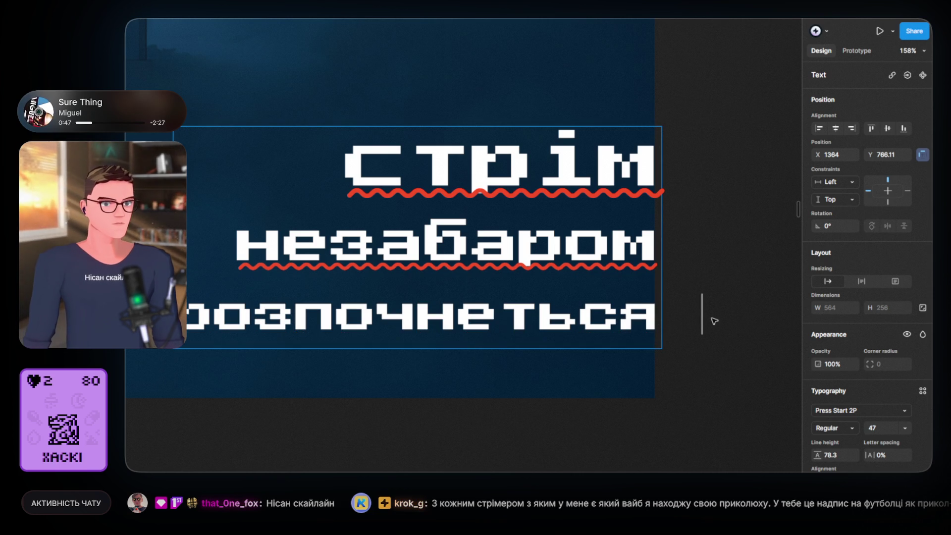
{"action": "left_click", "coordinate": [654, 320]}
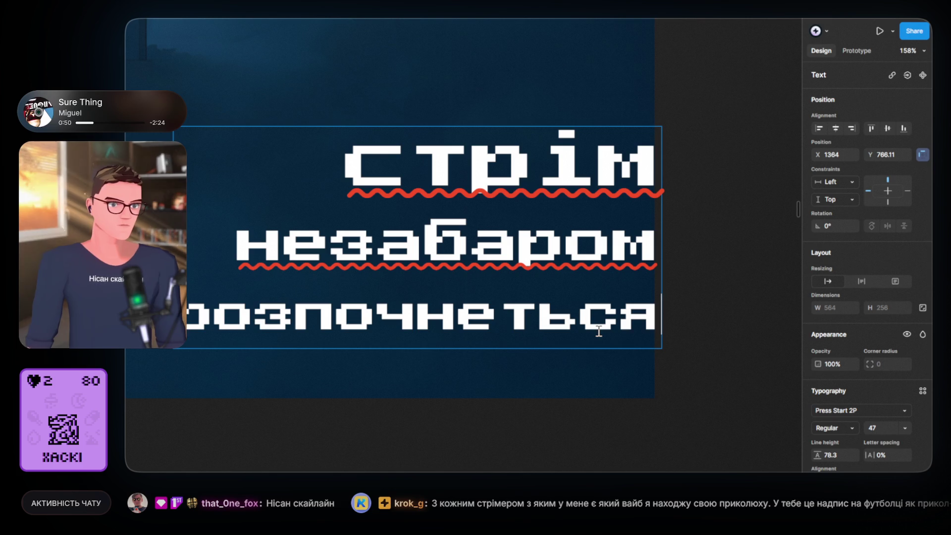
{"action": "key", "text": "Return"}
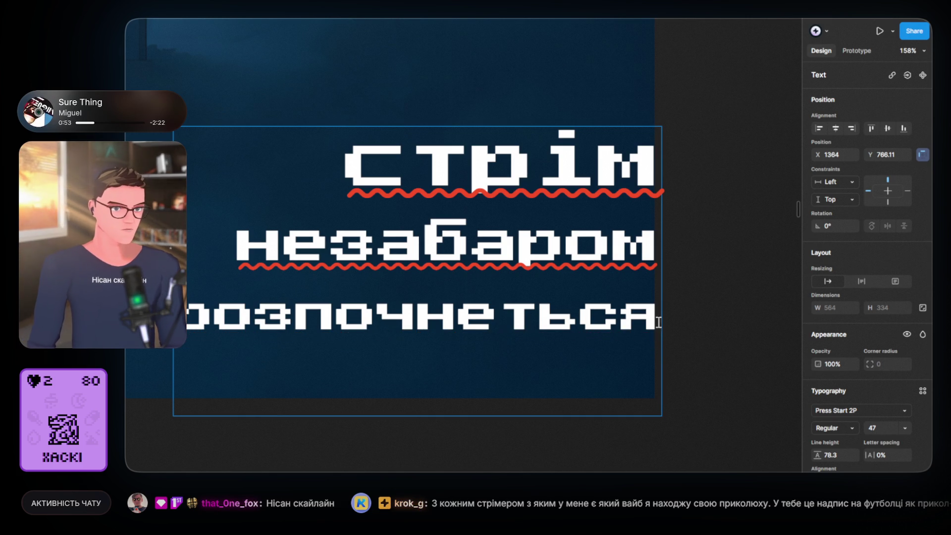
Set the empty line's font size to 23
{"action": "left_click_drag", "start_coordinate": [658, 318], "coordinate": [633, 318]}
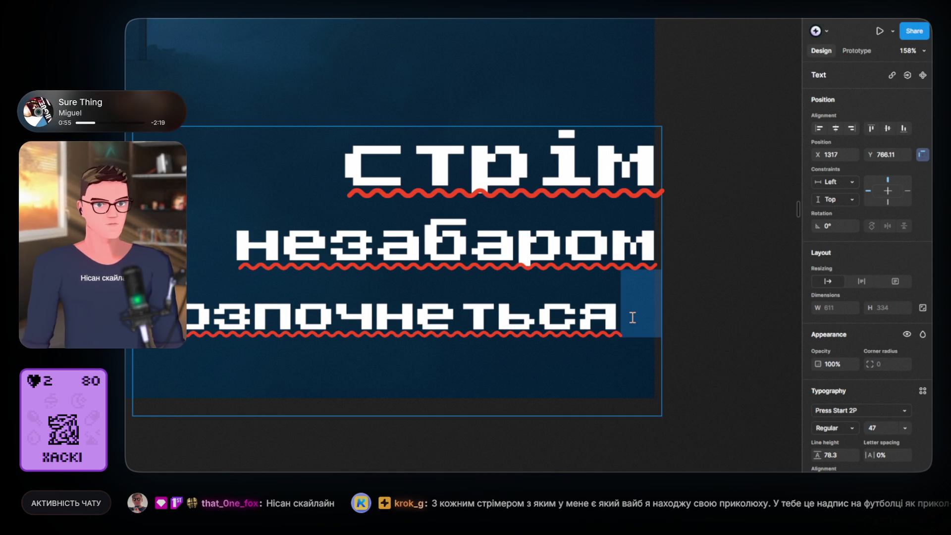
{"action": "scroll", "coordinate": [704, 364], "scroll_direction": "up", "scroll_amount": 5}
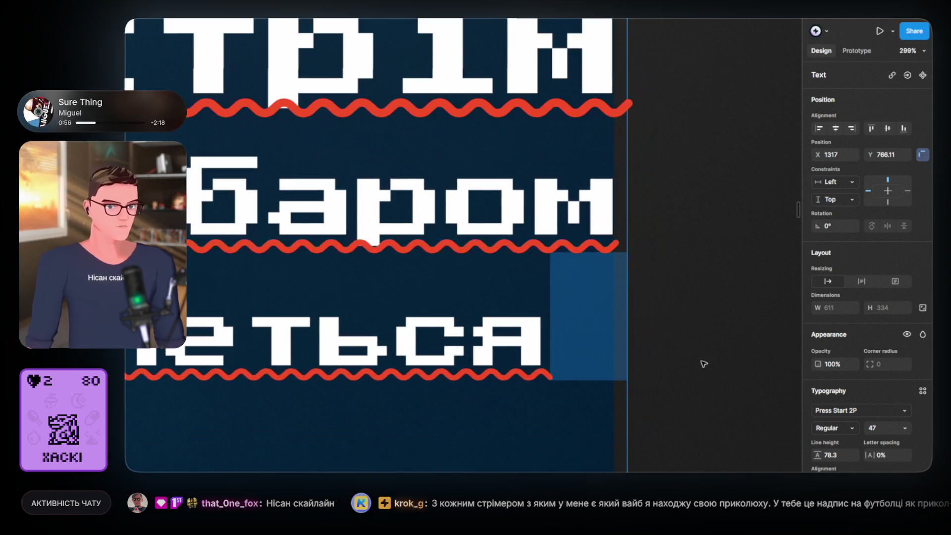
{"action": "scroll", "coordinate": [704, 364], "scroll_direction": "up", "scroll_amount": 2}
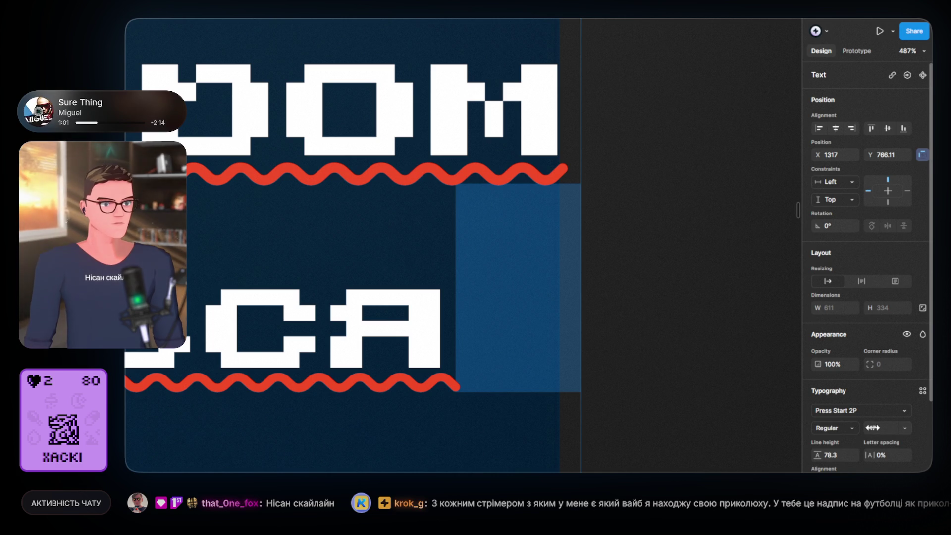
{"action": "left_click_drag", "start_coordinate": [873, 427], "coordinate": [826, 427]}
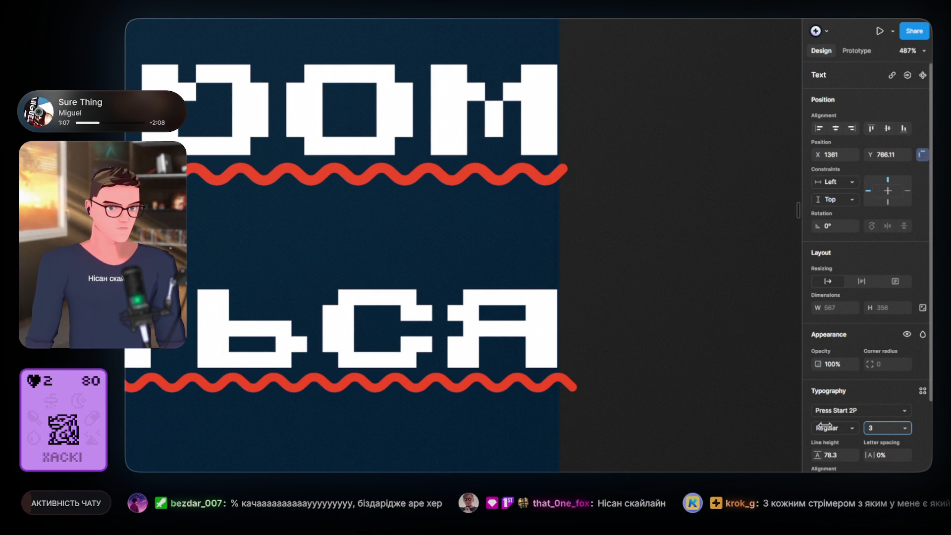
{"action": "left_click", "coordinate": [724, 292]}
{"action": "scroll", "coordinate": [467, 299], "scroll_direction": "up", "scroll_amount": 5}
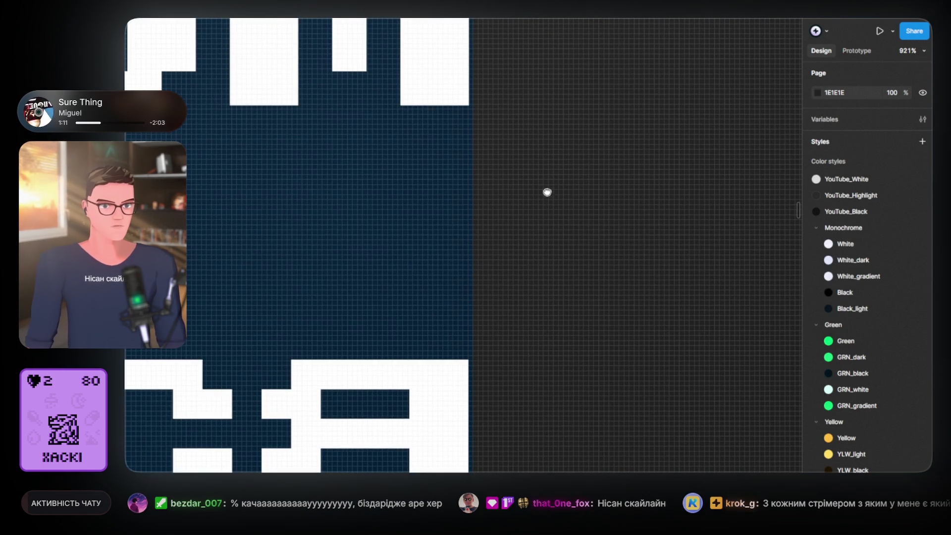
{"action": "scroll", "coordinate": [557, 348], "scroll_direction": "down", "scroll_amount": 10}
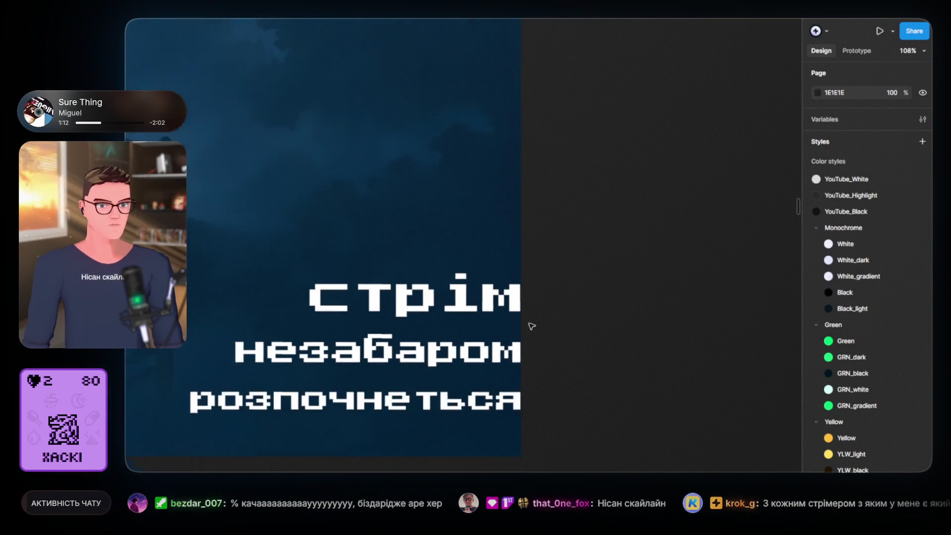
{"action": "scroll", "coordinate": [614, 303], "scroll_direction": "up", "scroll_amount": 2}
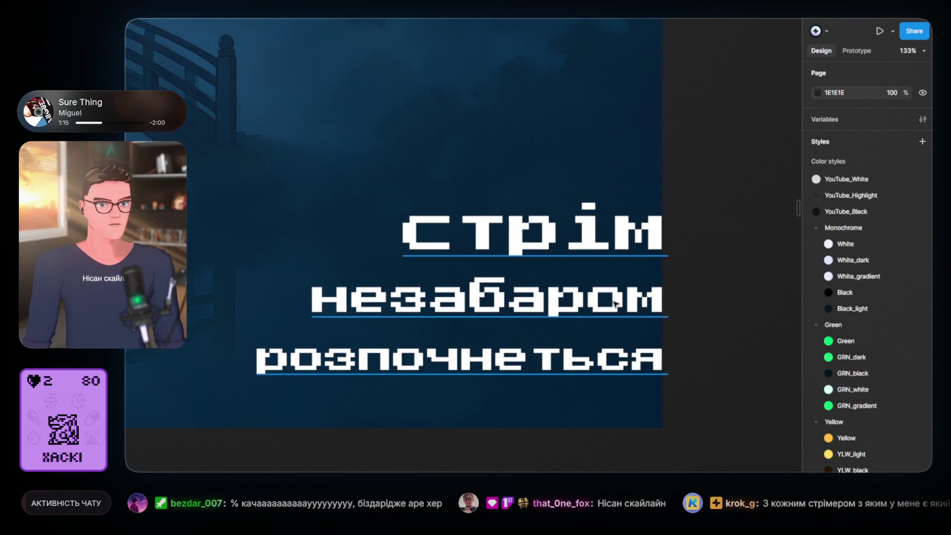
Shift the 567×356 caption block left to X 1280
{"action": "left_click", "coordinate": [614, 304]}
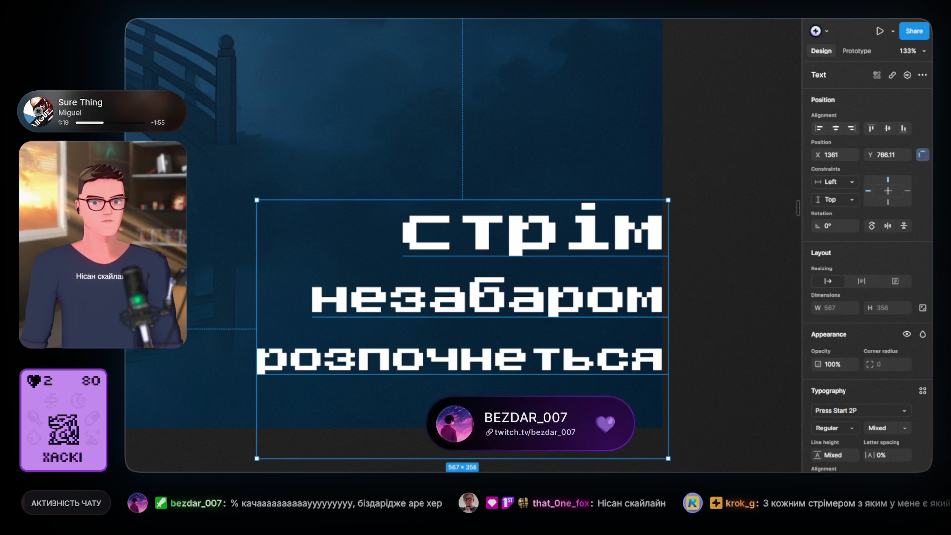
{"action": "left_click", "coordinate": [682, 380]}
{"action": "scroll", "coordinate": [684, 379], "scroll_direction": "up", "scroll_amount": 1}
{"action": "scroll", "coordinate": [684, 379], "scroll_direction": "left", "scroll_amount": 3}
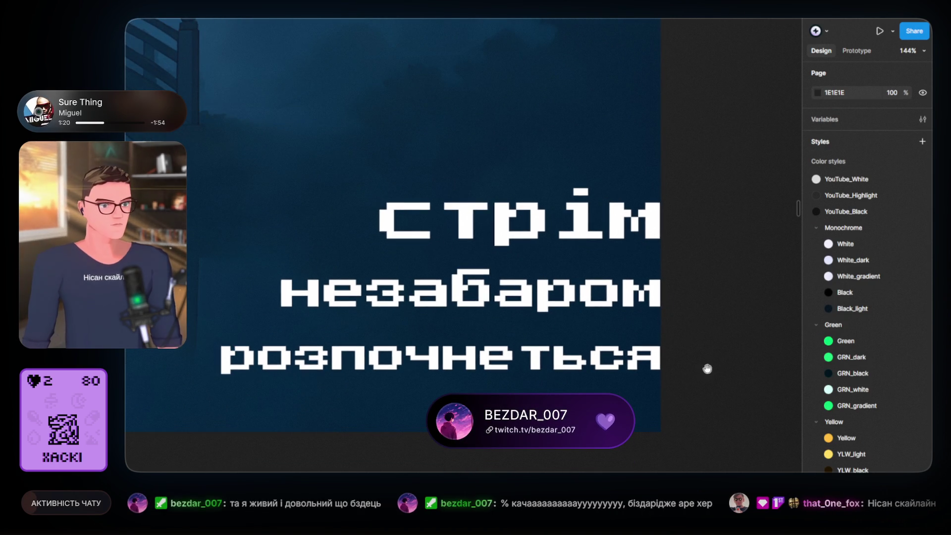
{"action": "scroll", "coordinate": [613, 318], "scroll_direction": "left", "scroll_amount": 3}
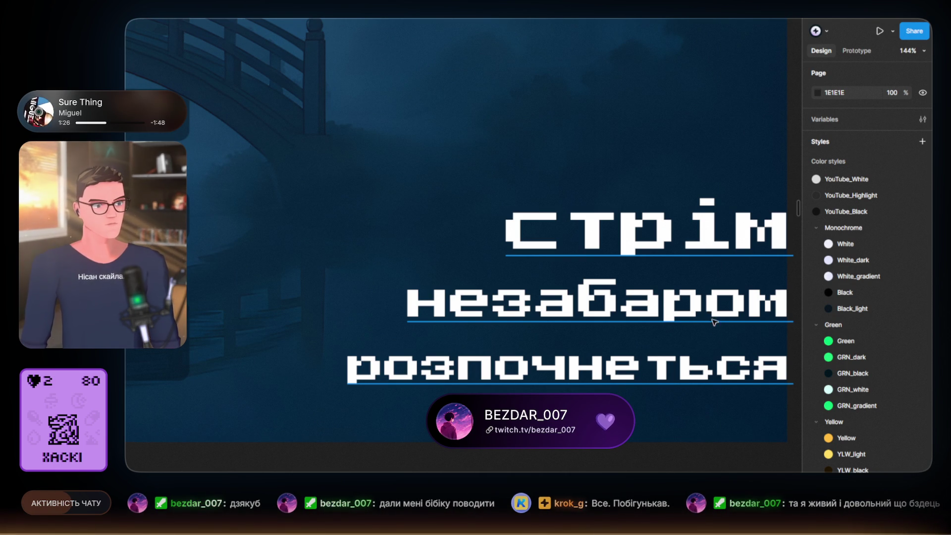
{"action": "left_click", "coordinate": [719, 311]}
{"action": "scroll", "coordinate": [719, 311], "scroll_direction": "right", "scroll_amount": 2}
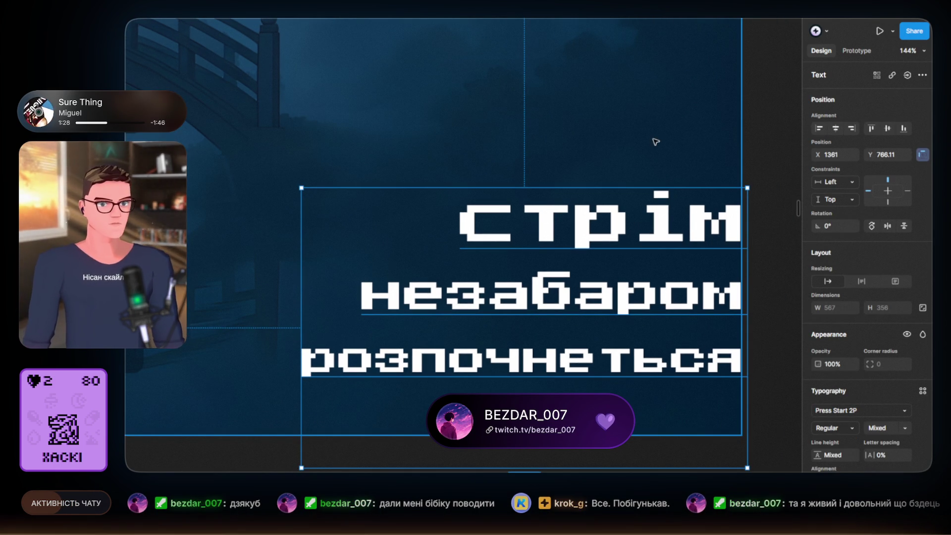
{"action": "key", "text": "shift+Left"}
{"action": "key", "text": "shift+Left"}
{"action": "key", "text": "shift+Left"}
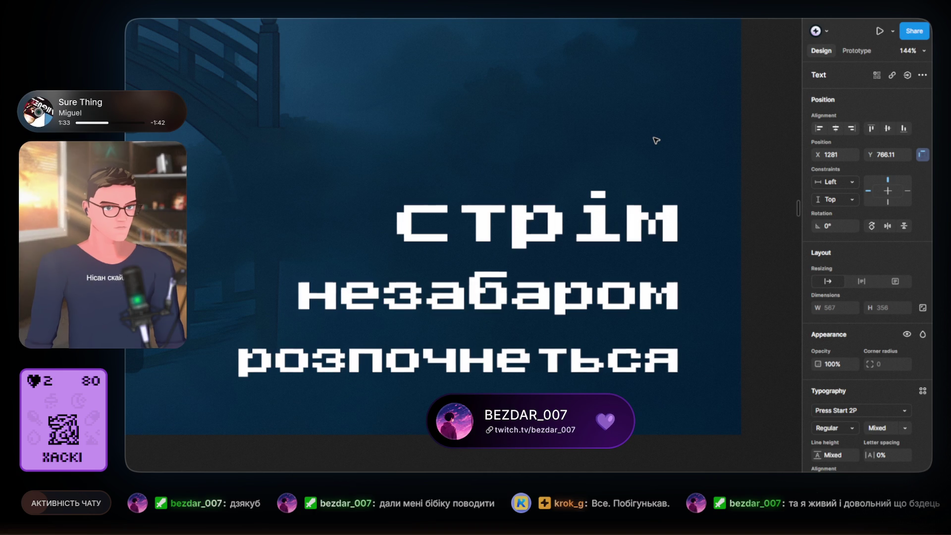
{"action": "key", "text": "Left"}
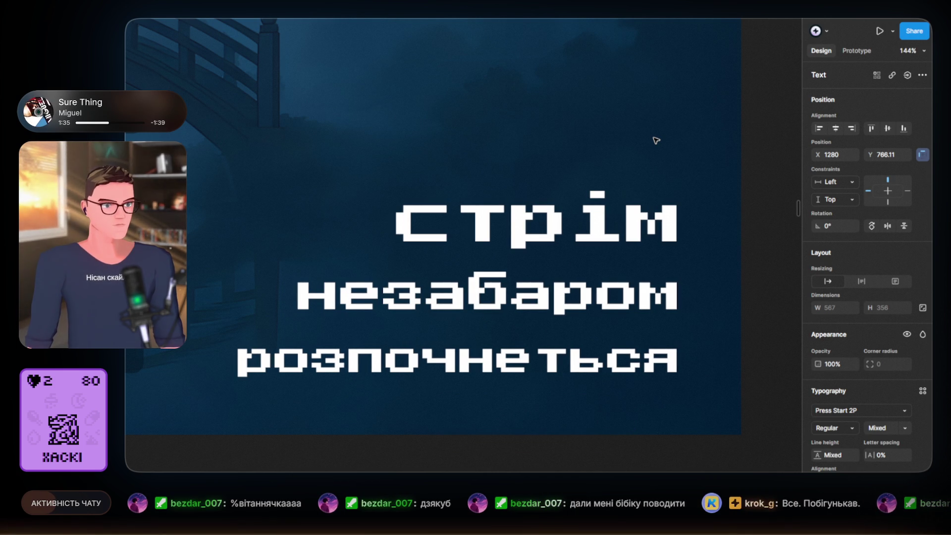
{"action": "left_click", "coordinate": [749, 223]}
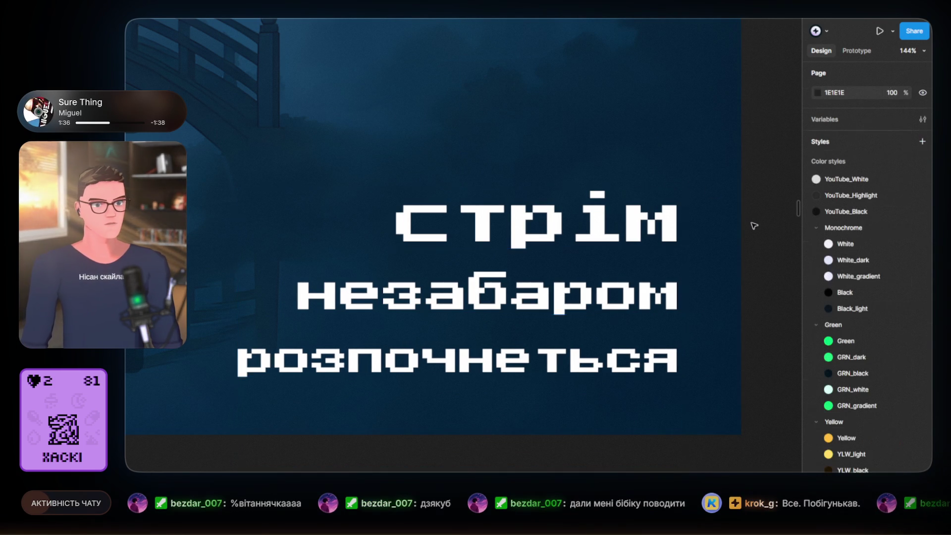
{"action": "scroll", "coordinate": [749, 270], "scroll_direction": "down", "scroll_amount": 6}
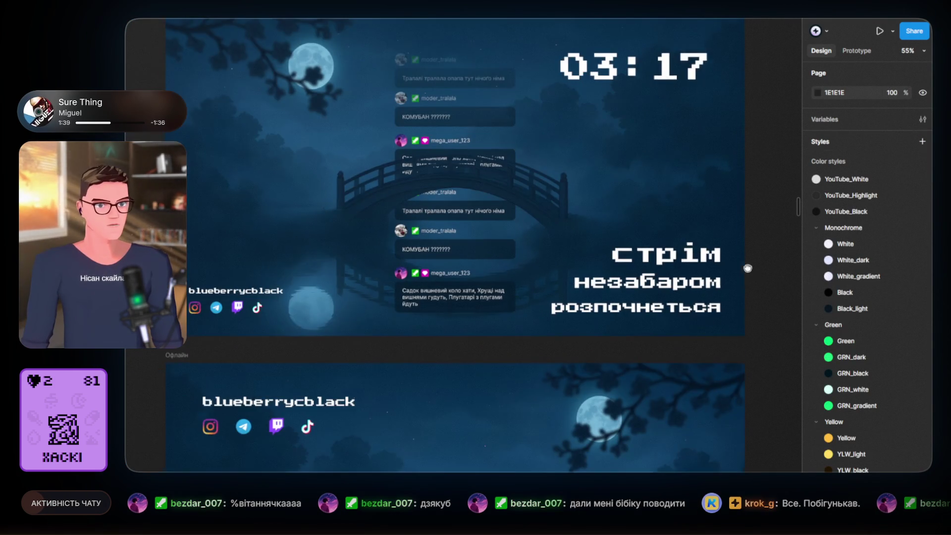
Nudge the caption a few pixels left, then undo the shift
{"action": "left_click_drag", "start_coordinate": [749, 274], "coordinate": [608, 287]}
{"action": "scroll", "coordinate": [640, 315], "scroll_direction": "up", "scroll_amount": 3}
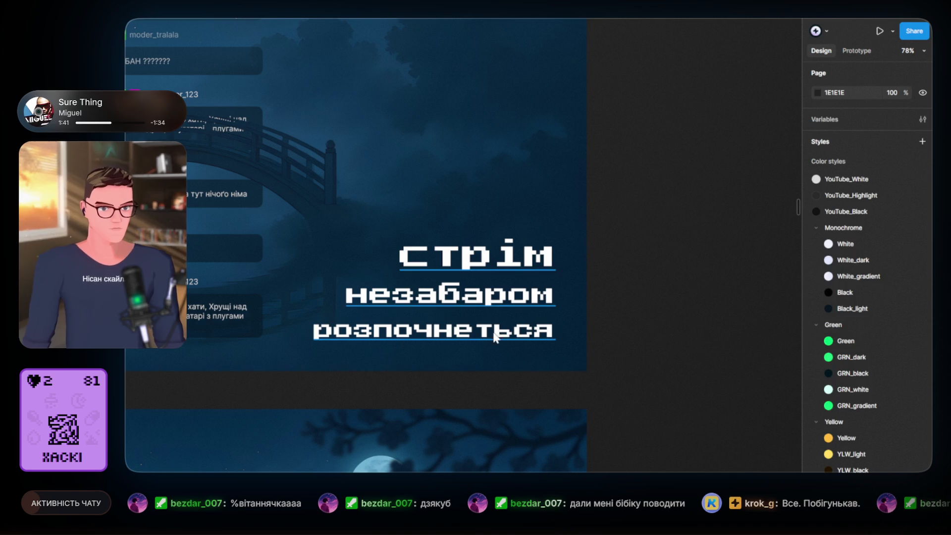
{"action": "key", "text": "Tab"}
{"action": "key", "text": "Left"}
{"action": "key", "text": "Left"}
{"action": "key", "text": "Left"}
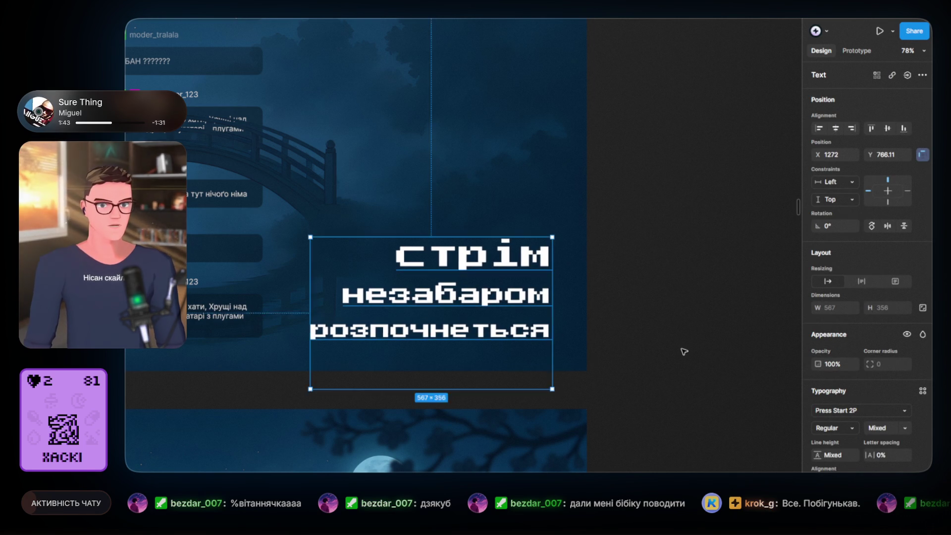
{"action": "left_click", "coordinate": [676, 323]}
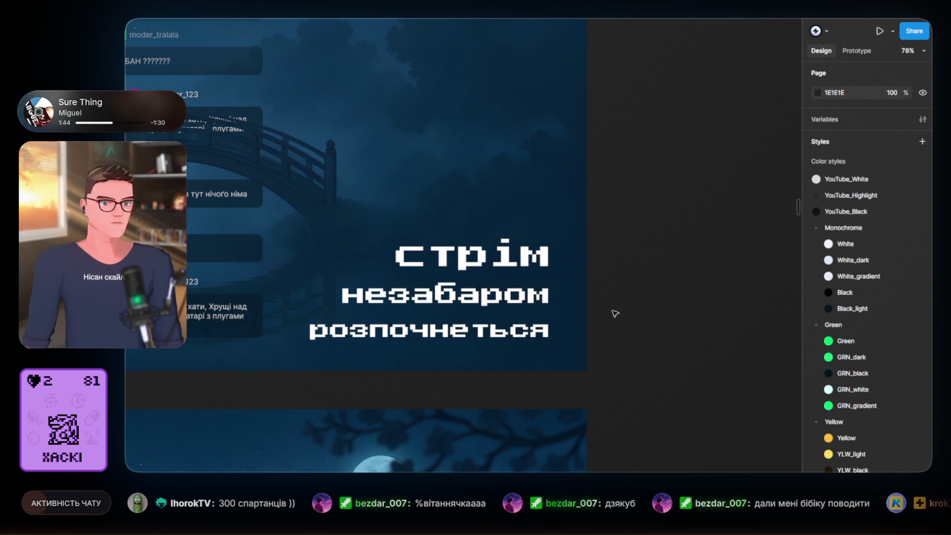
{"action": "key", "text": "ctrl+z"}
{"action": "key", "text": "ctrl+z"}
{"action": "left_click", "coordinate": [693, 302]}
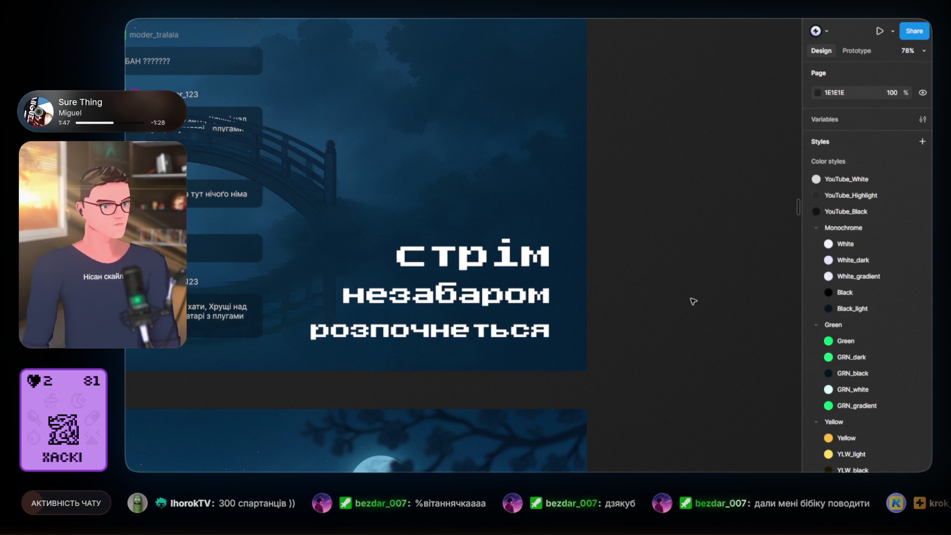
{"action": "scroll", "coordinate": [692, 299], "scroll_direction": "down", "scroll_amount": 5}
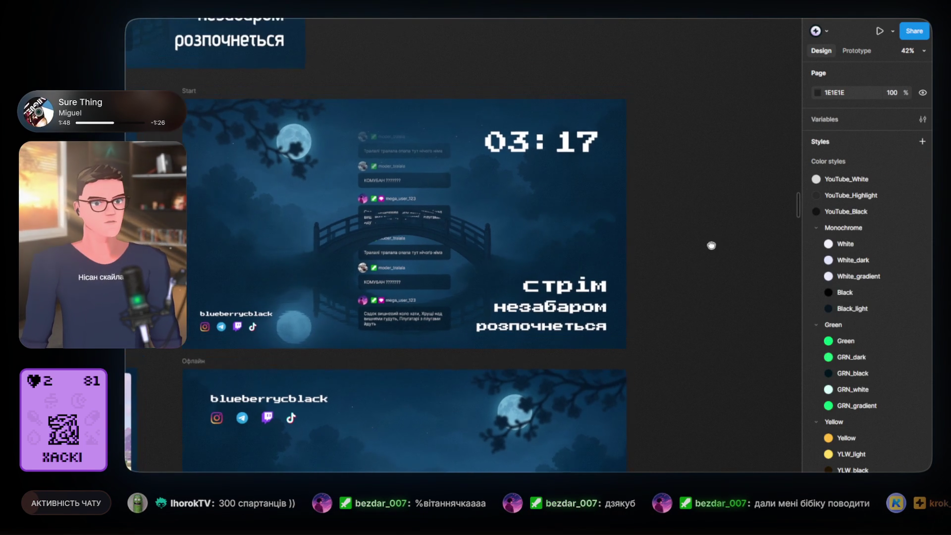
{"action": "scroll", "coordinate": [708, 257], "scroll_direction": "up", "scroll_amount": 3}
Move the 03:17 timer up and down to test its placement
{"action": "mouse_move", "coordinate": [500, 121]}
{"action": "left_mouse_down"}
{"action": "mouse_move", "coordinate": [515, 124]}
{"action": "mouse_move", "coordinate": [504, 130]}
{"action": "left_mouse_up"}
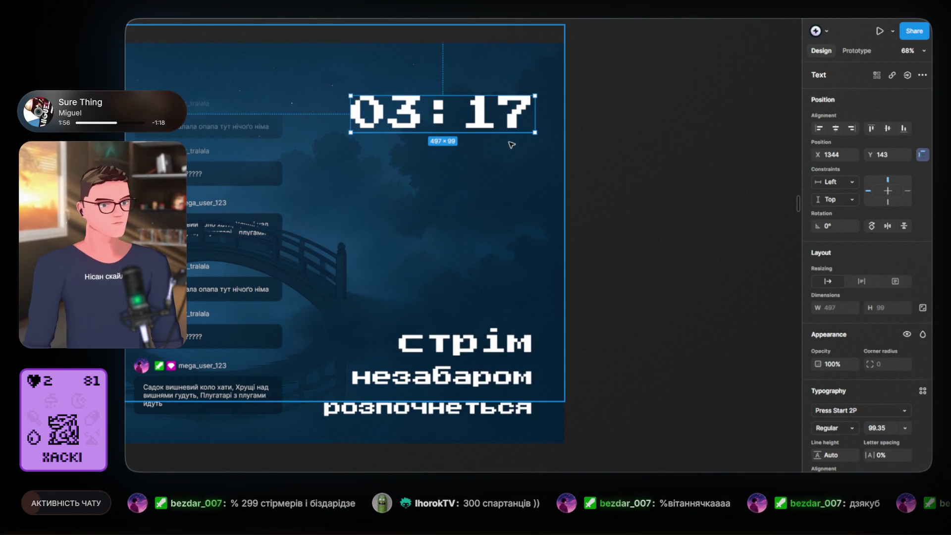
{"action": "left_click_drag", "start_coordinate": [474, 157], "coordinate": [532, 192]}
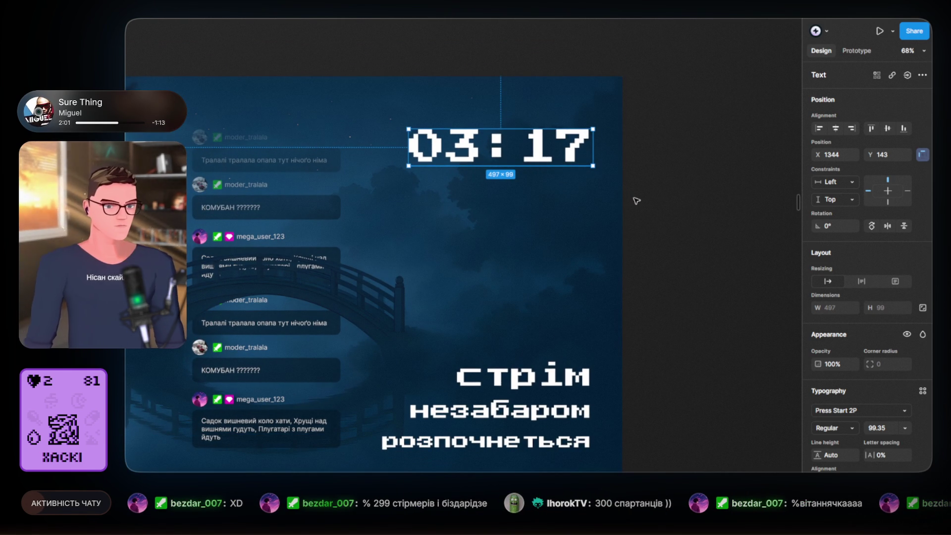
{"action": "key", "text": "shift+Up"}
{"action": "key", "text": "shift+Up"}
{"action": "key", "text": "shift+Up"}
{"action": "key", "text": "shift+Down"}
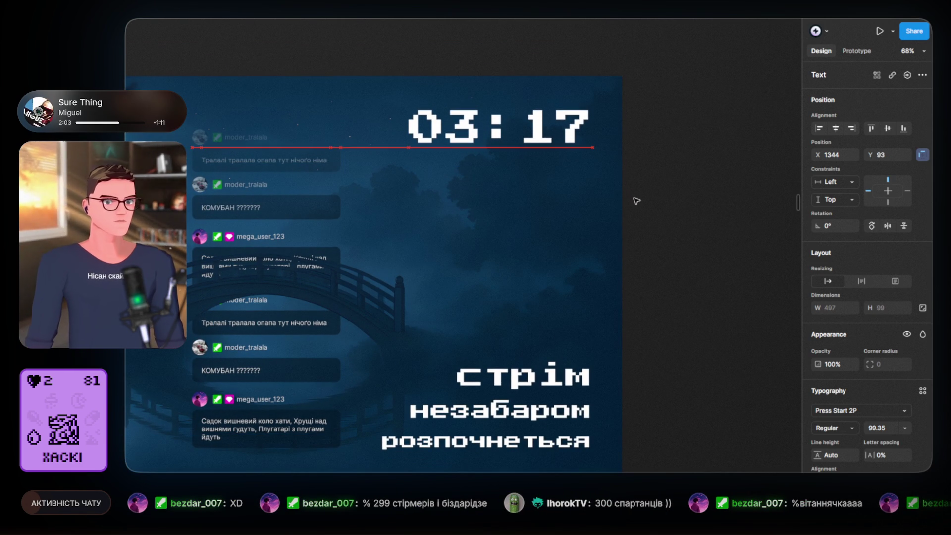
{"action": "key", "text": "shift+Down"}
{"action": "key", "text": "shift+Down"}
{"action": "key", "text": "shift+Down"}
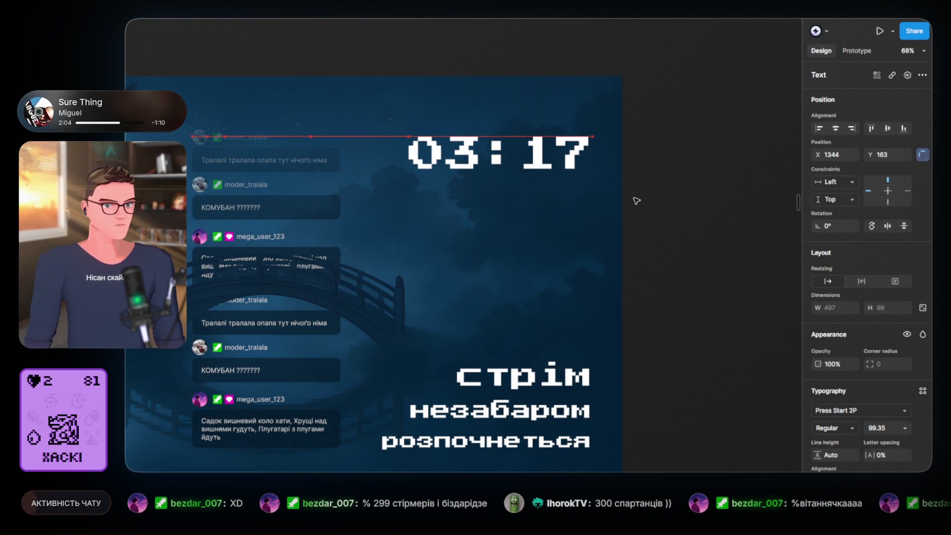
{"action": "scroll", "coordinate": [571, 396], "scroll_direction": "down", "scroll_amount": 2}
{"action": "scroll", "coordinate": [571, 396], "scroll_direction": "left", "scroll_amount": 5}
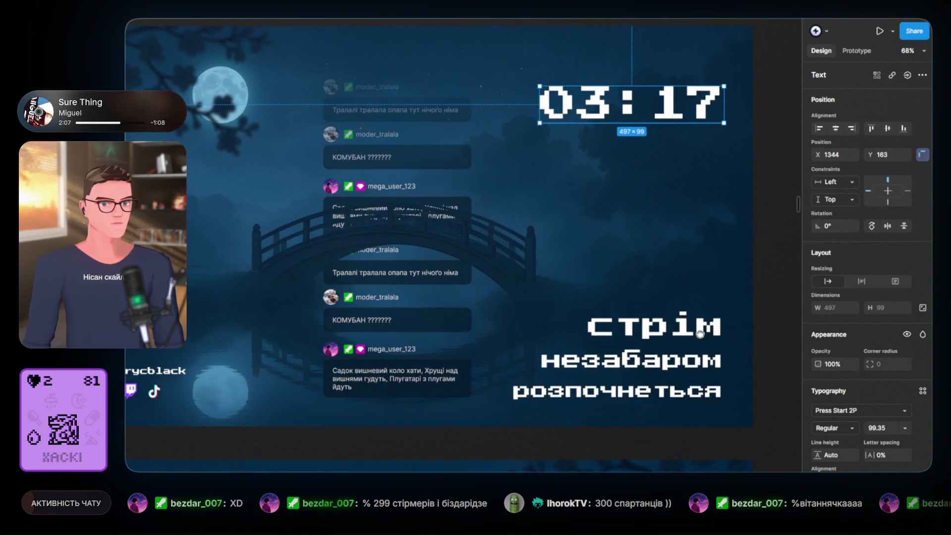
{"action": "scroll", "coordinate": [610, 367], "scroll_direction": "down", "scroll_amount": 3}
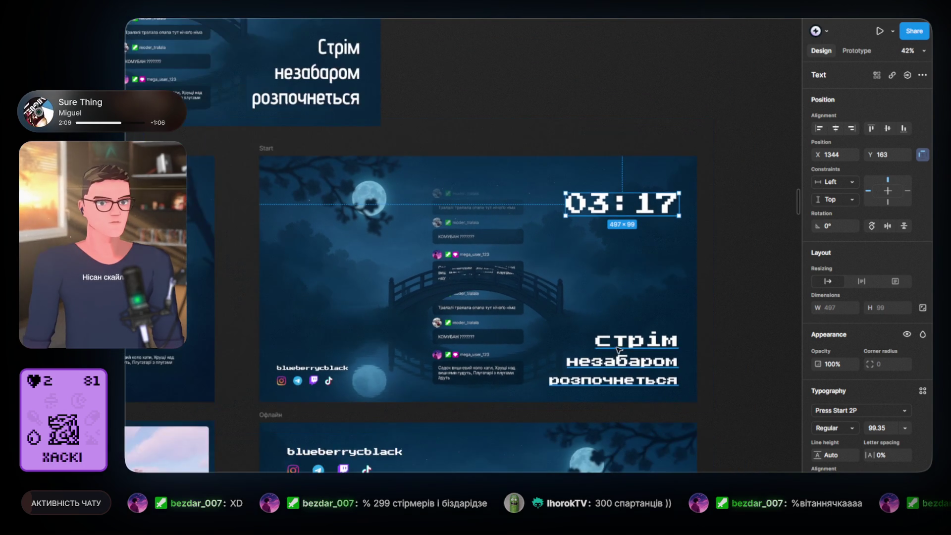
{"action": "scroll", "coordinate": [619, 347], "scroll_direction": "up", "scroll_amount": 1}
{"action": "scroll", "coordinate": [594, 347], "scroll_direction": "right", "scroll_amount": 2}
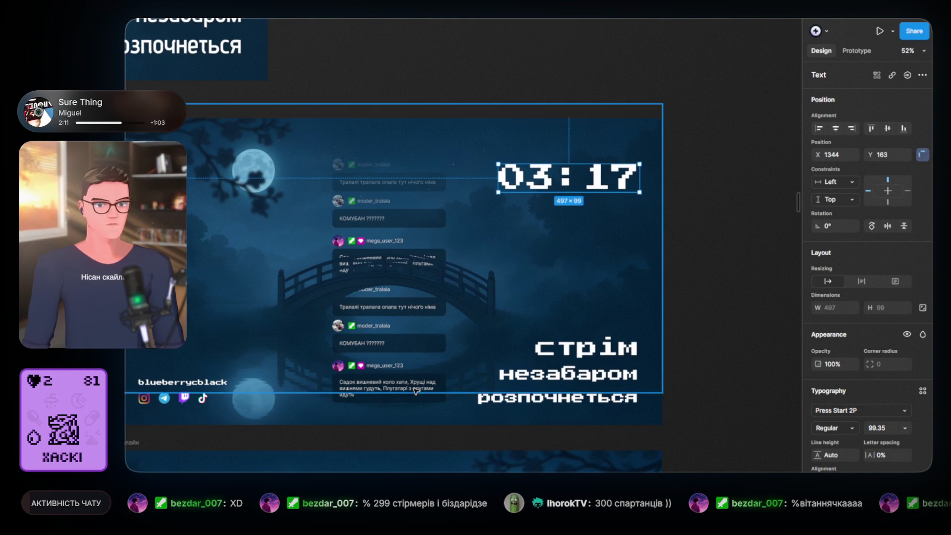
Nudge the chat groups and title up, then raise the 03:17 timer to X 1344, Y 141
{"action": "left_click", "coordinate": [431, 401]}
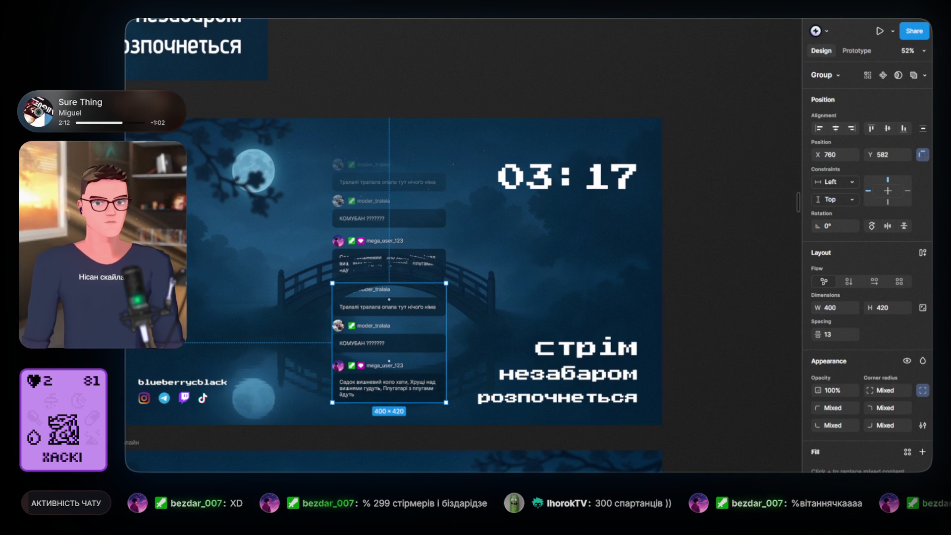
{"action": "left_click", "coordinate": [389, 218]}
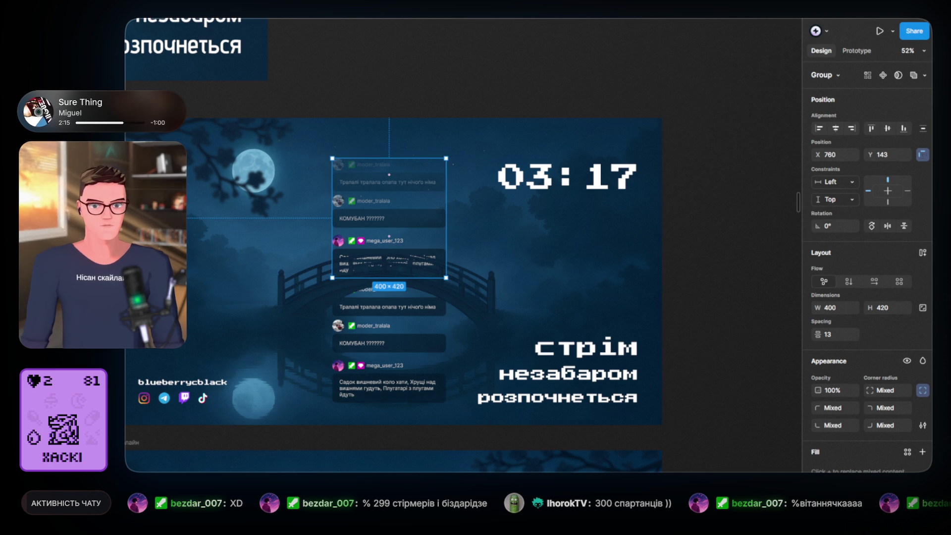
{"action": "key", "text": "Escape"}
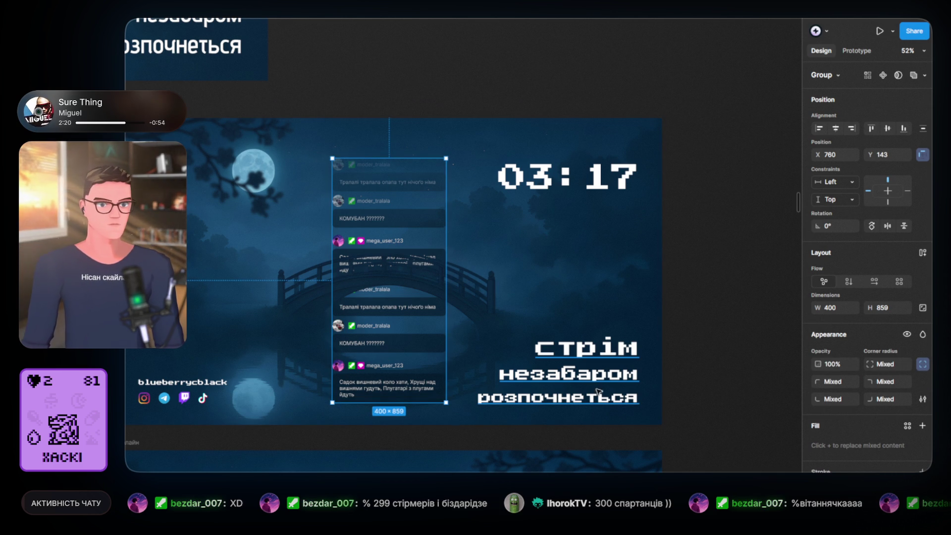
{"action": "left_click", "coordinate": [586, 377], "text": "shift"}
{"action": "key", "text": "shift+Up"}
{"action": "key", "text": "shift+Up"}
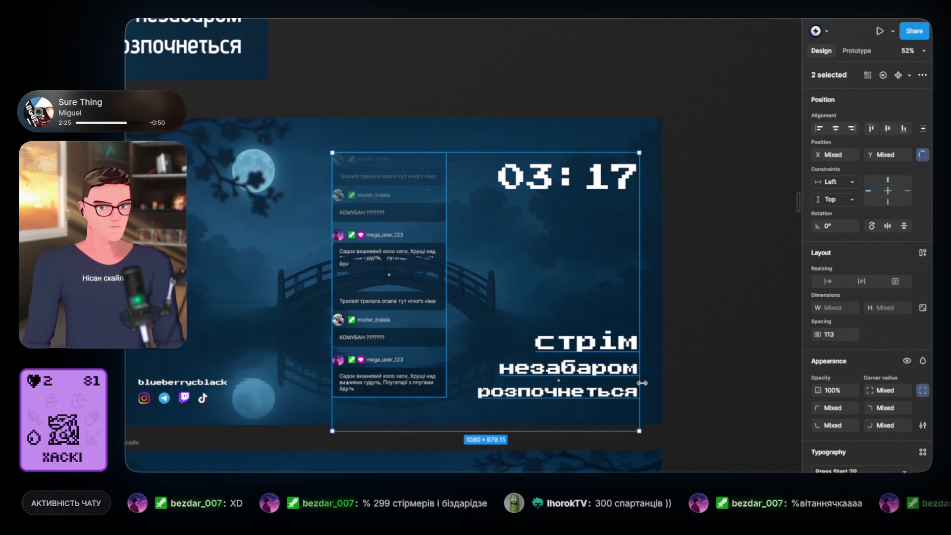
{"action": "left_click", "coordinate": [615, 184]}
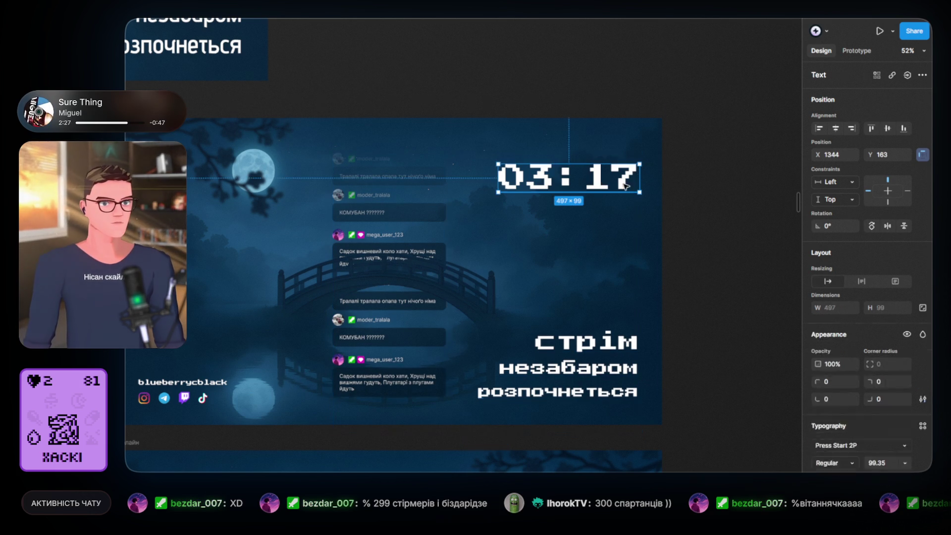
{"action": "key", "text": "Up"}
{"action": "key", "text": "Up"}
{"action": "key", "text": "Up"}
{"action": "key", "text": "Up"}
{"action": "key", "text": "Up"}
{"action": "key", "text": "Up"}
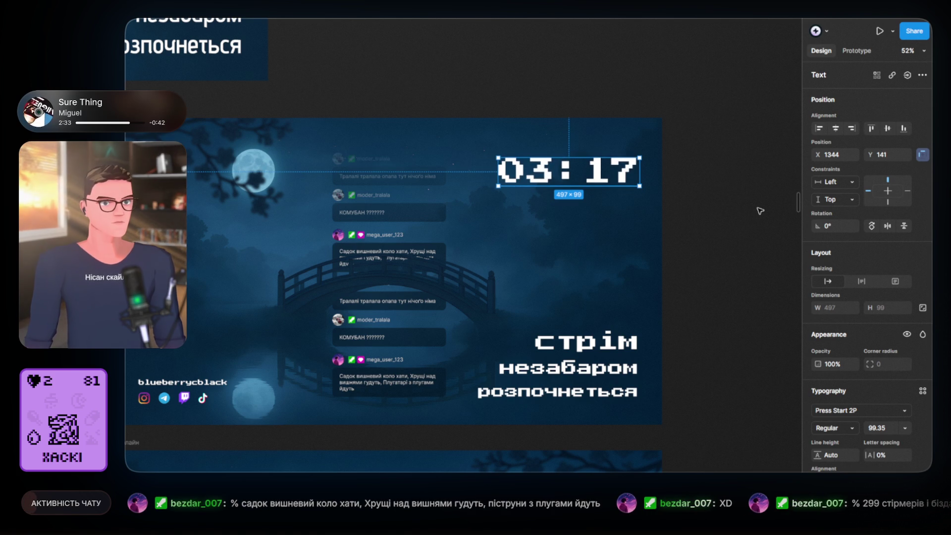
{"action": "key", "text": "Up"}
{"action": "left_click", "coordinate": [732, 192]}
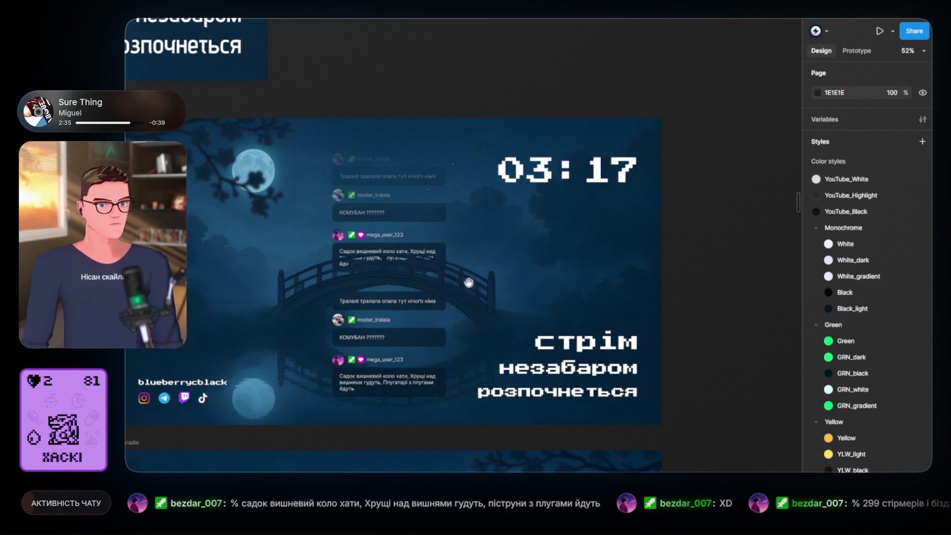
Drill into the chat overlay layers toward the last message, closing the image-fill popups
{"action": "scroll", "coordinate": [520, 389], "scroll_direction": "down", "scroll_amount": 3}
{"action": "scroll", "coordinate": [519, 389], "scroll_direction": "up", "scroll_amount": 5}
{"action": "scroll", "coordinate": [520, 389], "scroll_direction": "up", "scroll_amount": 5}
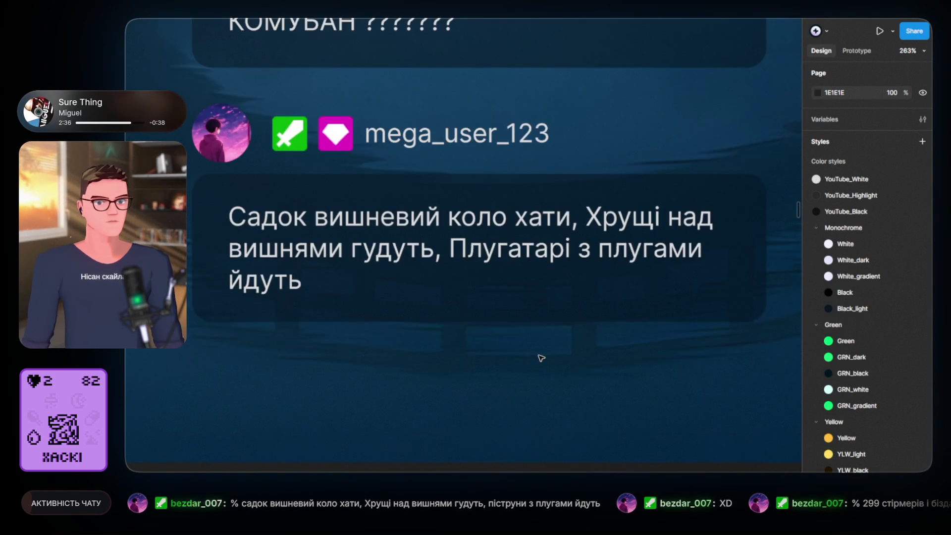
{"action": "left_click", "coordinate": [625, 255]}
{"action": "double_click", "coordinate": [530, 251]}
{"action": "key", "text": "Escape"}
{"action": "key", "text": "Escape"}
{"action": "left_click", "coordinate": [612, 264]}
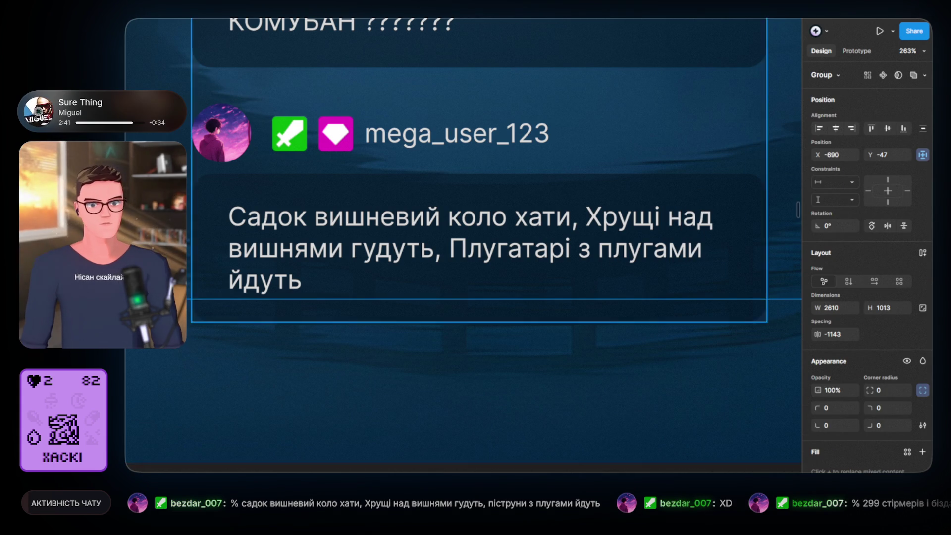
{"action": "double_click", "coordinate": [528, 258]}
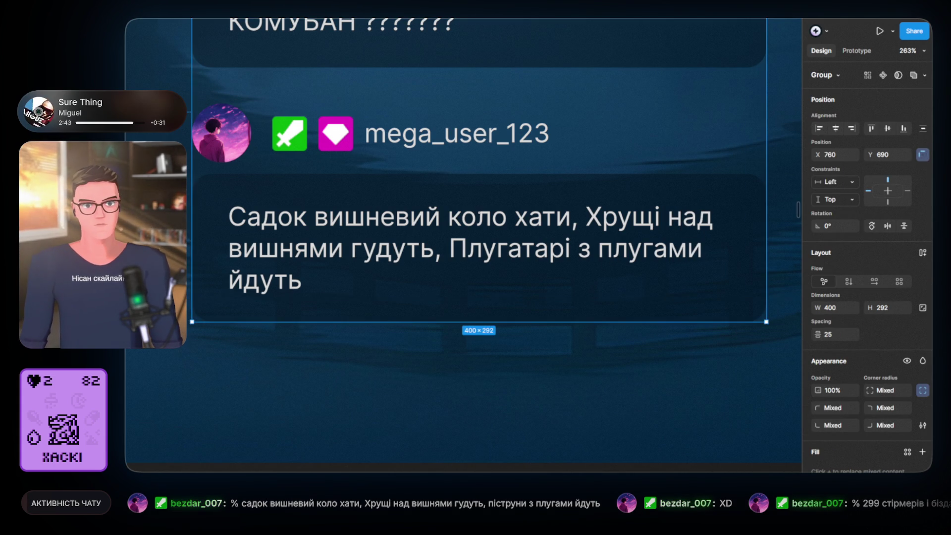
{"action": "double_click", "coordinate": [555, 261]}
{"action": "left_click", "coordinate": [793, 194]}
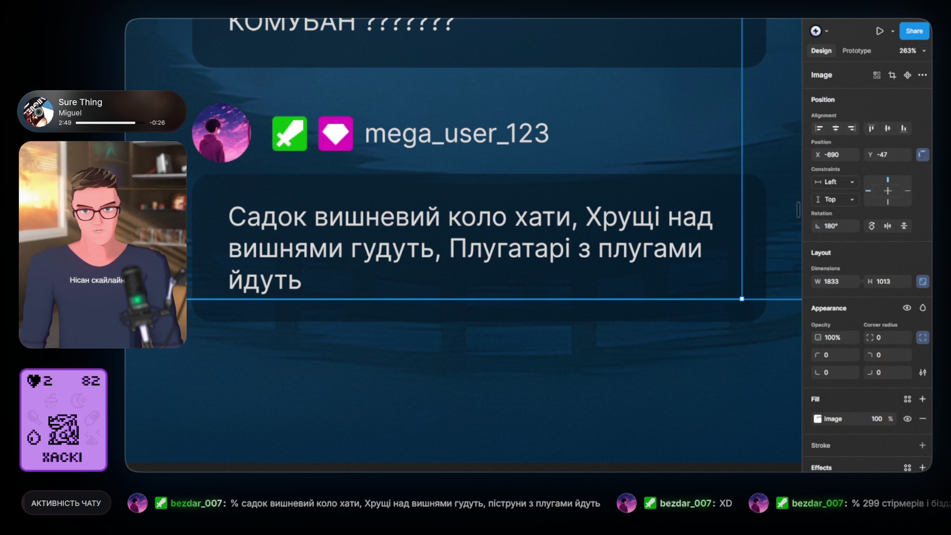
Replace 'Плугатарі' with 'Піструни' so the message reads 'Піструни з плугами йдуть'
{"action": "left_click", "coordinate": [541, 255]}
{"action": "double_click", "coordinate": [541, 255]}
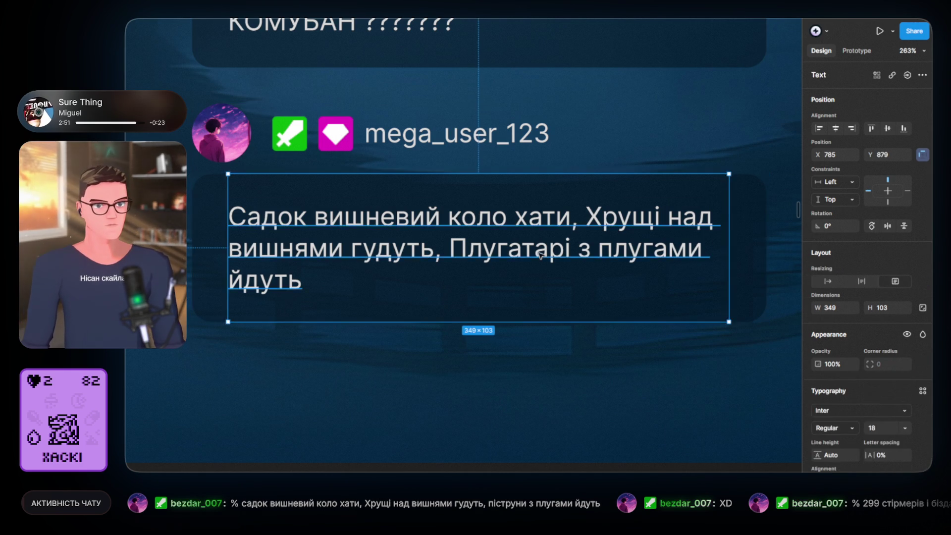
{"action": "double_click", "coordinate": [541, 256]}
{"action": "left_click_drag", "start_coordinate": [450, 254], "coordinate": [562, 255]}
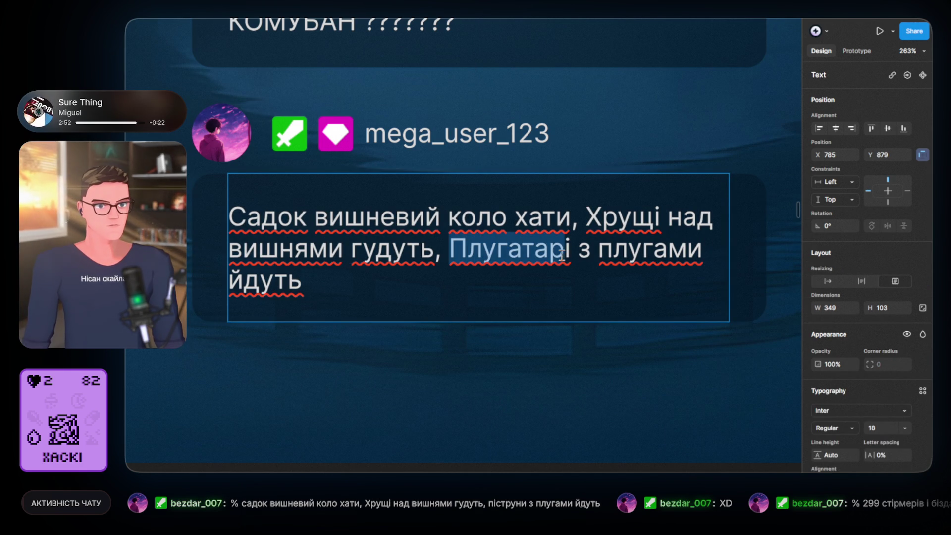
{"action": "type", "text": "Пістр"}
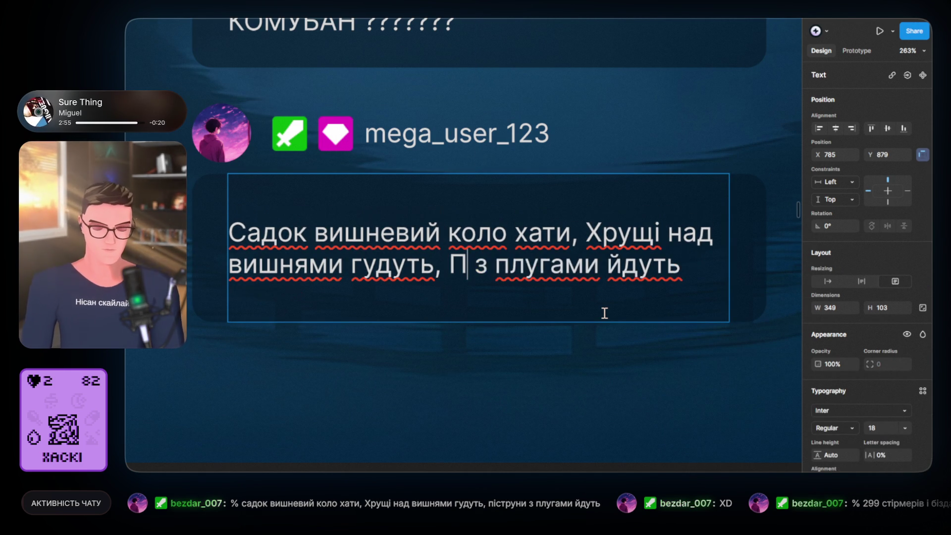
{"action": "type", "text": "уни"}
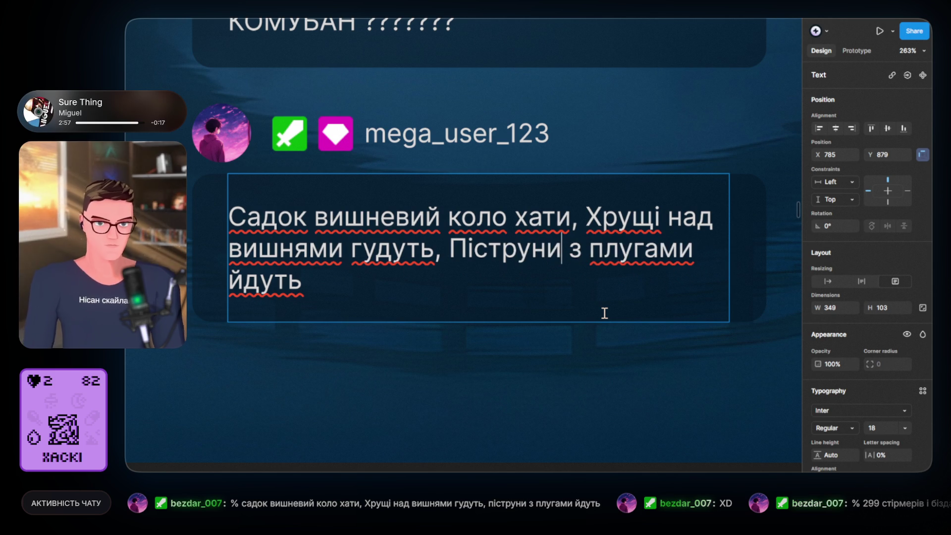
{"action": "key", "text": "Escape"}
{"action": "scroll", "coordinate": [506, 395], "scroll_direction": "down", "scroll_amount": 5}
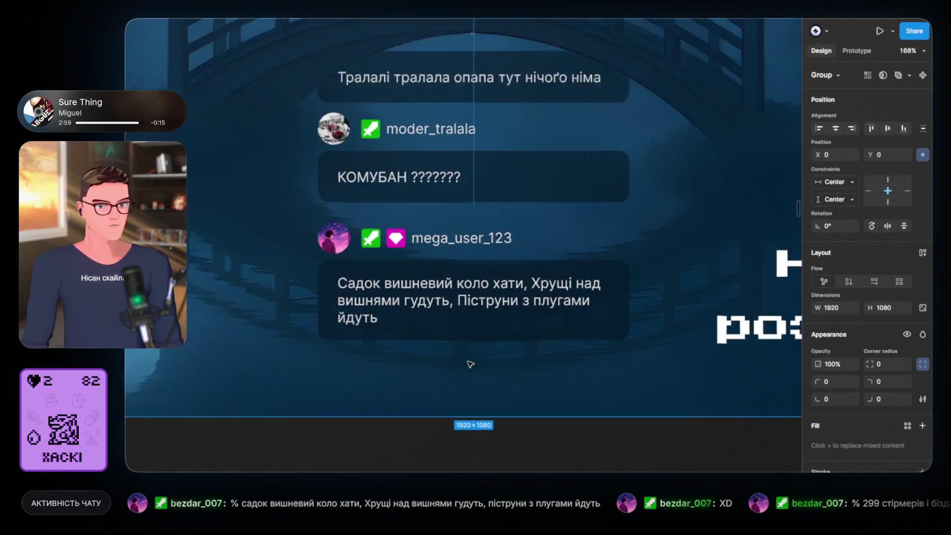
{"action": "left_click", "coordinate": [432, 408]}
{"action": "left_click_drag", "start_coordinate": [399, 404], "coordinate": [578, 411]}
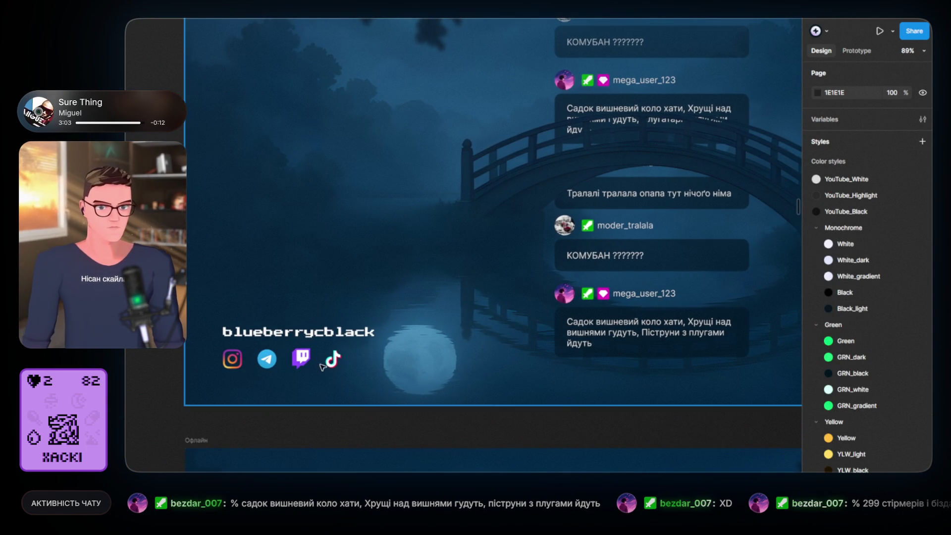
Select the channel name with its icons and raise the social-links group to Y 895
{"action": "scroll", "coordinate": [322, 366], "scroll_direction": "down", "scroll_amount": 5}
{"action": "scroll", "coordinate": [346, 391], "scroll_direction": "right", "scroll_amount": 2}
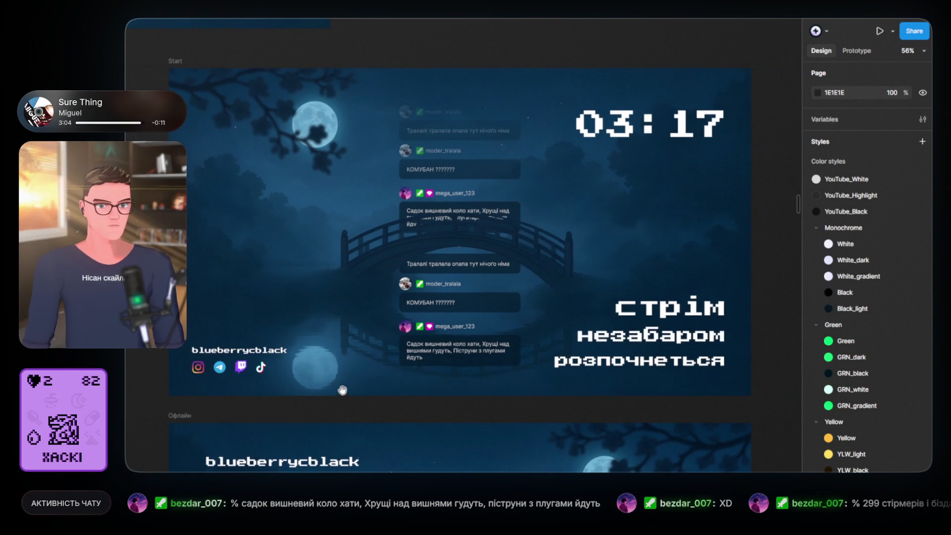
{"action": "left_click", "coordinate": [241, 350]}
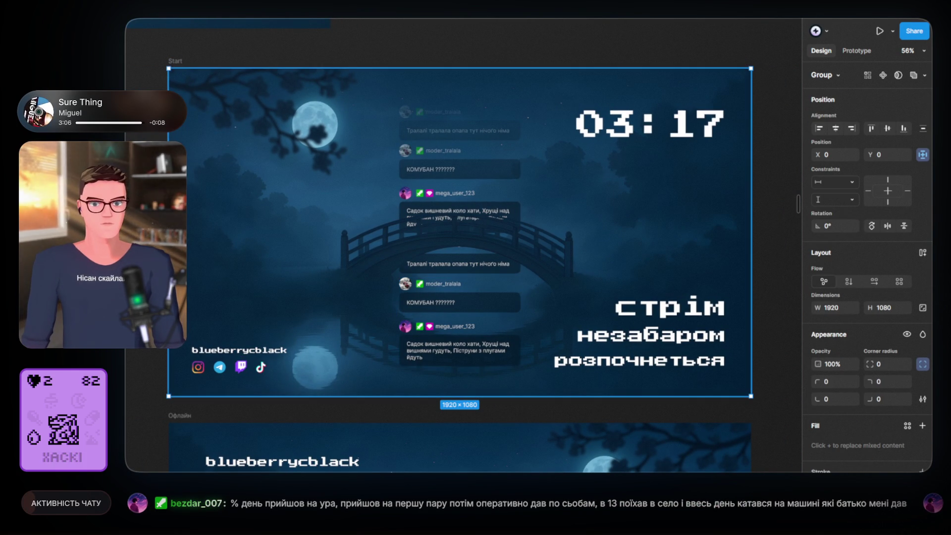
{"action": "double_click", "coordinate": [263, 354]}
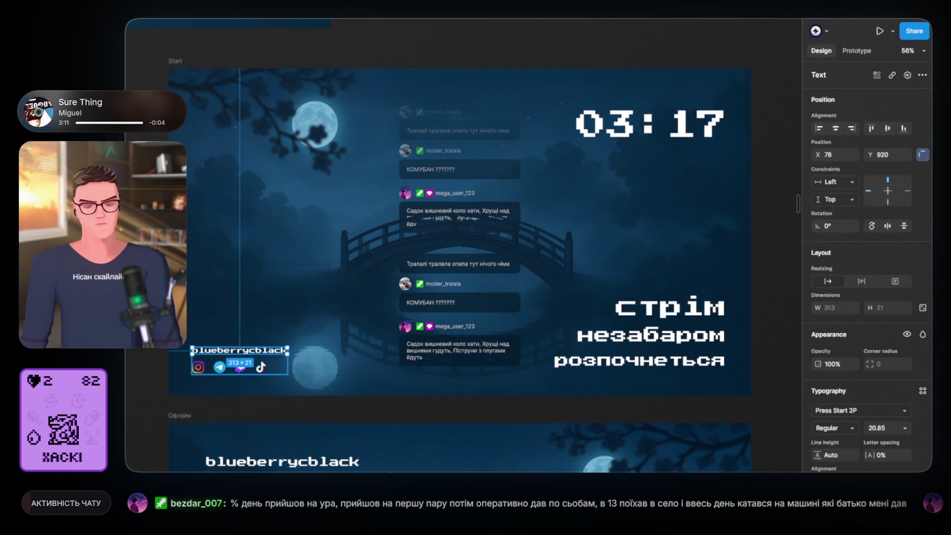
{"action": "key", "text": "shift+Return"}
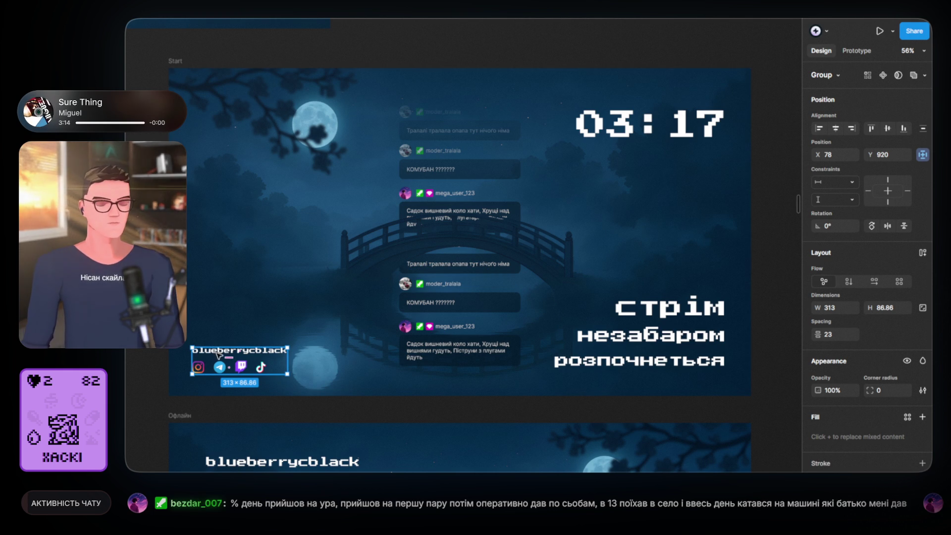
{"action": "left_click_drag", "start_coordinate": [218, 354], "coordinate": [218, 346]}
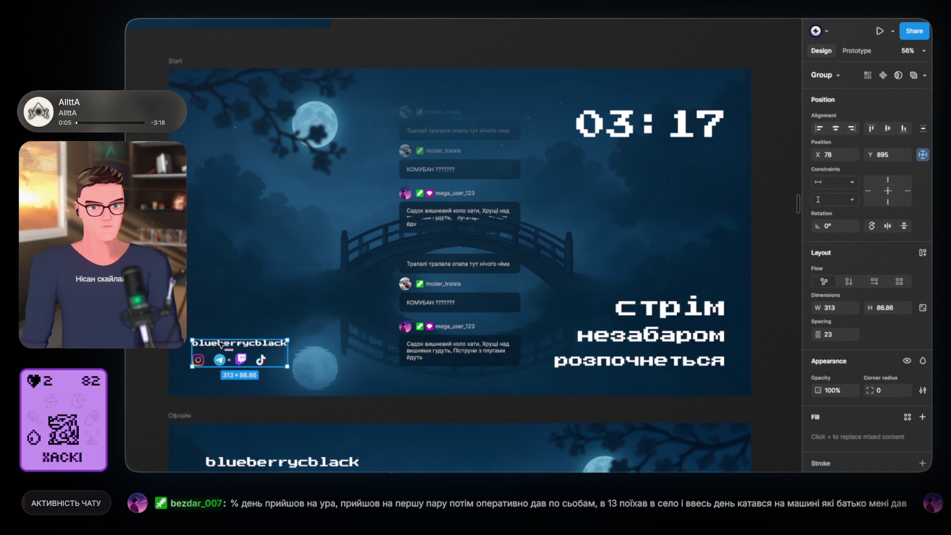
{"action": "left_click_drag", "start_coordinate": [221, 342], "coordinate": [222, 342]}
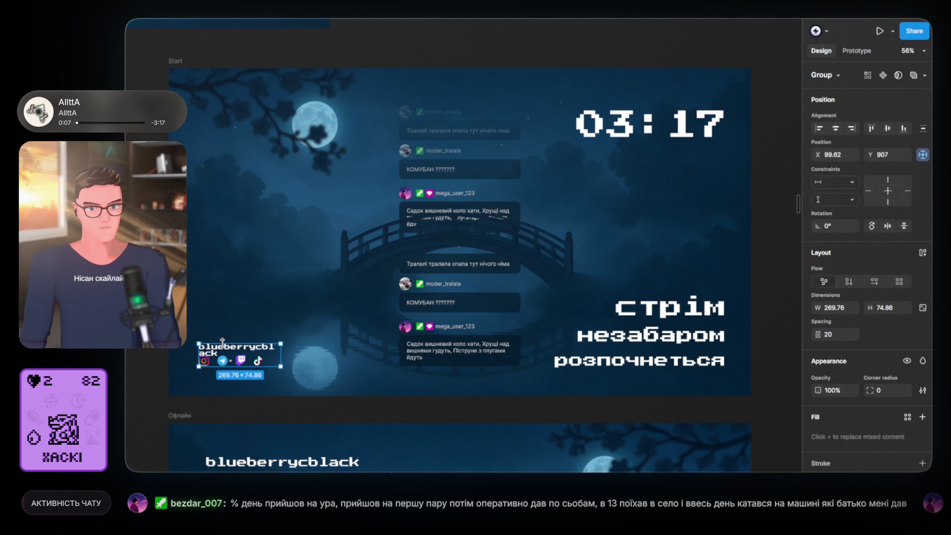
{"action": "key", "text": "ctrl+z"}
Nudge the social-links group horizontally until it sits at X 86
{"action": "key", "text": "shift+Right"}
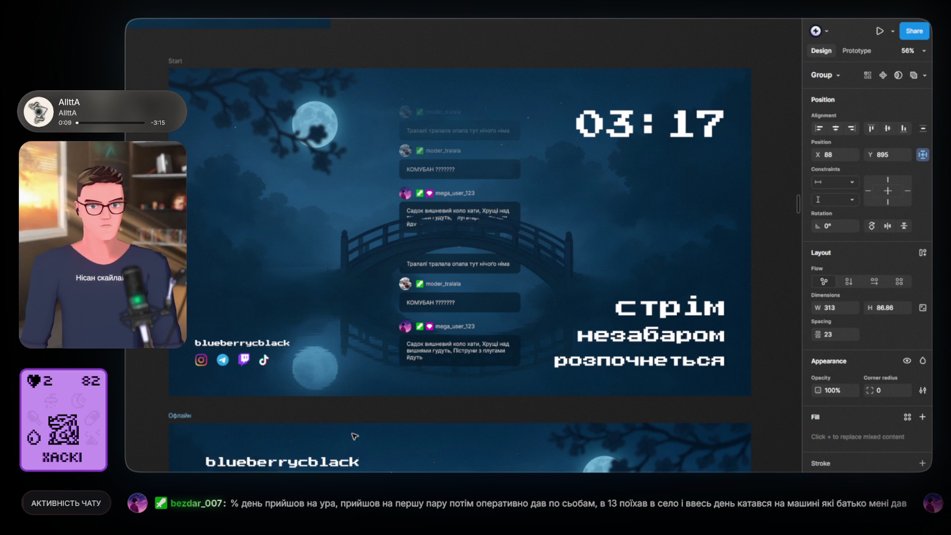
{"action": "key", "text": "Left"}
{"action": "key", "text": "Left"}
{"action": "key", "text": "Left"}
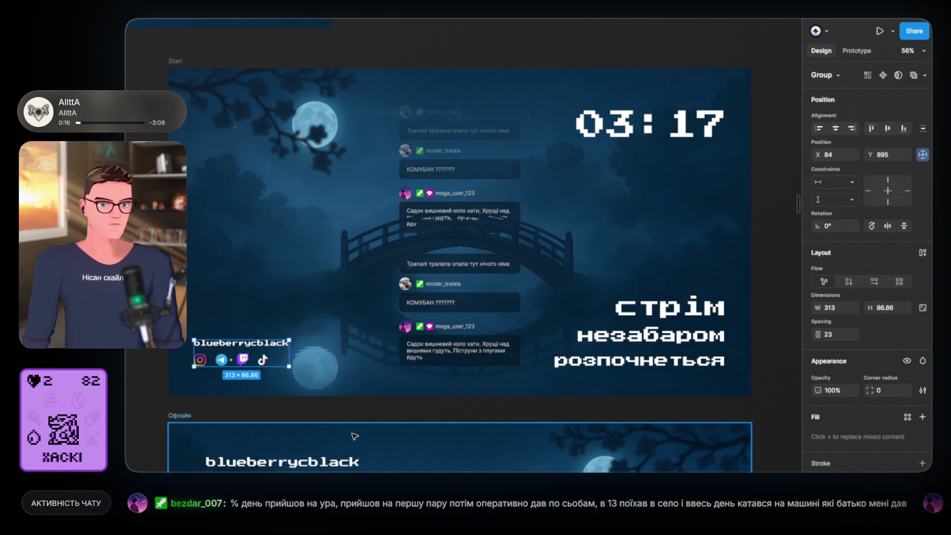
{"action": "key", "text": "Left"}
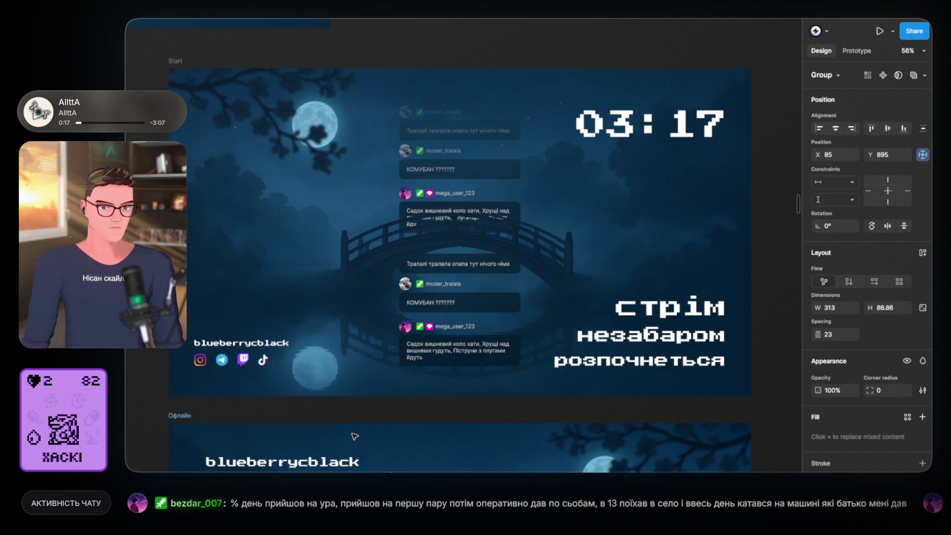
{"action": "key", "text": "Right"}
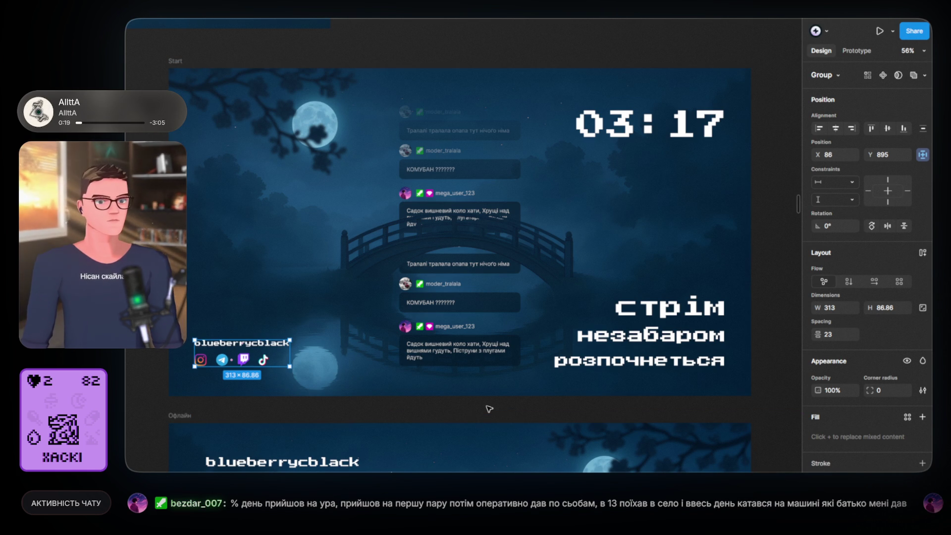
{"action": "left_click", "coordinate": [490, 409]}
Delete the old plain-font 'Стрім незабаром' frame at the top of the canvas
{"action": "scroll", "coordinate": [610, 273], "scroll_direction": "down", "scroll_amount": 3}
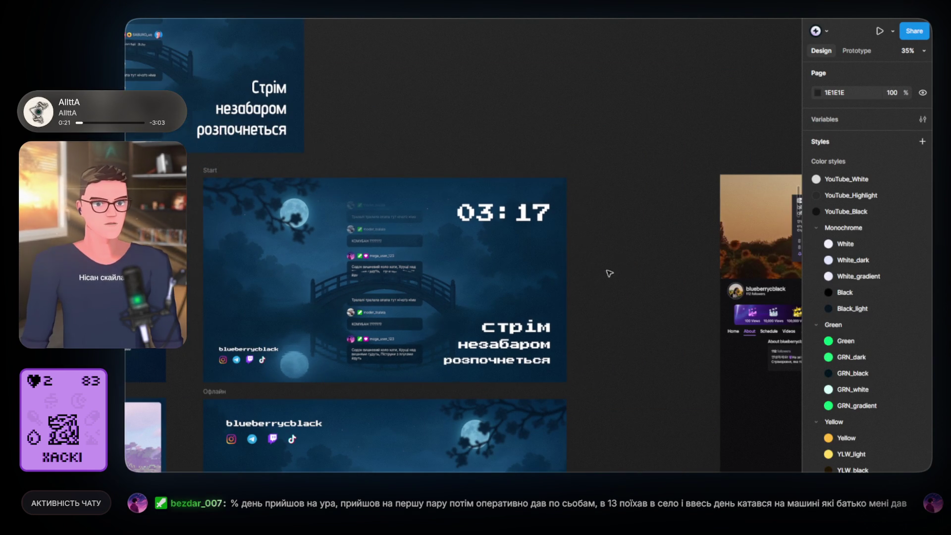
{"action": "scroll", "coordinate": [538, 160], "scroll_direction": "down", "scroll_amount": 3}
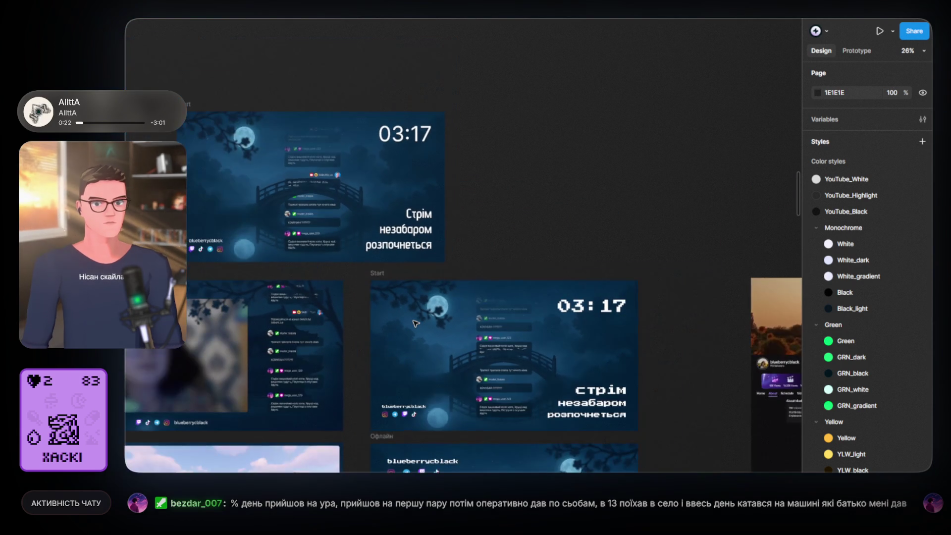
{"action": "mouse_move", "coordinate": [589, 270]}
{"action": "left_mouse_down"}
{"action": "mouse_move", "coordinate": [597, 218]}
{"action": "mouse_move", "coordinate": [578, 219]}
{"action": "left_mouse_up"}
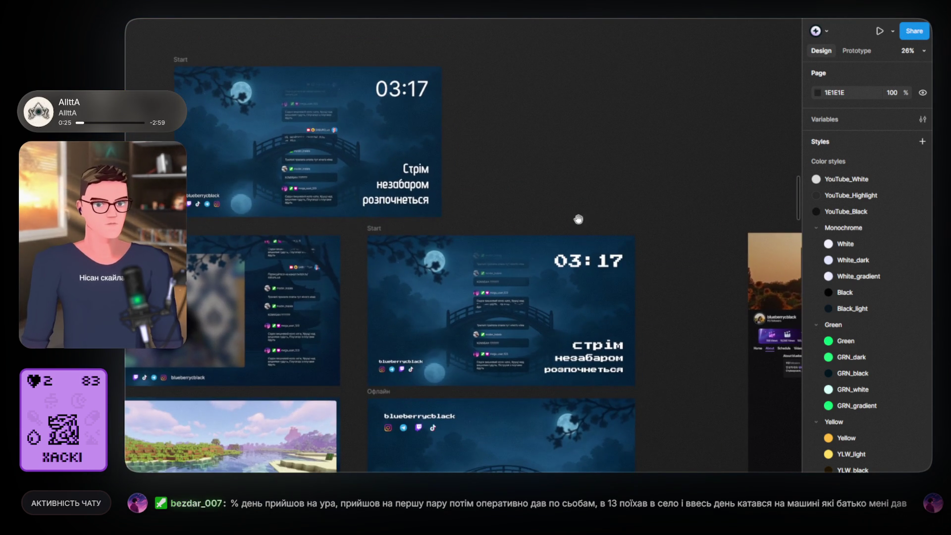
{"action": "mouse_move", "coordinate": [579, 180]}
{"action": "left_mouse_down"}
{"action": "mouse_move", "coordinate": [570, 87]}
{"action": "mouse_move", "coordinate": [575, 214]}
{"action": "left_mouse_up"}
{"action": "left_click_drag", "start_coordinate": [201, 102], "coordinate": [188, 102]}
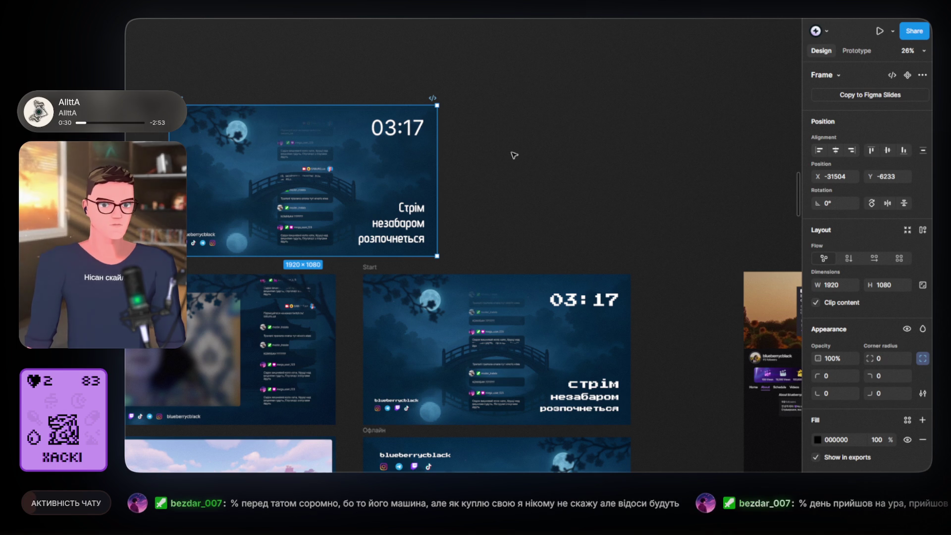
{"action": "key", "text": "Delete"}
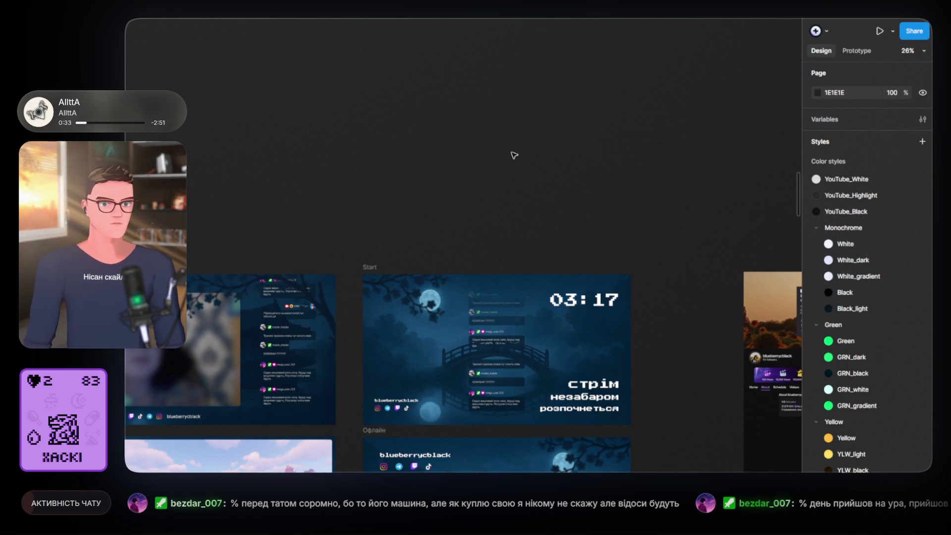
Pan and zoom the view down to the Офлайн and BRB frames
{"action": "scroll", "coordinate": [509, 140], "scroll_direction": "down", "scroll_amount": 5}
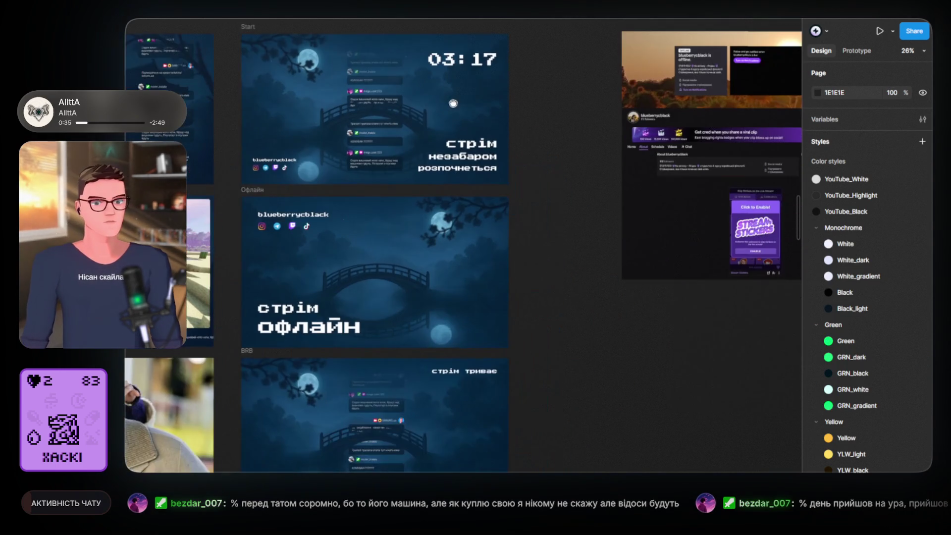
{"action": "mouse_move", "coordinate": [483, 208]}
{"action": "left_mouse_down"}
{"action": "mouse_move", "coordinate": [537, 99]}
{"action": "mouse_move", "coordinate": [520, 117]}
{"action": "left_mouse_up"}
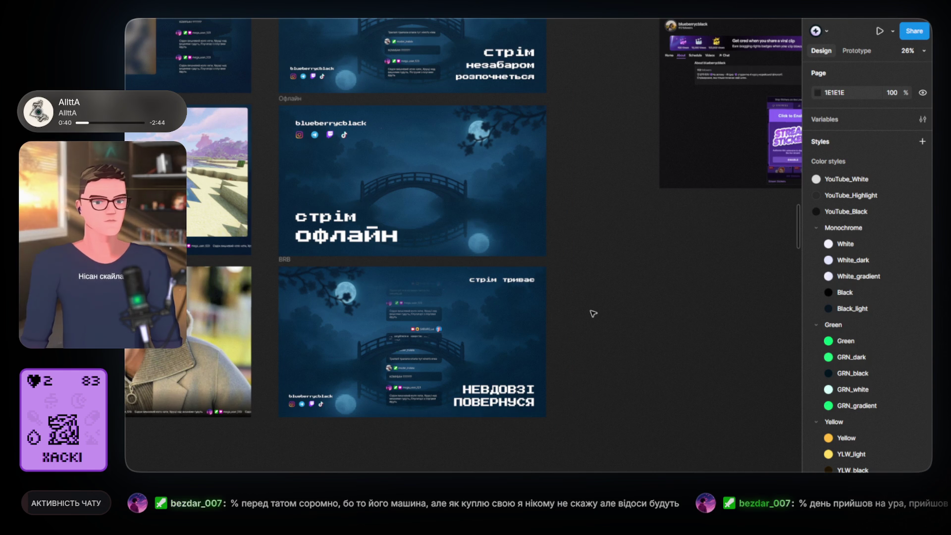
{"action": "mouse_move", "coordinate": [640, 214]}
{"action": "left_mouse_down"}
{"action": "mouse_move", "coordinate": [665, 391]}
{"action": "mouse_move", "coordinate": [664, 383]}
{"action": "left_mouse_up"}
{"action": "left_click_drag", "start_coordinate": [623, 263], "coordinate": [633, 342]}
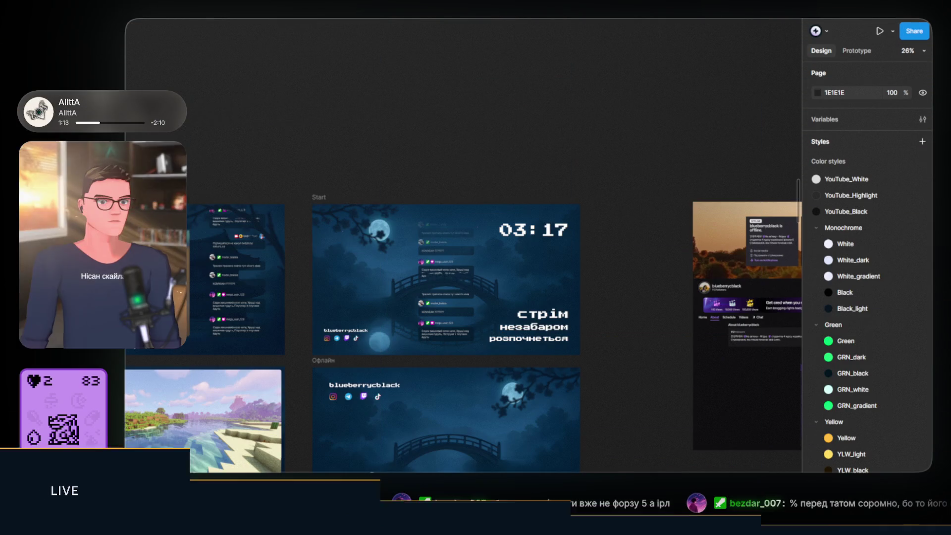
{"action": "scroll", "coordinate": [602, 328], "scroll_direction": "up", "scroll_amount": 5}
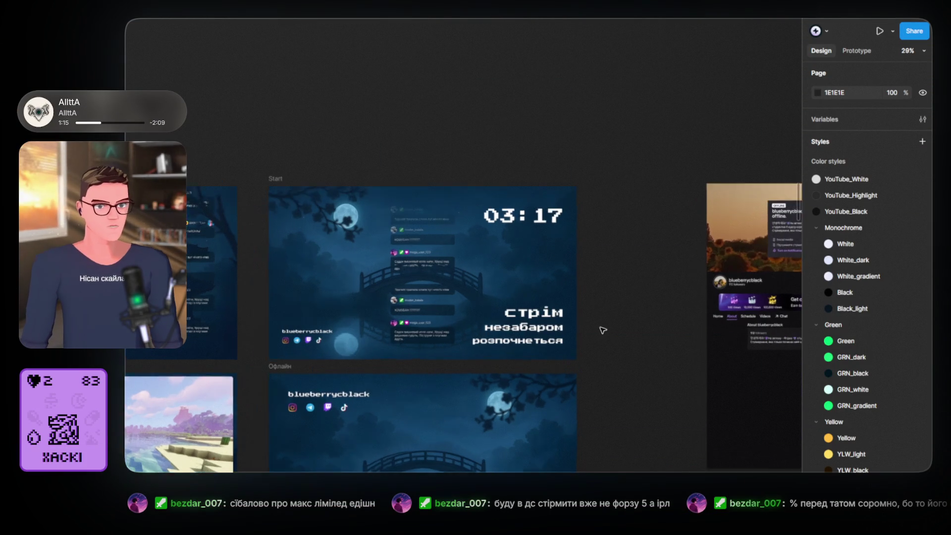
{"action": "scroll", "coordinate": [605, 327], "scroll_direction": "down", "scroll_amount": 5}
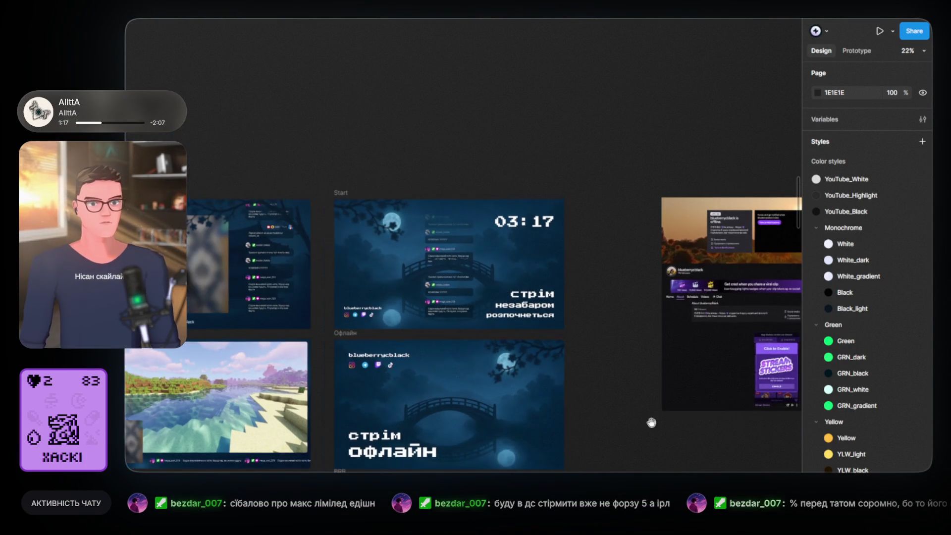
{"action": "scroll", "coordinate": [595, 150], "scroll_direction": "down", "scroll_amount": 5}
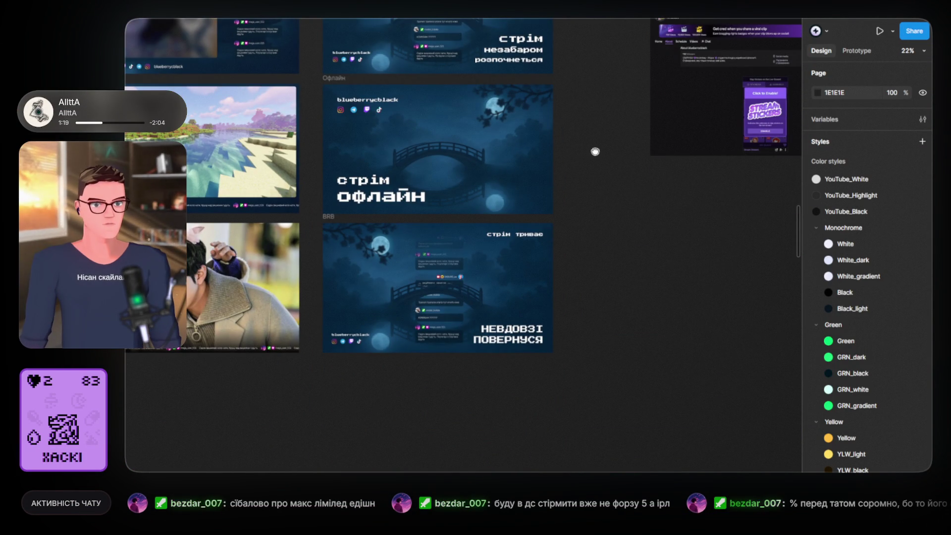
{"action": "left_click_drag", "start_coordinate": [595, 151], "coordinate": [607, 308]}
{"action": "left_click_drag", "start_coordinate": [600, 396], "coordinate": [593, 196]}
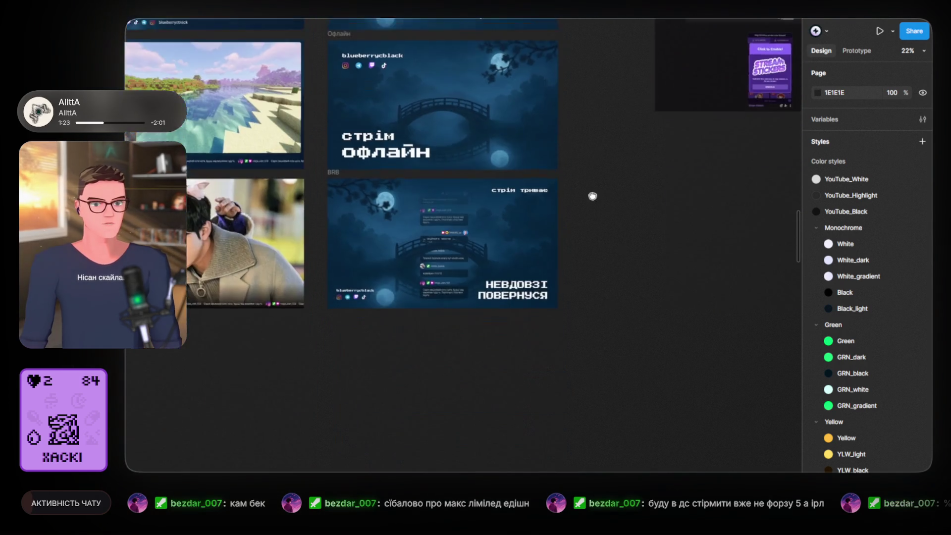
{"action": "scroll", "coordinate": [522, 256], "scroll_direction": "up", "scroll_amount": 3, "text": "ctrl"}
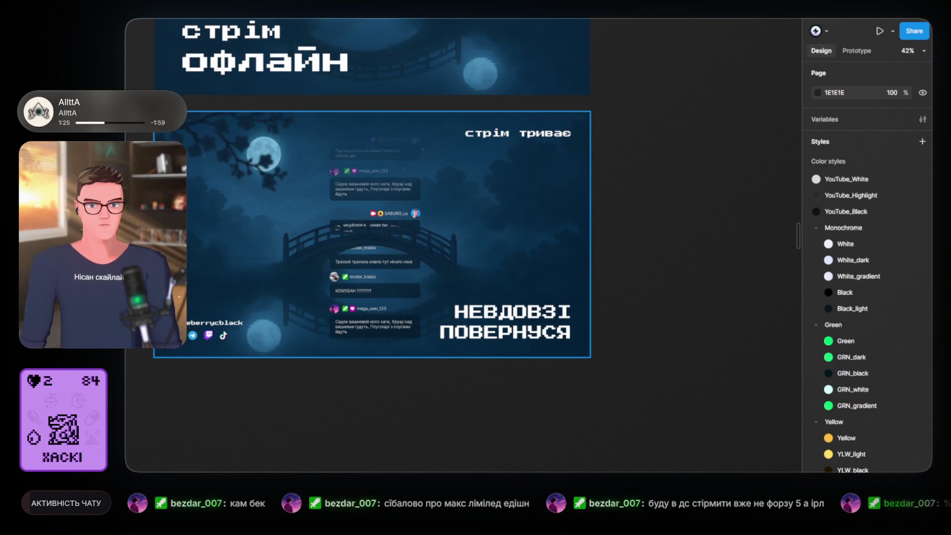
Retype the lower frame's НЕВДОВЗІ ПОВЕРНУСЯ caption as two lines, 'ДЯКУЮ ЗА' / 'ПЕРЕГЛЯД'
{"action": "left_click", "coordinate": [191, 346]}
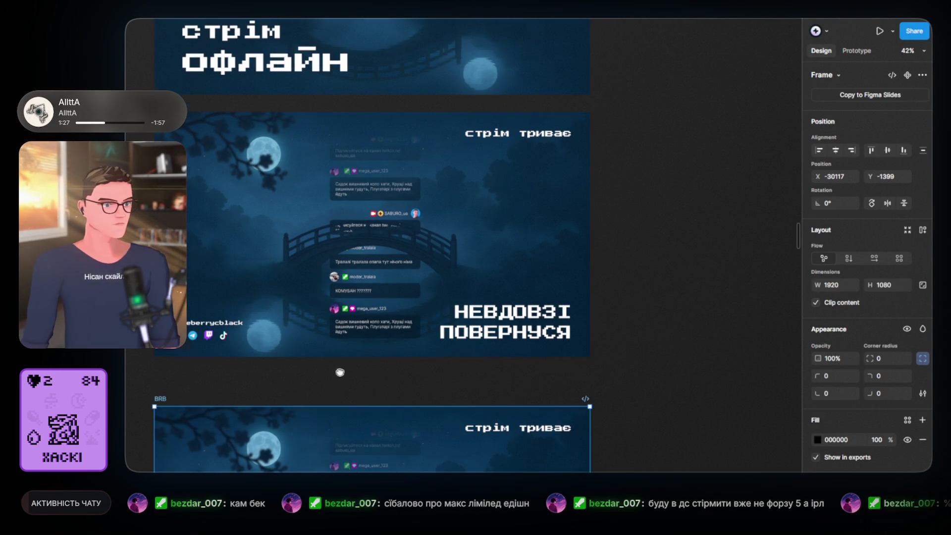
{"action": "left_click_drag", "start_coordinate": [340, 373], "coordinate": [344, 170]}
{"action": "scroll", "coordinate": [551, 379], "scroll_direction": "up", "scroll_amount": 3, "text": "ctrl"}
{"action": "left_click_drag", "start_coordinate": [551, 379], "coordinate": [473, 282]}
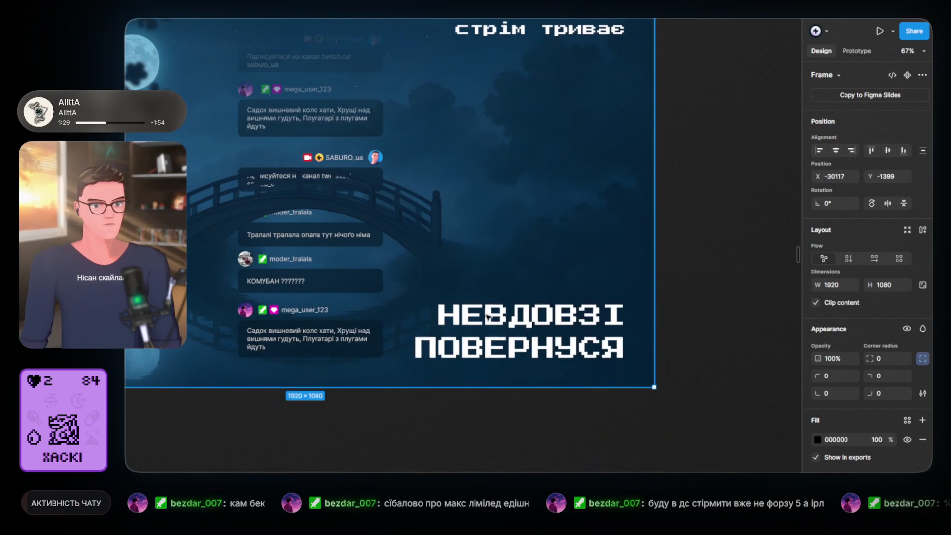
{"action": "left_click", "coordinate": [543, 349]}
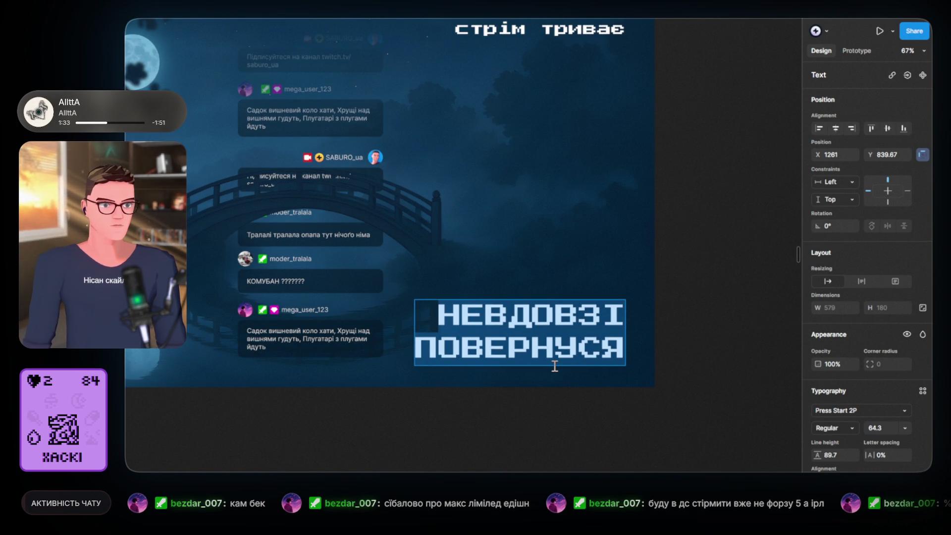
{"action": "type", "text": "ДЯКУЮ"}
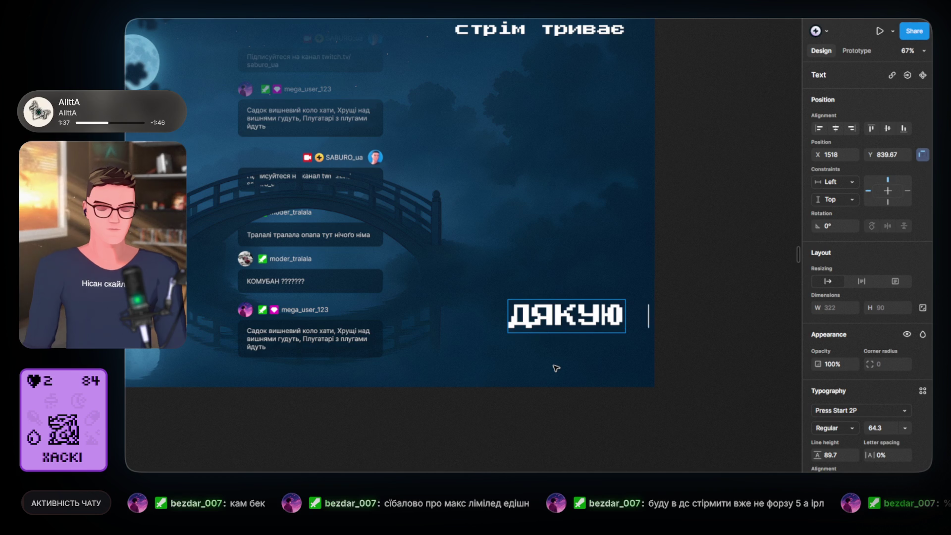
{"action": "type", "text": " ЗА"}
{"action": "key", "text": "Return"}
{"action": "type", "text": "ПЕРЕГЛЯД"}
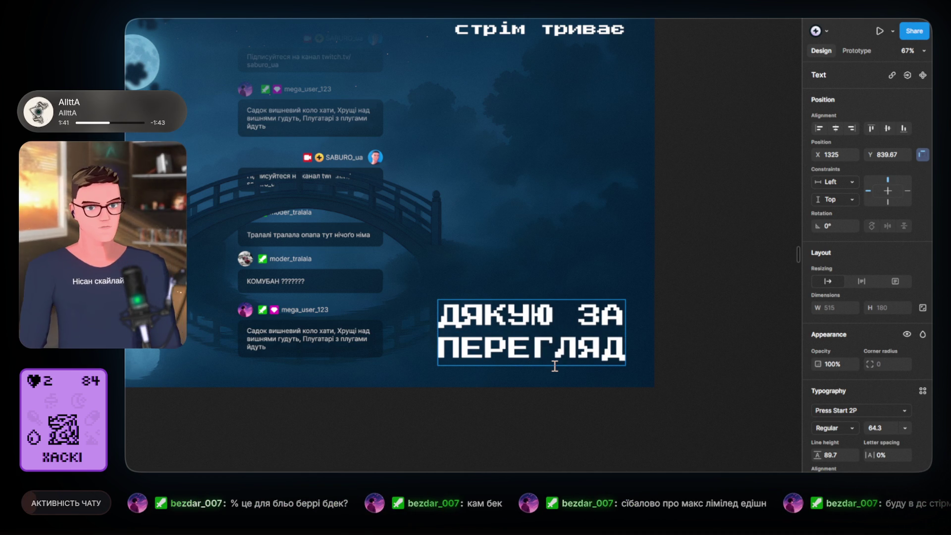
{"action": "key", "text": "Escape"}
{"action": "key", "text": "Escape"}
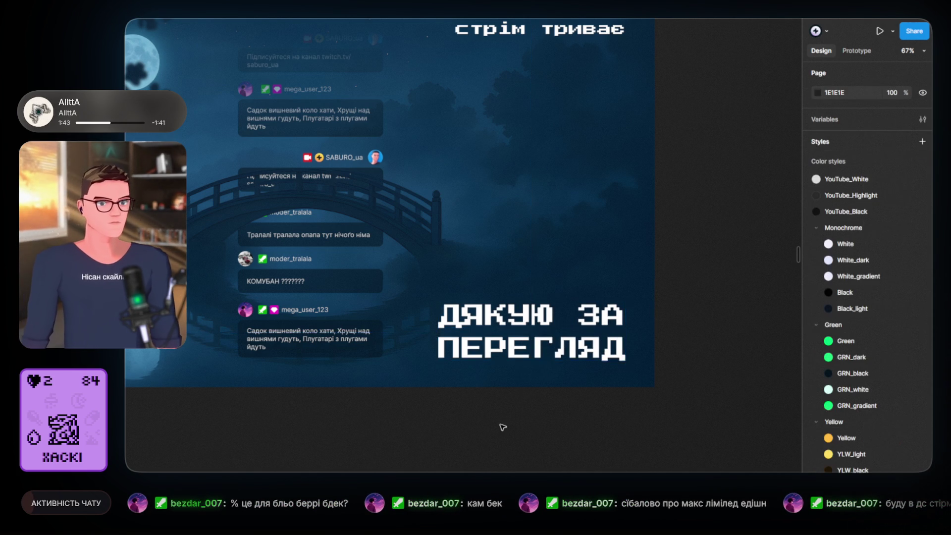
{"action": "scroll", "coordinate": [504, 424], "scroll_direction": "down", "scroll_amount": 3}
{"action": "scroll", "coordinate": [504, 425], "scroll_direction": "up", "scroll_amount": 2}
Nudge the blurred webcam image group slightly right, then undo the move
{"action": "scroll", "coordinate": [731, 237], "scroll_direction": "up", "scroll_amount": 5}
{"action": "scroll", "coordinate": [732, 237], "scroll_direction": "left", "scroll_amount": 2}
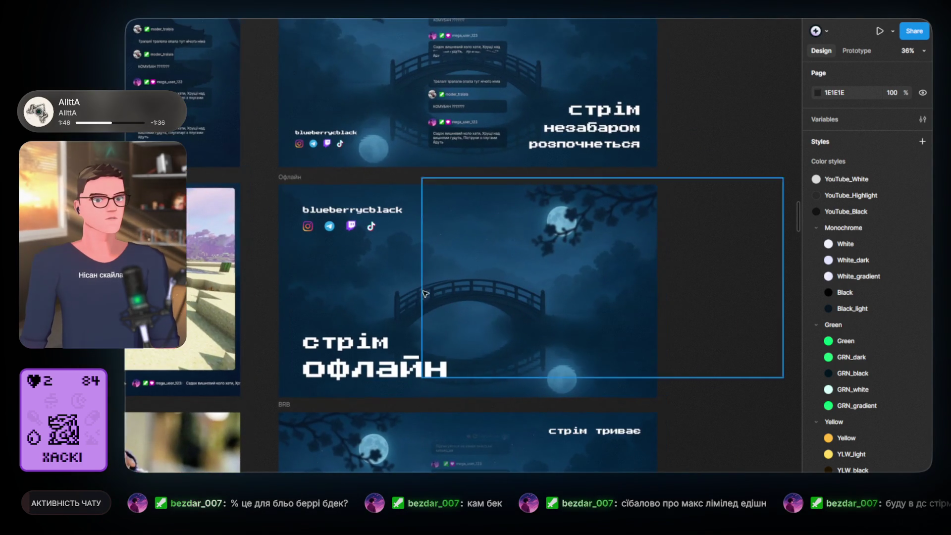
{"action": "scroll", "coordinate": [545, 297], "scroll_direction": "up", "scroll_amount": 5}
{"action": "scroll", "coordinate": [511, 258], "scroll_direction": "up", "scroll_amount": 3}
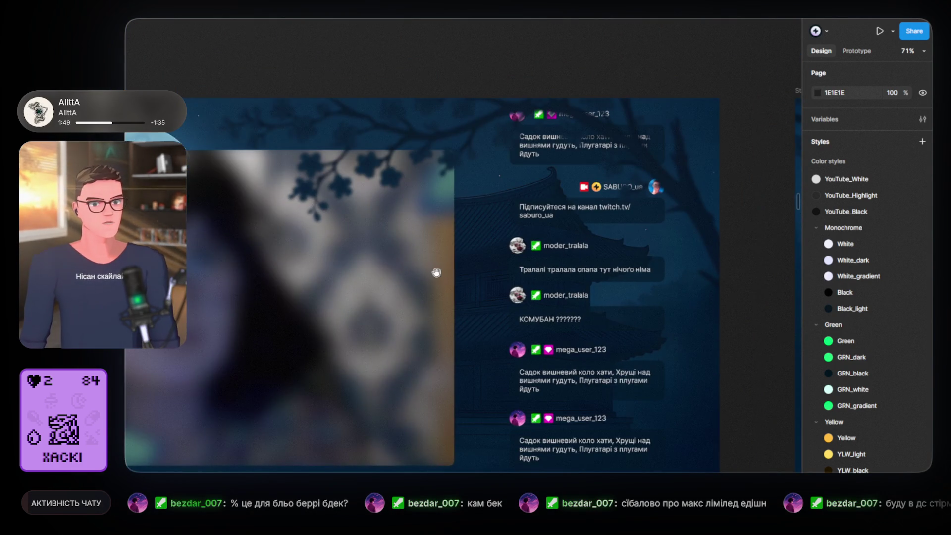
{"action": "scroll", "coordinate": [449, 277], "scroll_direction": "down", "scroll_amount": 3}
{"action": "left_click", "coordinate": [274, 290]}
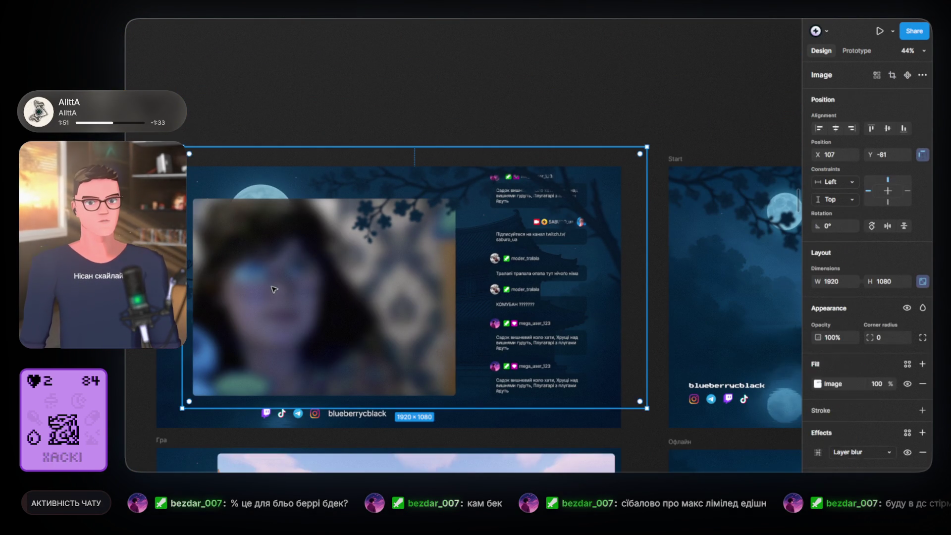
{"action": "left_click_drag", "start_coordinate": [274, 290], "coordinate": [283, 290]}
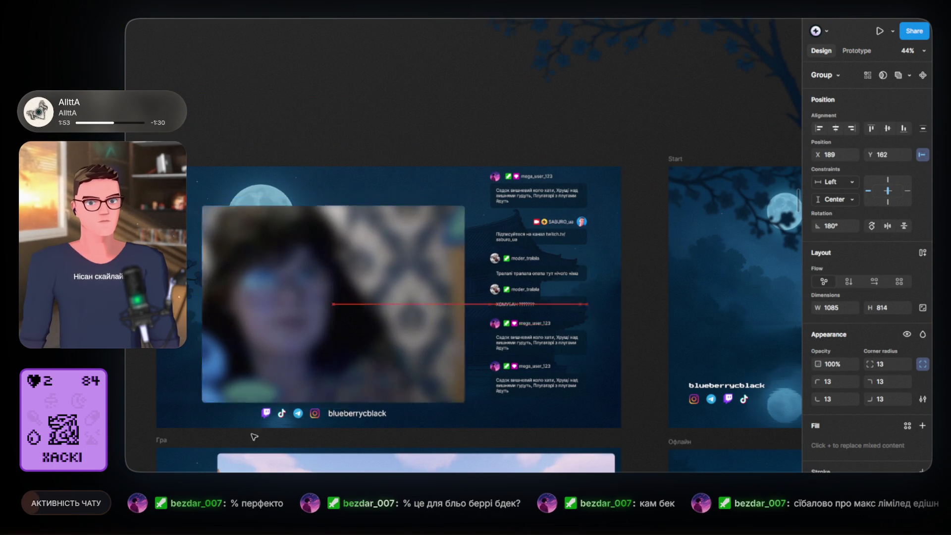
{"action": "scroll", "coordinate": [230, 301], "scroll_direction": "down", "scroll_amount": 3}
{"action": "key", "text": "ctrl+z"}
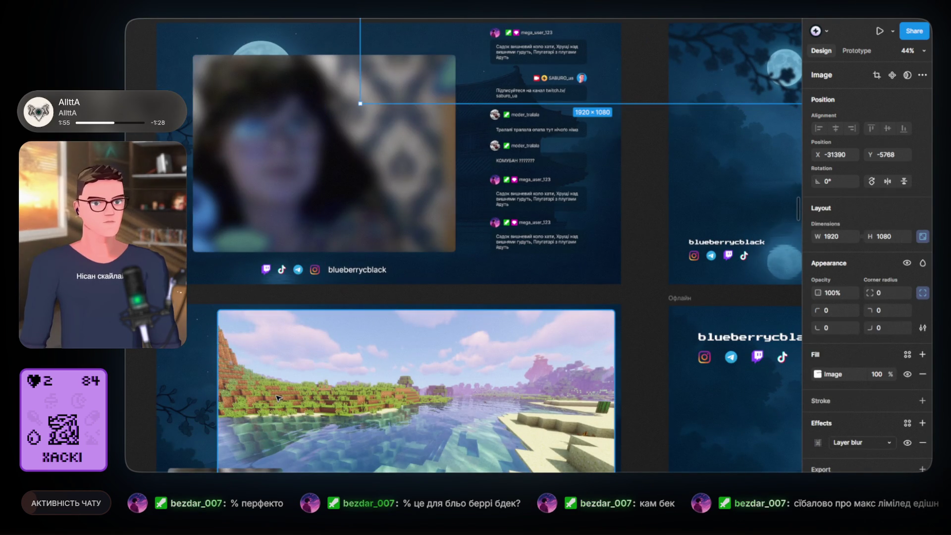
Shift the Start frame's background image, then undo so it stays in its original position
{"action": "left_click", "coordinate": [378, 277]}
{"action": "scroll", "coordinate": [376, 267], "scroll_direction": "up", "scroll_amount": 3}
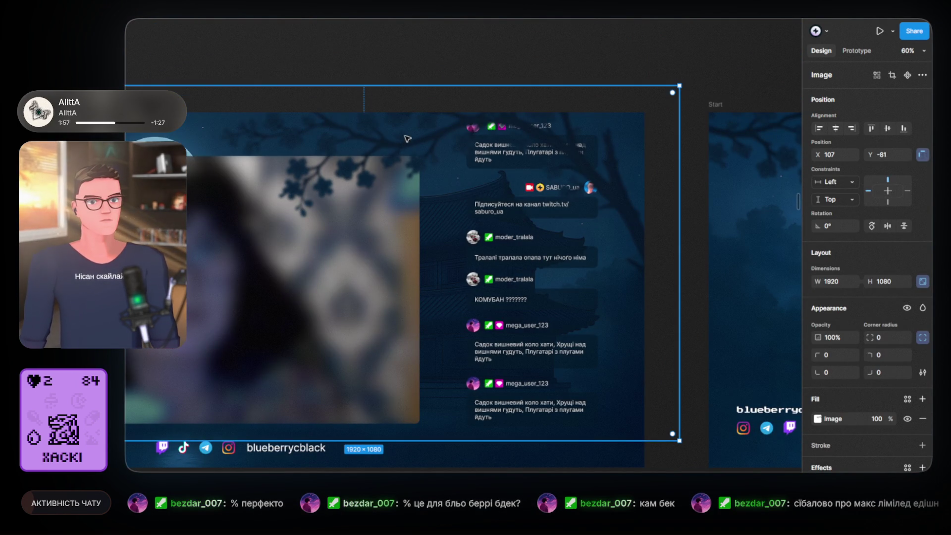
{"action": "left_click_drag", "start_coordinate": [408, 140], "coordinate": [382, 157]}
{"action": "key", "text": "ctrl+z"}
{"action": "scroll", "coordinate": [482, 377], "scroll_direction": "right", "scroll_amount": 10}
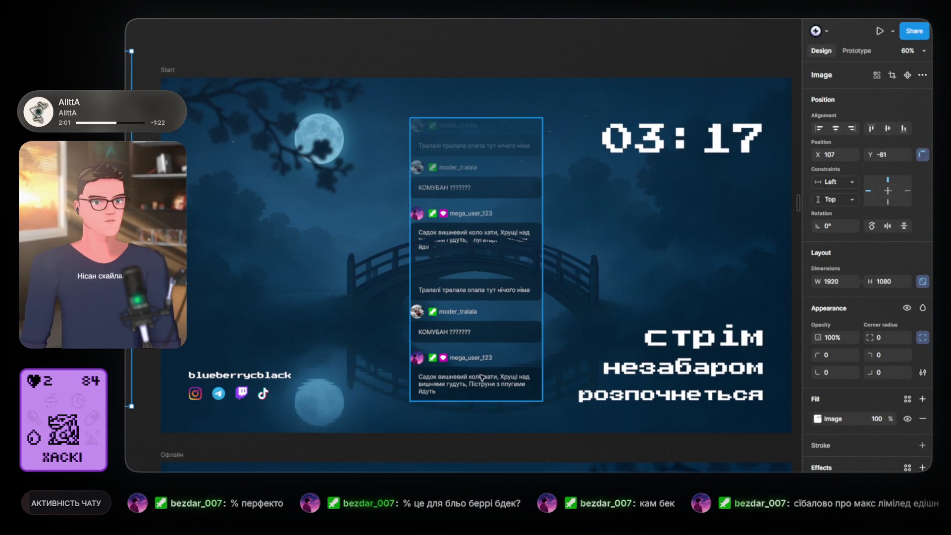
{"action": "left_click", "coordinate": [482, 377]}
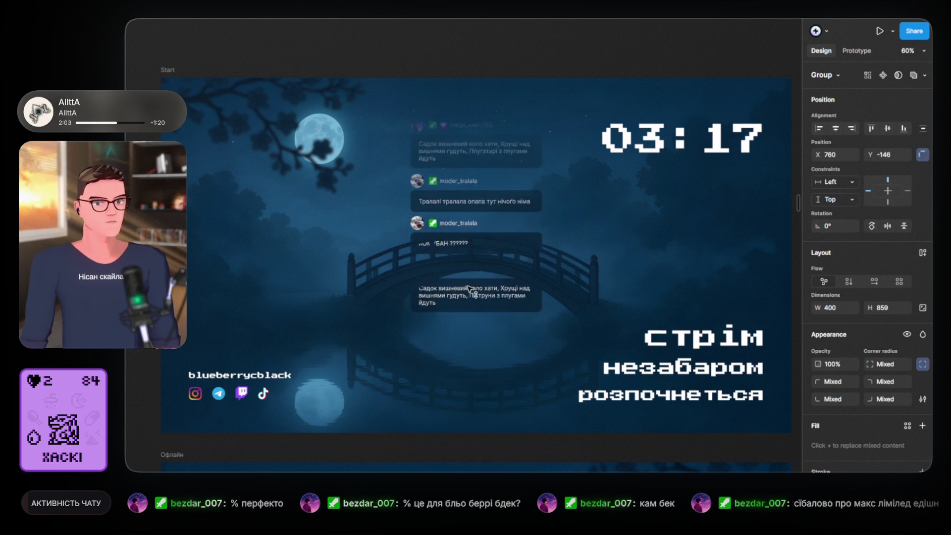
{"action": "left_click", "coordinate": [490, 86]}
{"action": "left_click", "coordinate": [493, 62]}
Scroll down to the thank-you BRB frame and select its 'стрім триває' heading
{"action": "scroll", "coordinate": [620, 325], "scroll_direction": "up", "scroll_amount": 5, "text": "ctrl"}
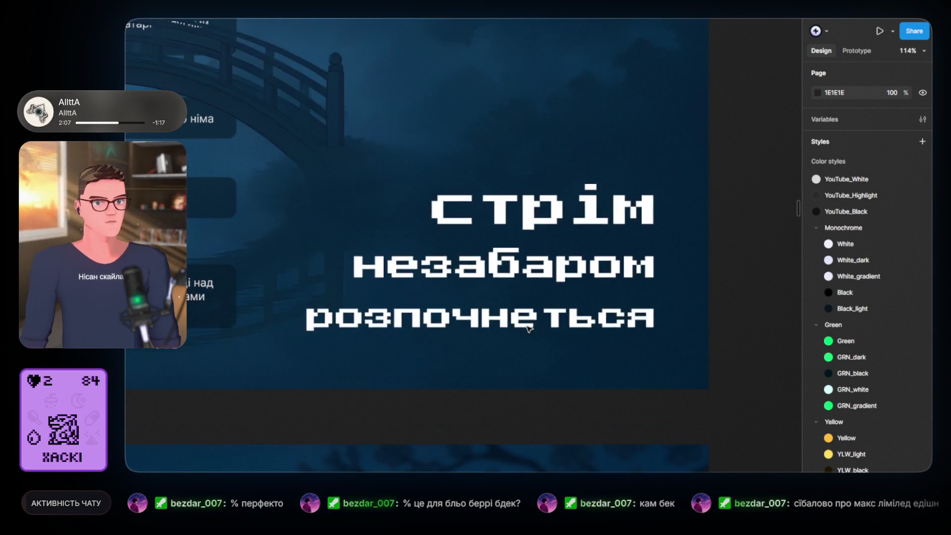
{"action": "scroll", "coordinate": [529, 328], "scroll_direction": "down", "scroll_amount": 10, "text": "ctrl"}
{"action": "scroll", "coordinate": [466, 316], "scroll_direction": "down", "scroll_amount": 5}
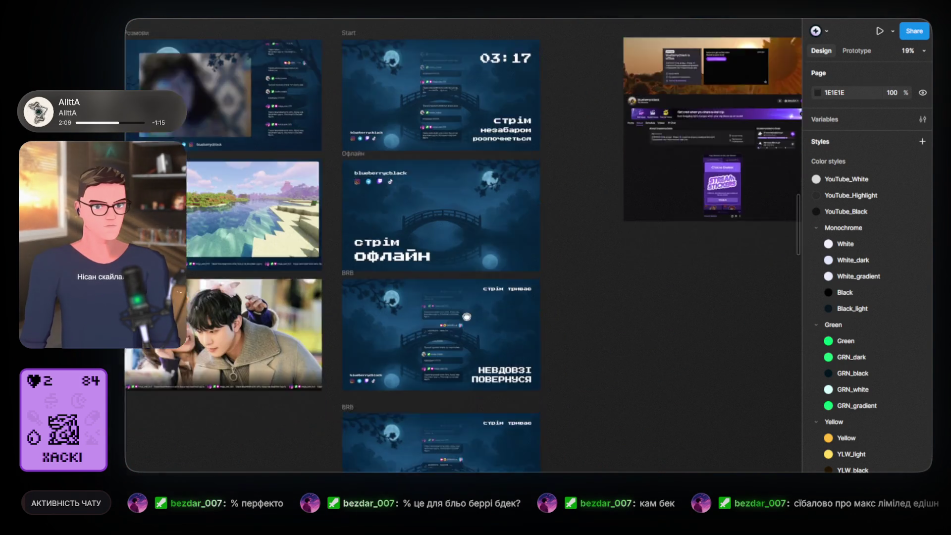
{"action": "scroll", "coordinate": [467, 316], "scroll_direction": "down", "scroll_amount": 3}
{"action": "scroll", "coordinate": [463, 319], "scroll_direction": "up", "scroll_amount": 5, "text": "ctrl"}
{"action": "scroll", "coordinate": [460, 321], "scroll_direction": "down", "scroll_amount": 3}
{"action": "scroll", "coordinate": [460, 322], "scroll_direction": "up", "scroll_amount": 2, "text": "ctrl"}
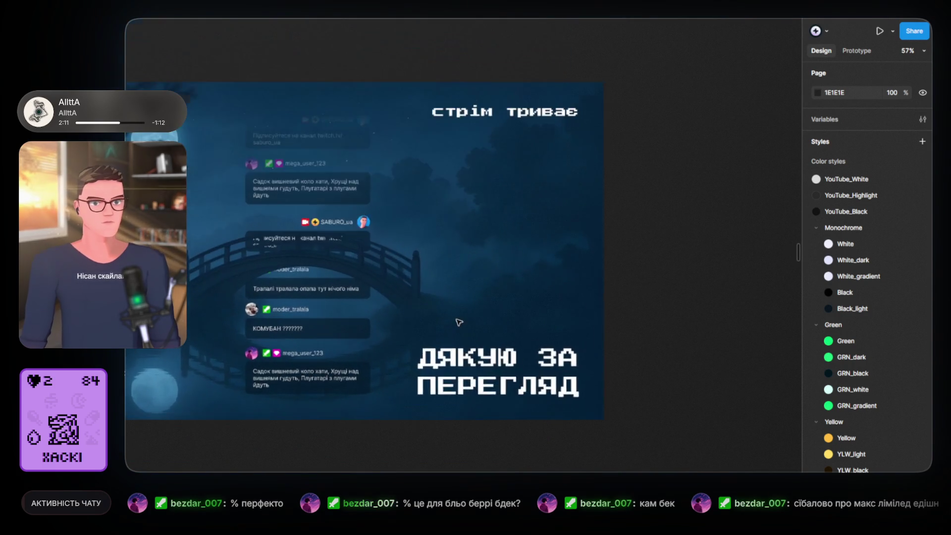
{"action": "scroll", "coordinate": [459, 323], "scroll_direction": "up", "scroll_amount": 3}
{"action": "left_click", "coordinate": [530, 182]}
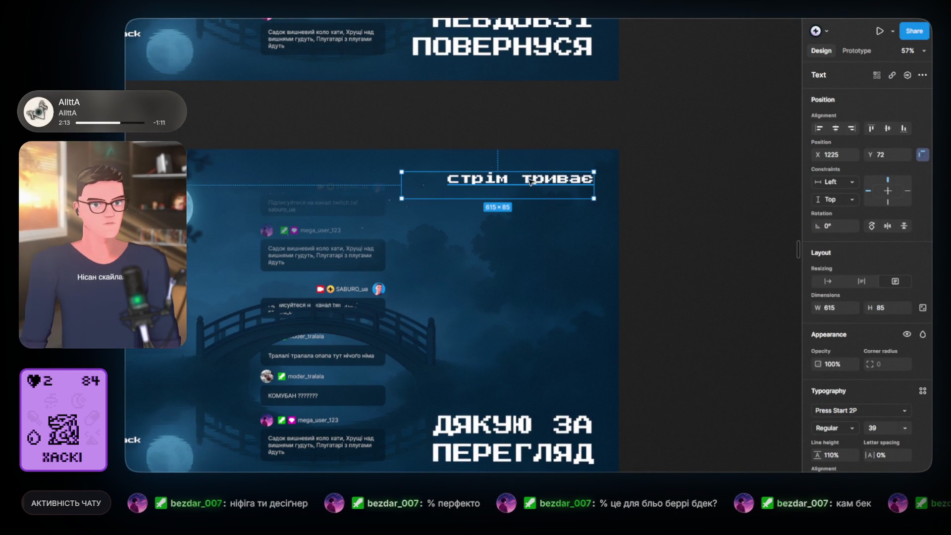
Try rewording the heading to 'стрім закінчився', then undo widening its text box
{"action": "double_click", "coordinate": [529, 182]}
{"action": "left_click_drag", "start_coordinate": [524, 180], "coordinate": [594, 180]}
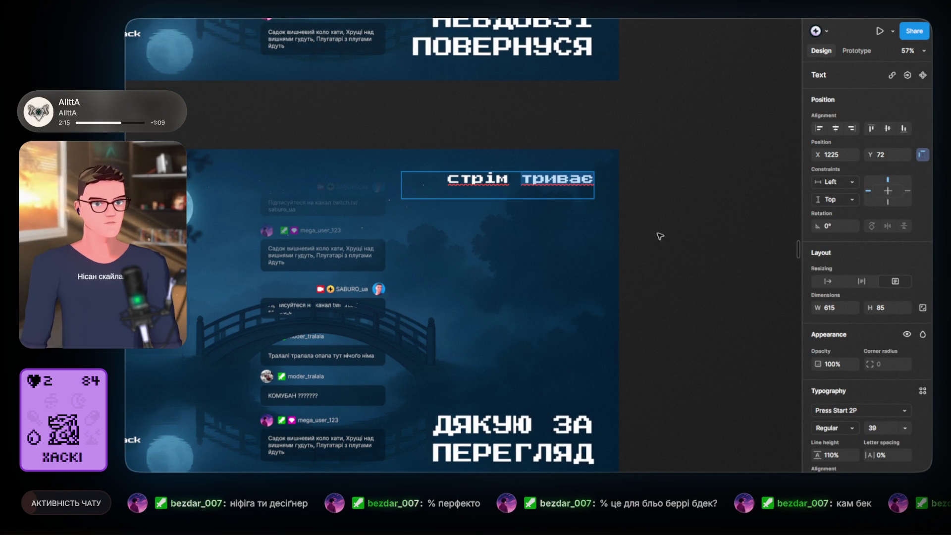
{"action": "type", "text": "усьо"}
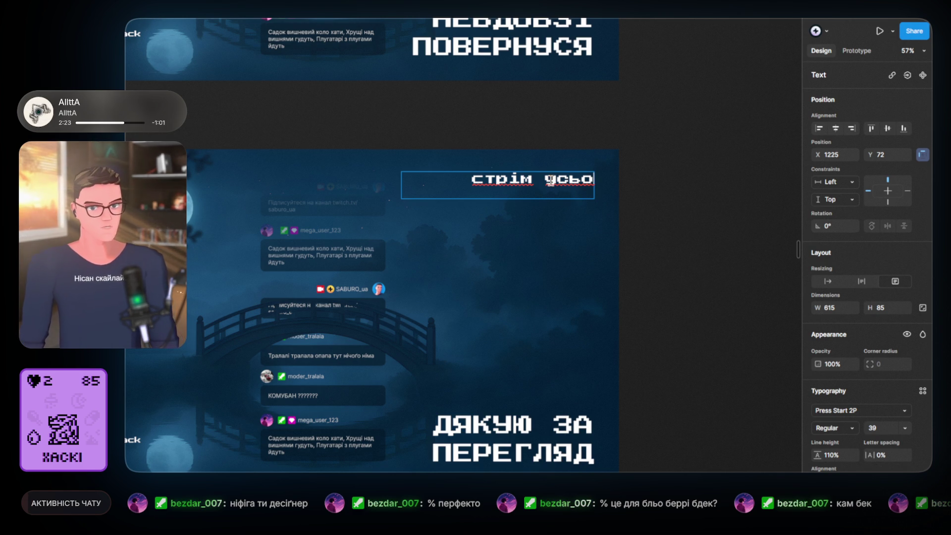
{"action": "double_click", "coordinate": [549, 180]}
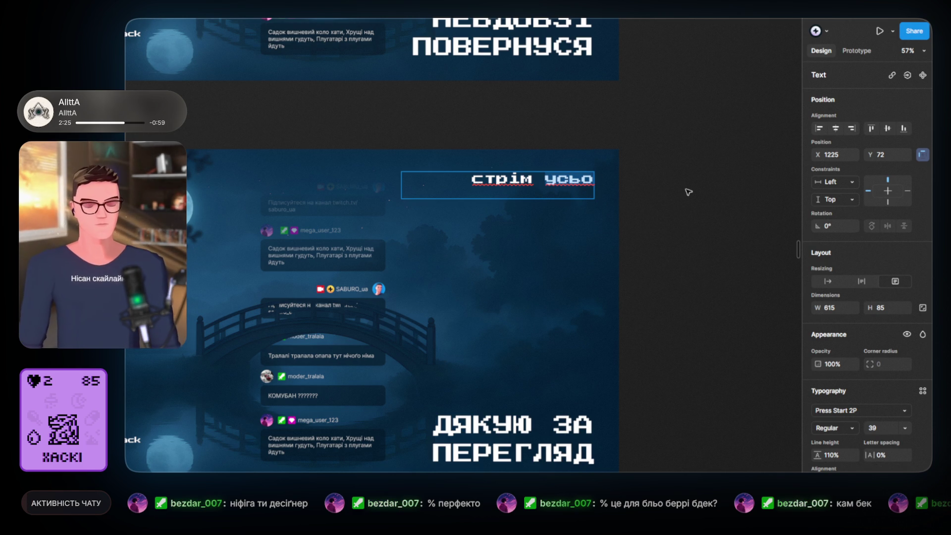
{"action": "type", "text": "закінчився"}
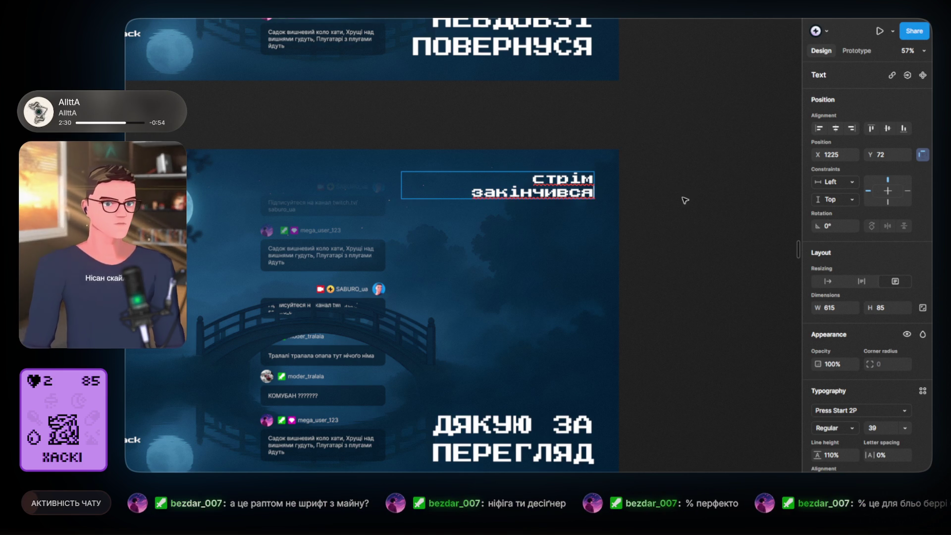
{"action": "key", "text": "Escape"}
{"action": "left_click_drag", "start_coordinate": [401, 184], "coordinate": [382, 183]}
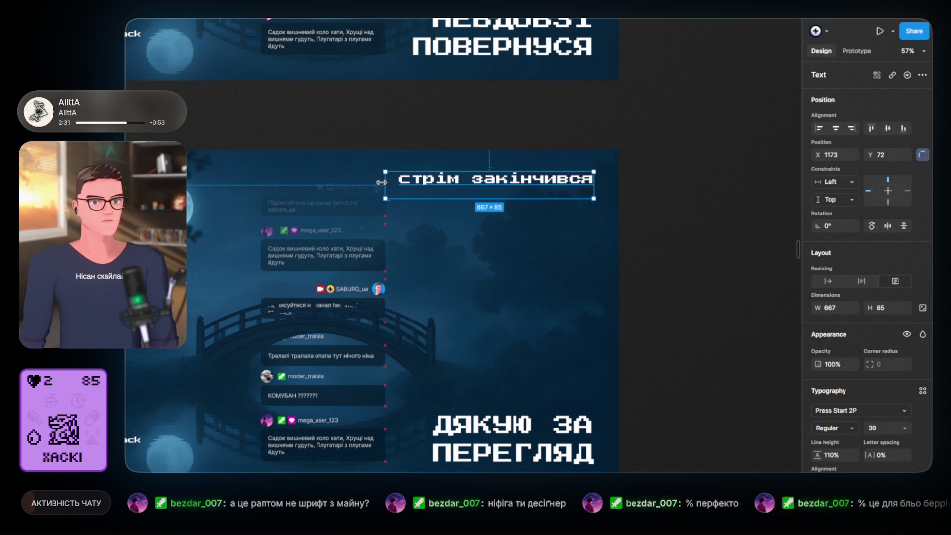
{"action": "key", "text": "ctrl+z"}
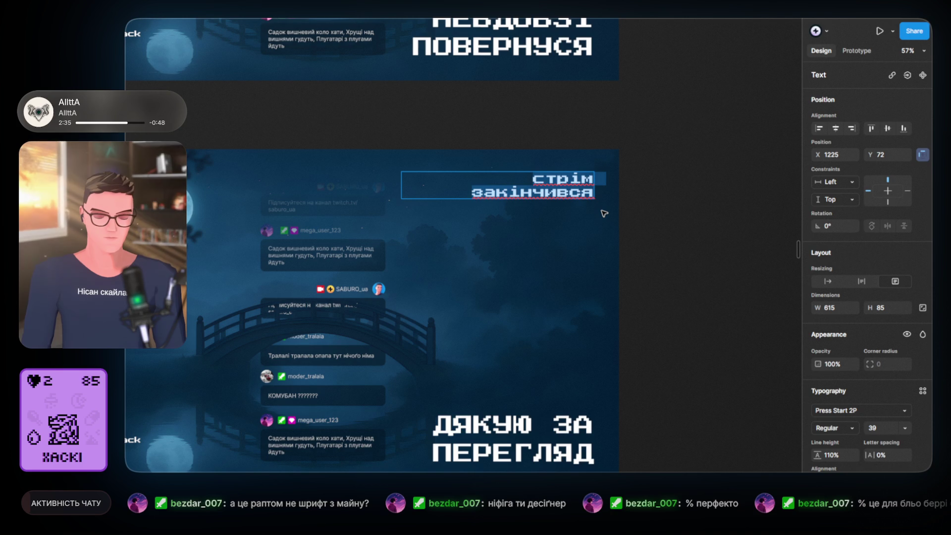
Replace the heading text with 'кінець стріму' and deselect it
{"action": "type", "text": "кінець стріму"}
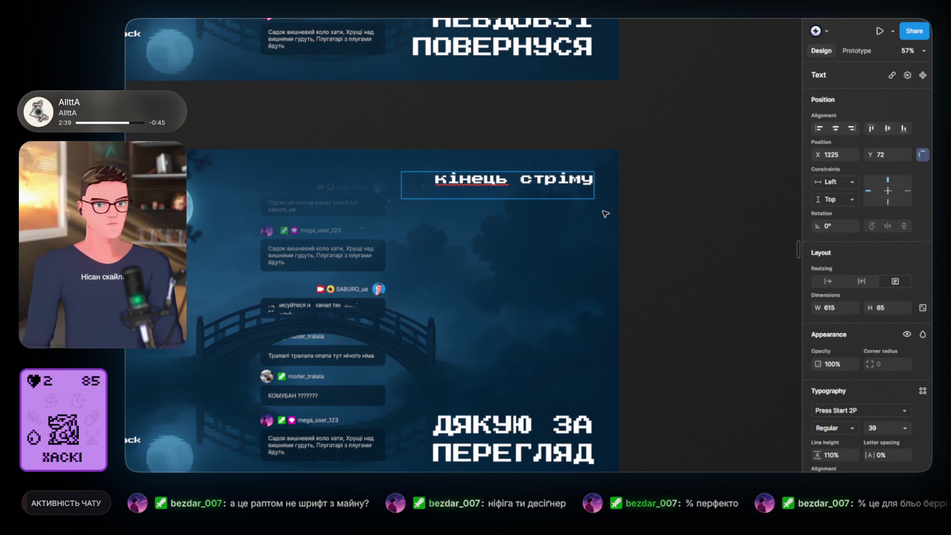
{"action": "key", "text": "Escape"}
{"action": "left_click", "coordinate": [669, 244]}
{"action": "scroll", "coordinate": [694, 213], "scroll_direction": "down", "scroll_amount": 3}
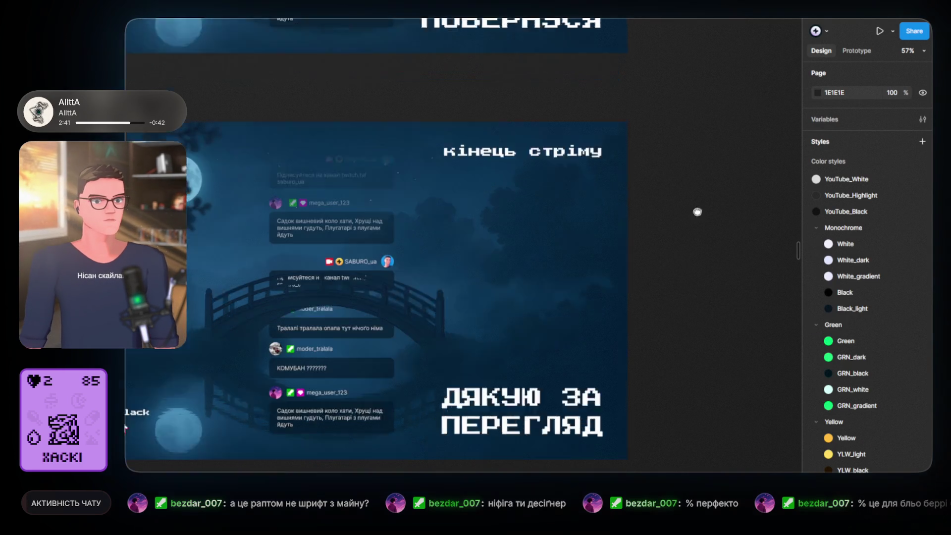
{"action": "scroll", "coordinate": [723, 249], "scroll_direction": "up", "scroll_amount": 1}
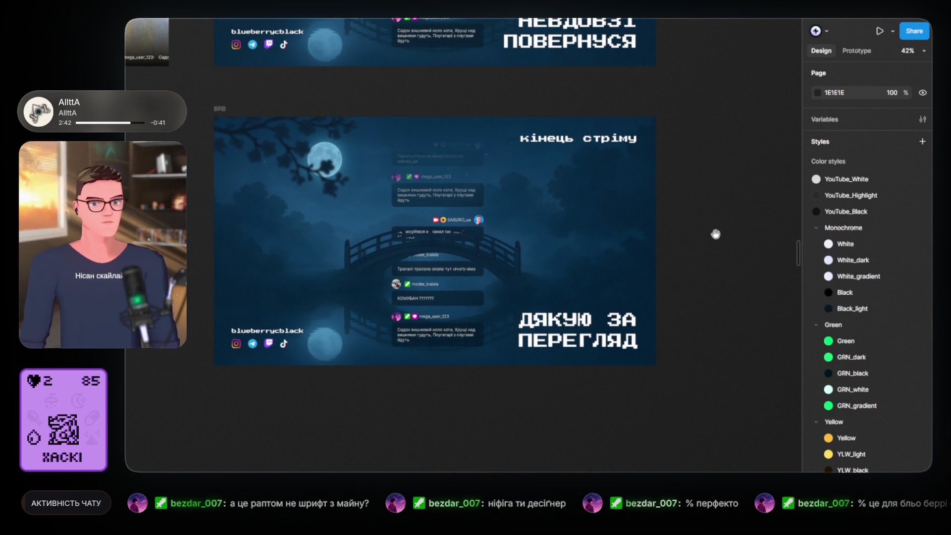
{"action": "left_click_drag", "start_coordinate": [723, 226], "coordinate": [680, 249]}
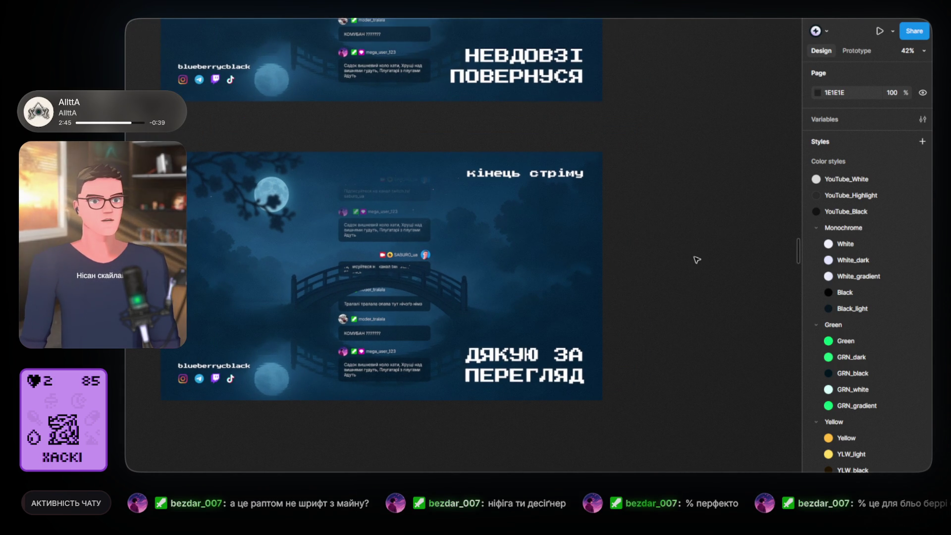
{"action": "scroll", "coordinate": [697, 260], "scroll_direction": "down", "scroll_amount": 3}
{"action": "scroll", "coordinate": [675, 263], "scroll_direction": "up", "scroll_amount": 2}
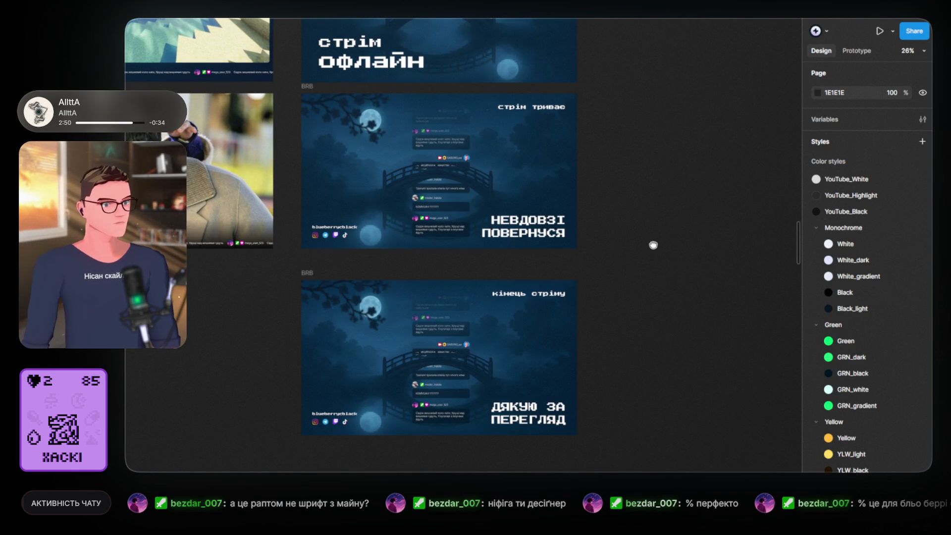
{"action": "scroll", "coordinate": [531, 426], "scroll_direction": "up", "scroll_amount": 10}
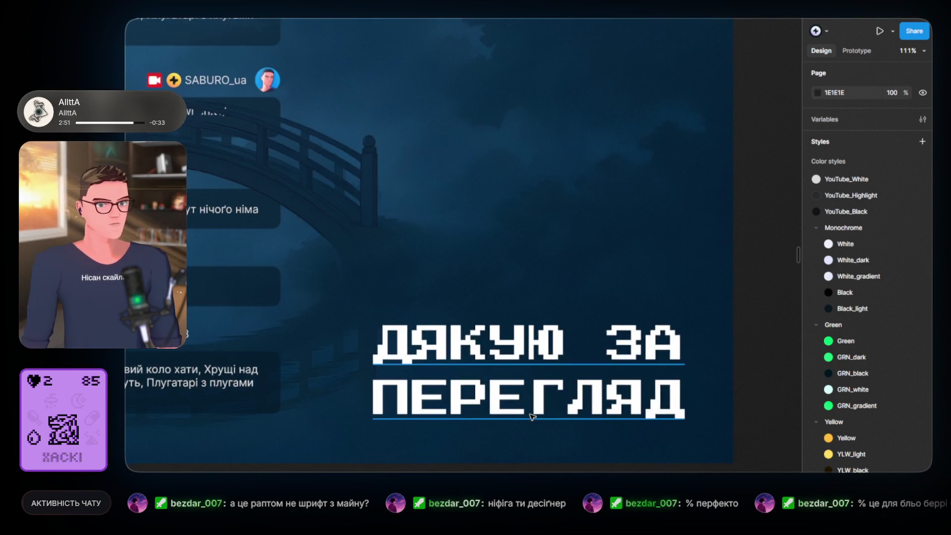
{"action": "scroll", "coordinate": [533, 415], "scroll_direction": "down", "scroll_amount": 2}
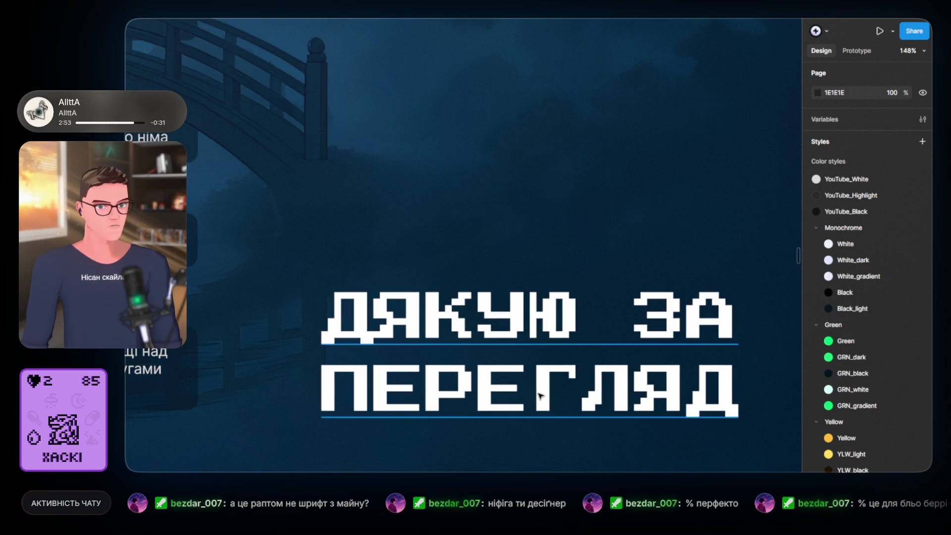
{"action": "left_click", "coordinate": [536, 411]}
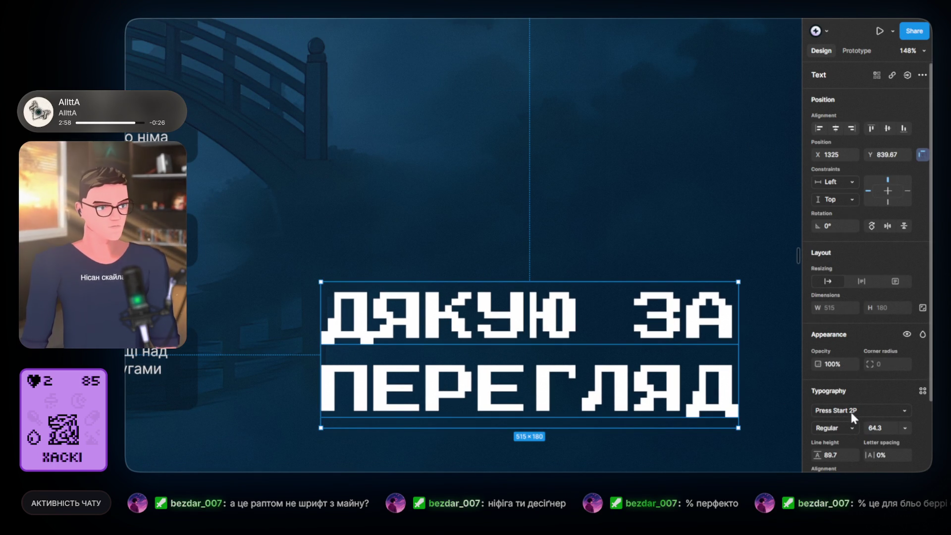
{"action": "key", "text": "Escape"}
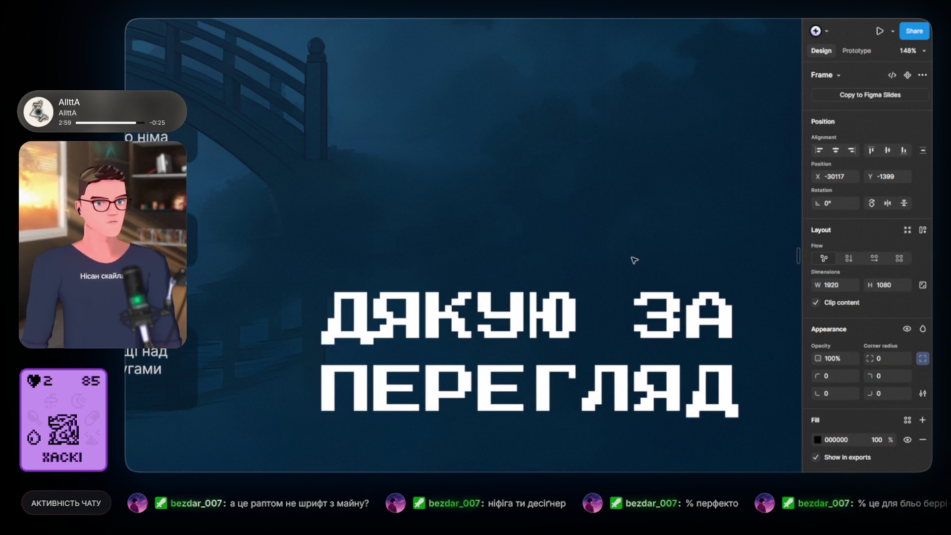
{"action": "scroll", "coordinate": [633, 261], "scroll_direction": "down", "scroll_amount": 5}
{"action": "left_click", "coordinate": [643, 336]}
{"action": "scroll", "coordinate": [581, 331], "scroll_direction": "up", "scroll_amount": 3}
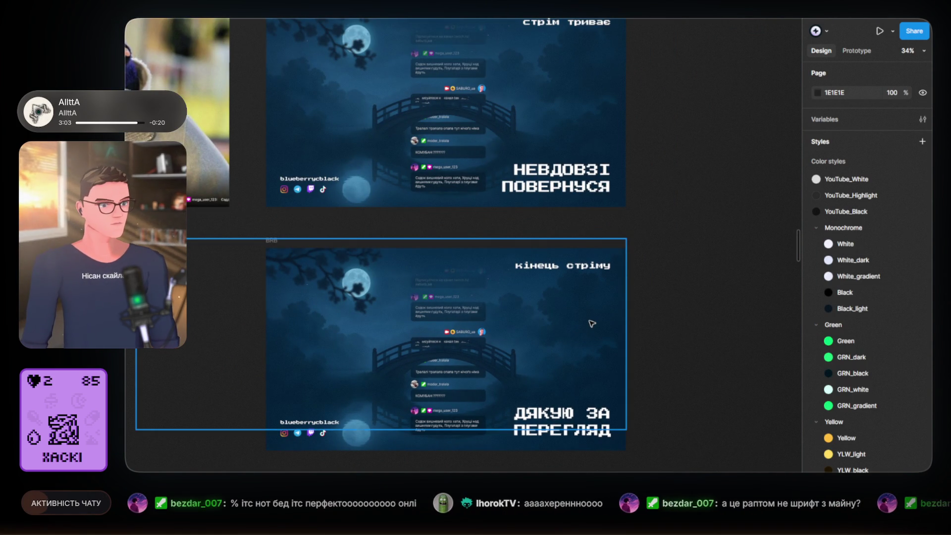
{"action": "scroll", "coordinate": [570, 312], "scroll_direction": "down", "scroll_amount": 1}
{"action": "scroll", "coordinate": [552, 234], "scroll_direction": "up", "scroll_amount": 10}
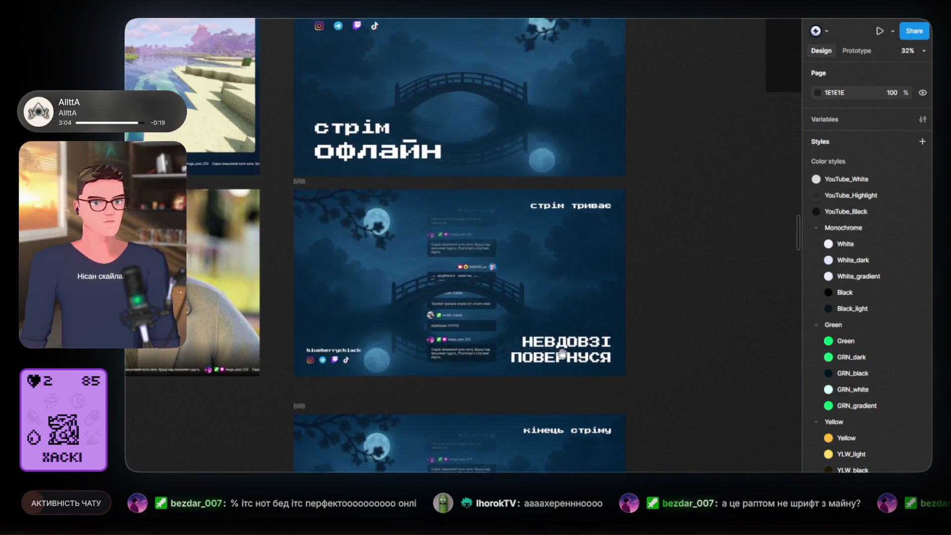
{"action": "scroll", "coordinate": [519, 249], "scroll_direction": "up", "scroll_amount": 2}
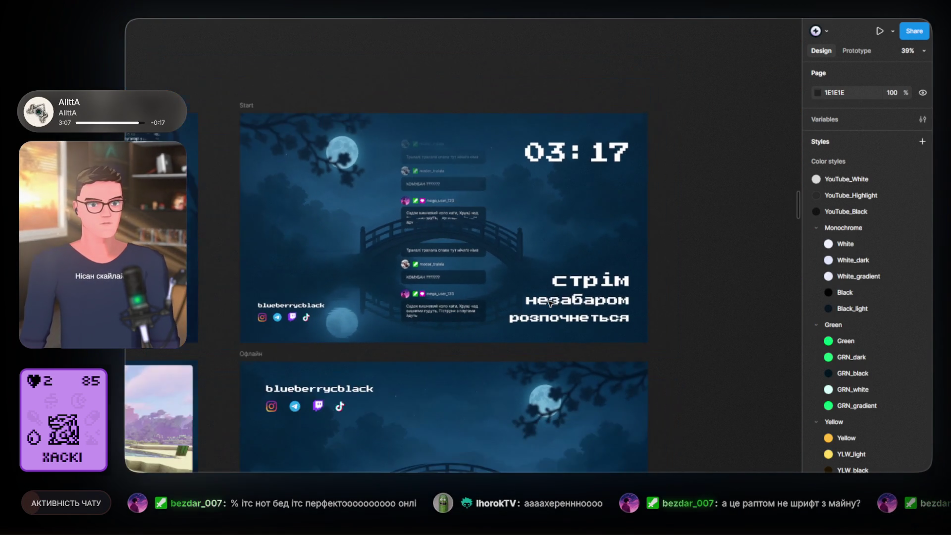
{"action": "scroll", "coordinate": [399, 227], "scroll_direction": "left", "scroll_amount": 5}
{"action": "scroll", "coordinate": [400, 226], "scroll_direction": "left", "scroll_amount": 5}
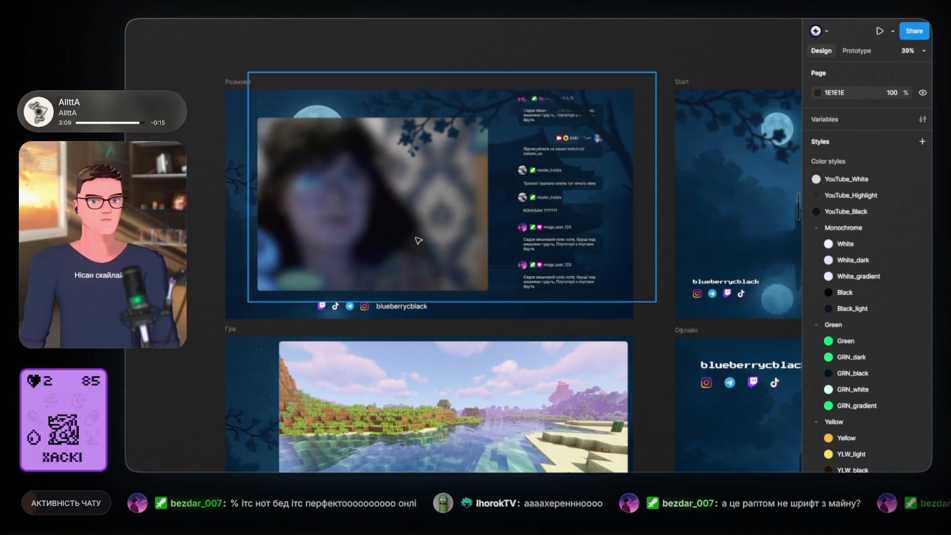
{"action": "scroll", "coordinate": [422, 238], "scroll_direction": "up", "scroll_amount": 3}
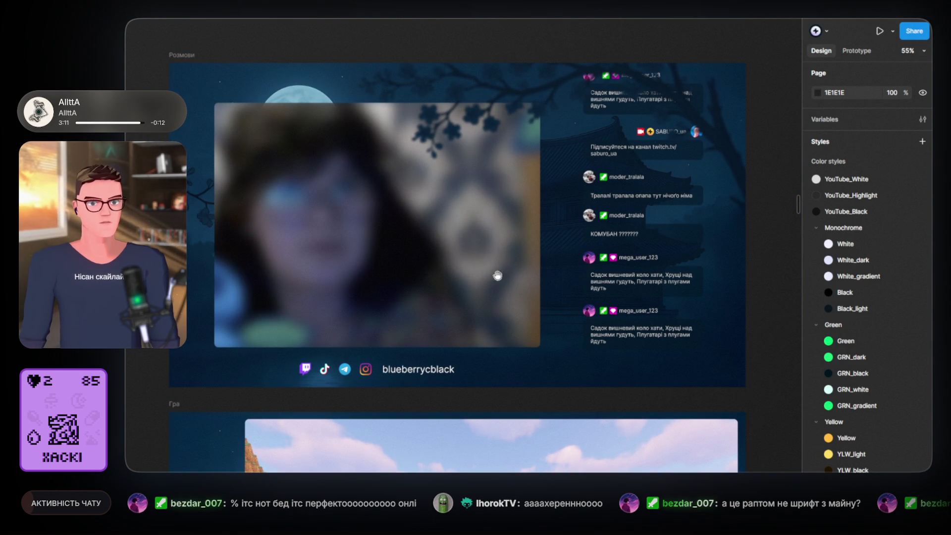
{"action": "scroll", "coordinate": [546, 304], "scroll_direction": "down", "scroll_amount": 7}
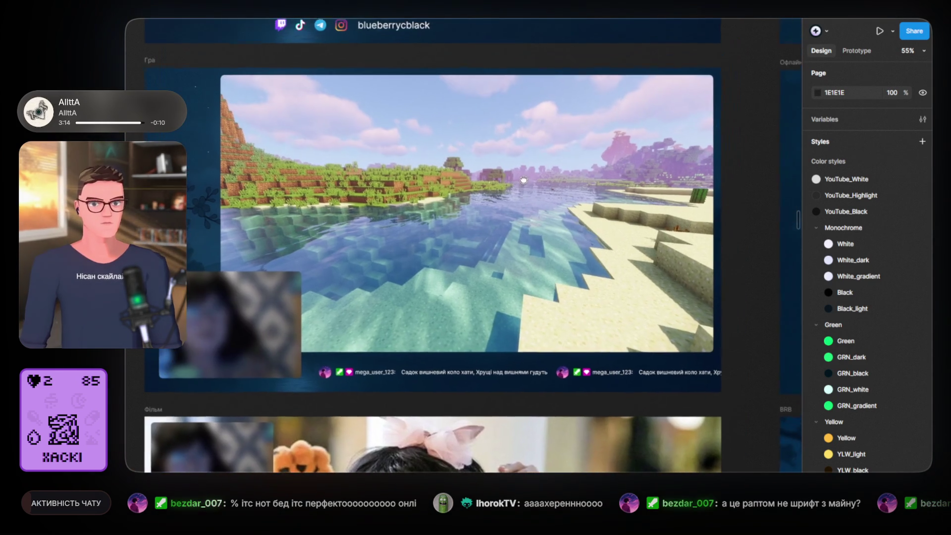
{"action": "scroll", "coordinate": [522, 183], "scroll_direction": "down", "scroll_amount": 8}
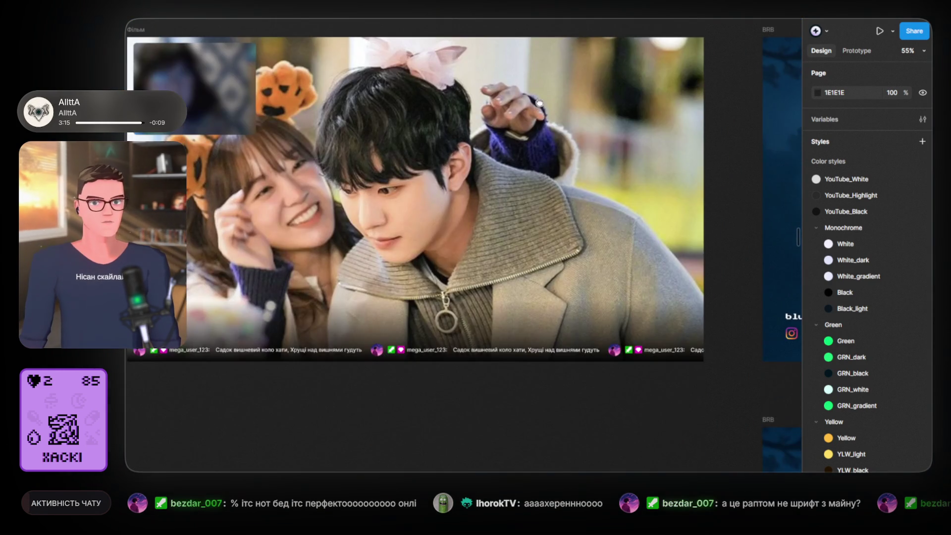
{"action": "scroll", "coordinate": [541, 117], "scroll_direction": "down", "scroll_amount": 5}
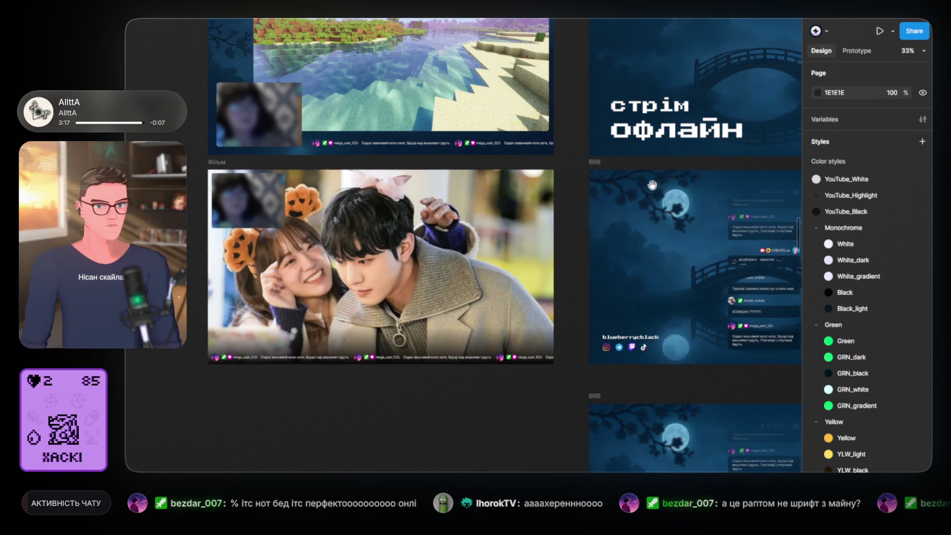
{"action": "scroll", "coordinate": [387, 192], "scroll_direction": "up", "scroll_amount": 3}
{"action": "scroll", "coordinate": [555, 204], "scroll_direction": "up", "scroll_amount": 7}
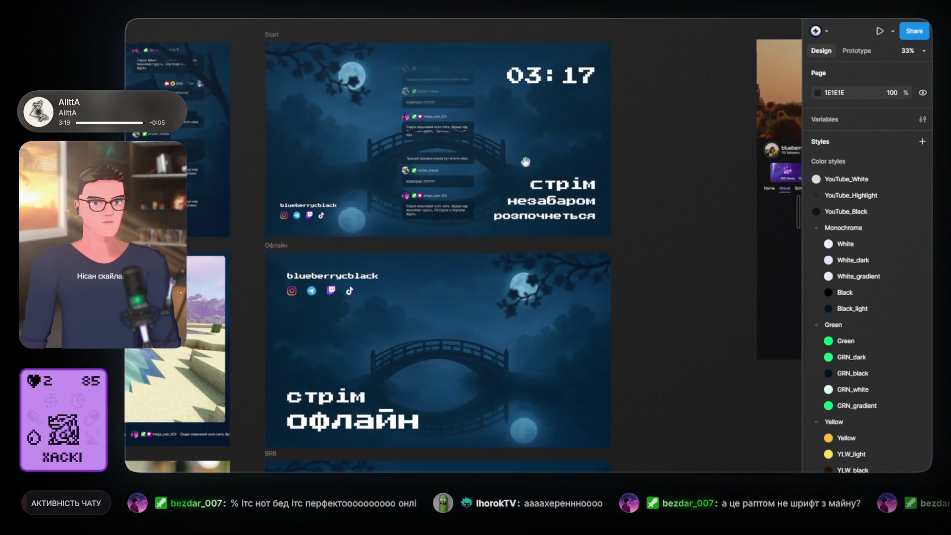
{"action": "scroll", "coordinate": [479, 204], "scroll_direction": "down", "scroll_amount": 4}
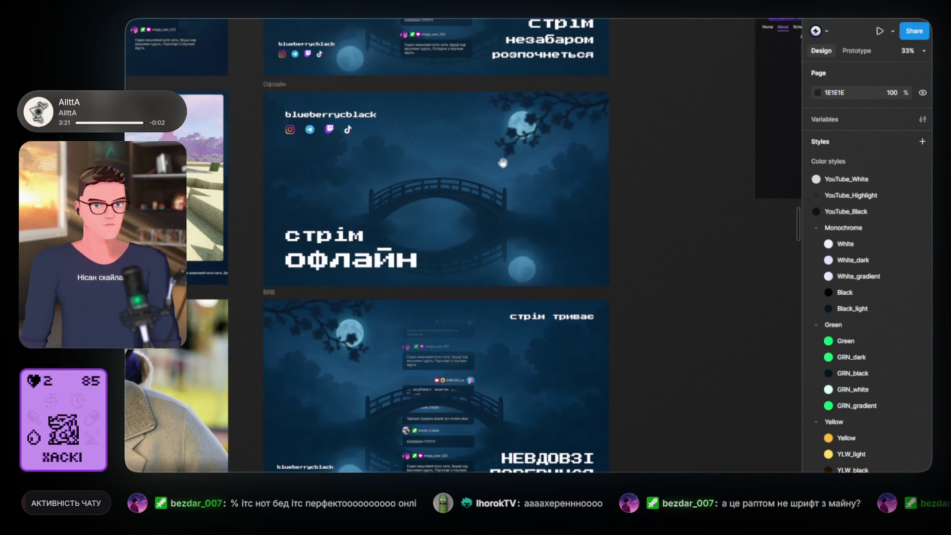
{"action": "scroll", "coordinate": [403, 182], "scroll_direction": "up", "scroll_amount": 3}
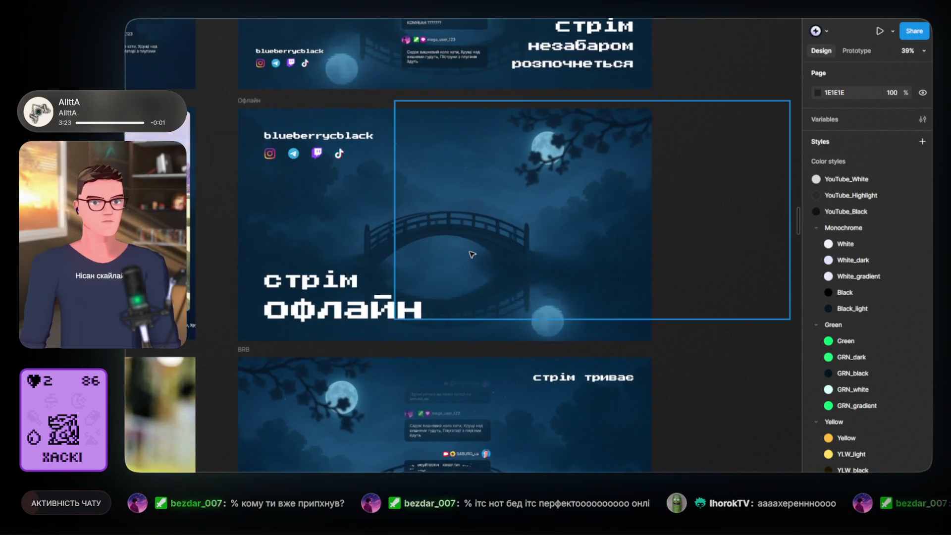
{"action": "scroll", "coordinate": [426, 203], "scroll_direction": "up", "scroll_amount": 3}
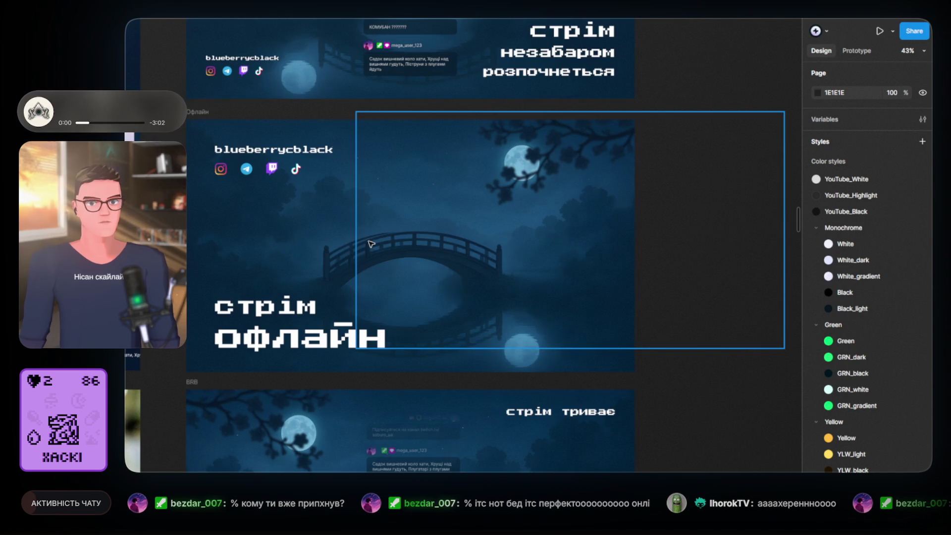
{"action": "scroll", "coordinate": [323, 185], "scroll_direction": "down", "scroll_amount": 3}
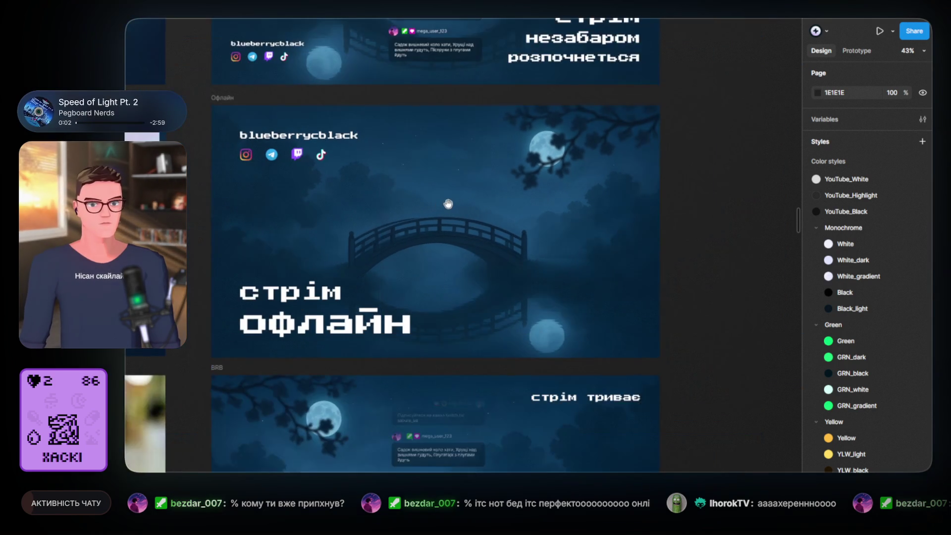
Export the Офлайн frame as a 1.5x PNG
{"action": "left_click", "coordinate": [214, 117]}
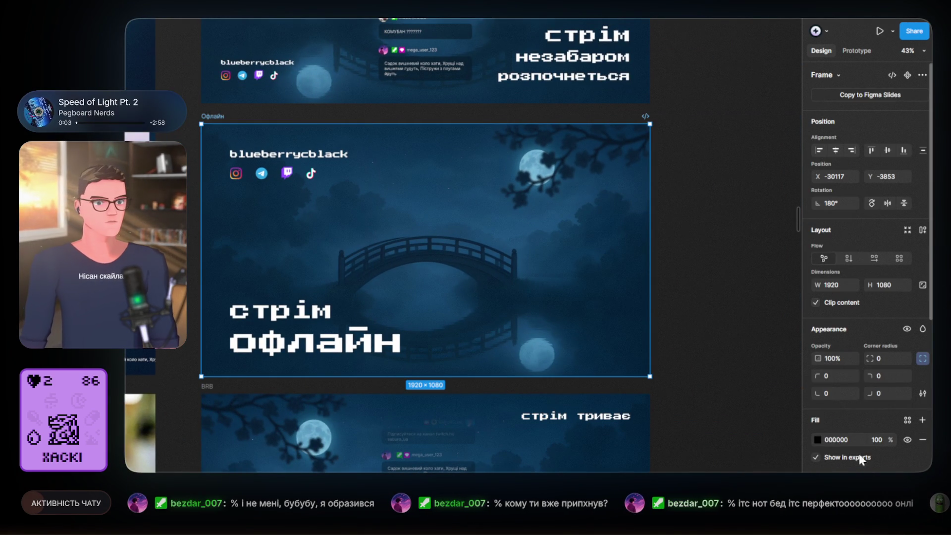
{"action": "scroll", "coordinate": [839, 453], "scroll_direction": "down", "scroll_amount": 5}
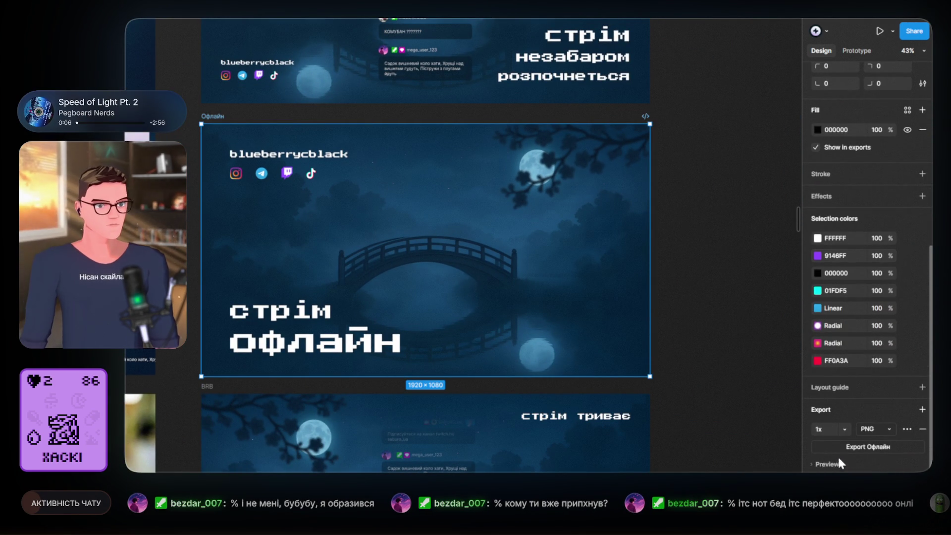
{"action": "left_click", "coordinate": [848, 429]}
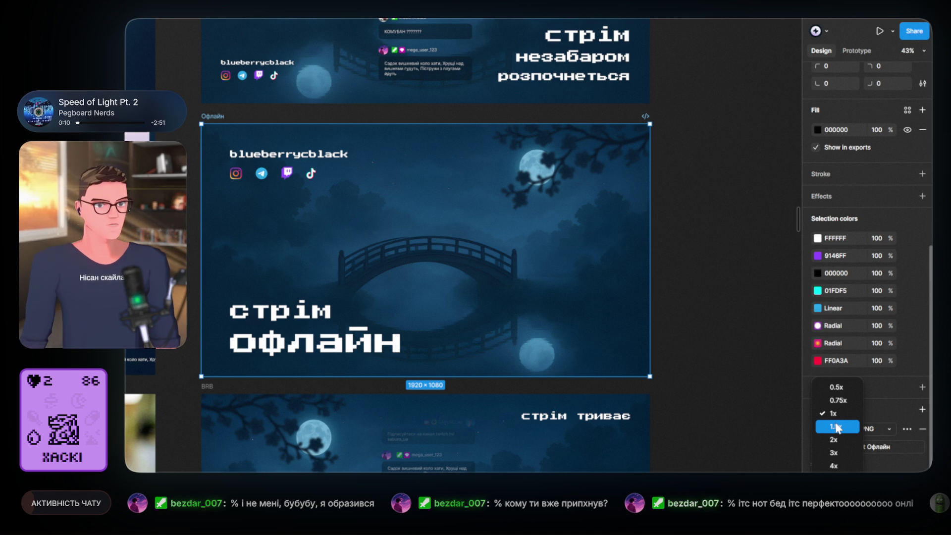
{"action": "left_click", "coordinate": [836, 427]}
{"action": "left_click", "coordinate": [873, 448]}
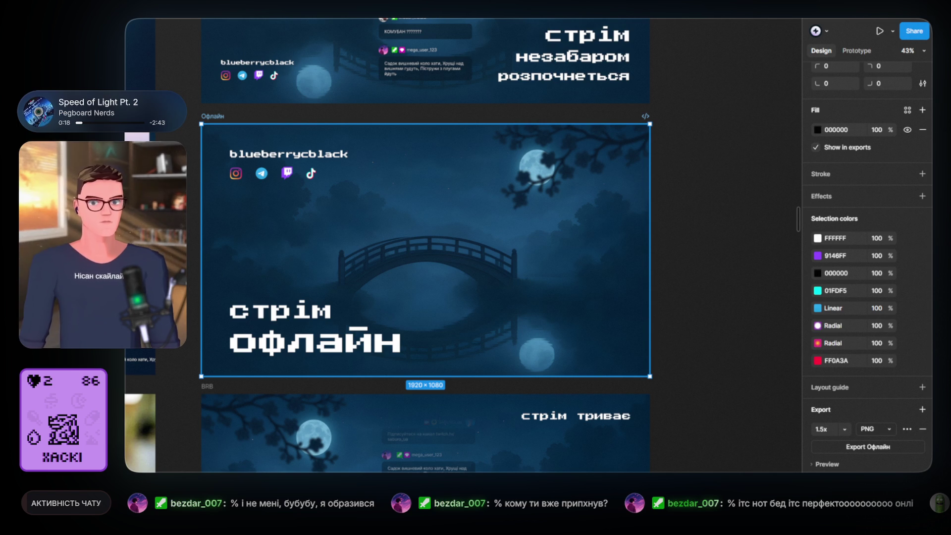
{"action": "left_click", "coordinate": [605, 395]}
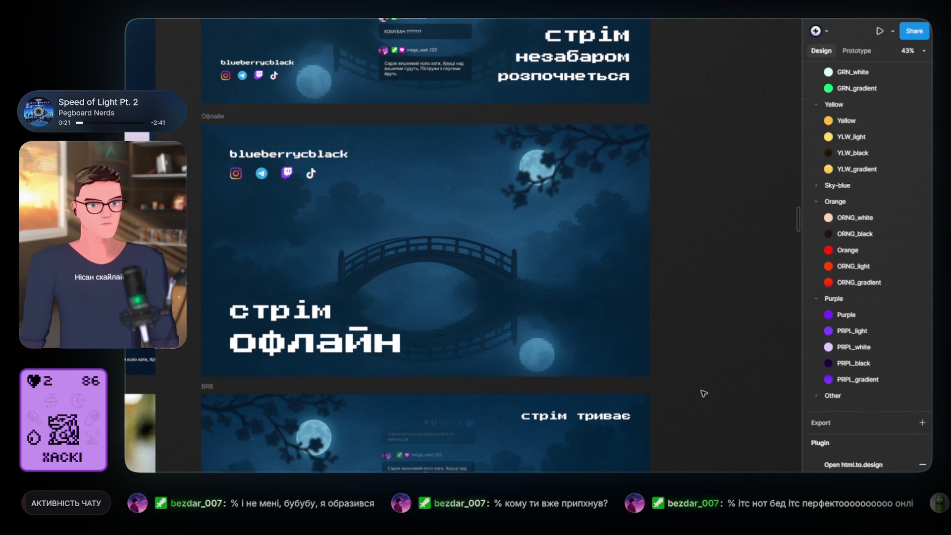
Strip the BRB frame's chat and lower content and remove its black fill
{"action": "scroll", "coordinate": [644, 248], "scroll_direction": "down", "scroll_amount": 5}
{"action": "scroll", "coordinate": [425, 345], "scroll_direction": "down", "scroll_amount": 2}
{"action": "scroll", "coordinate": [495, 367], "scroll_direction": "up", "scroll_amount": 1, "text": "ctrl"}
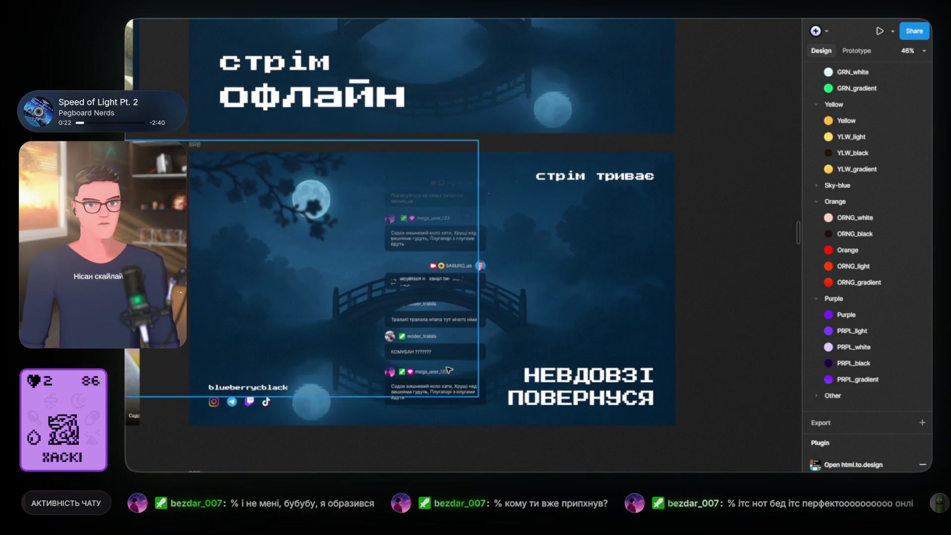
{"action": "left_click", "coordinate": [590, 332]}
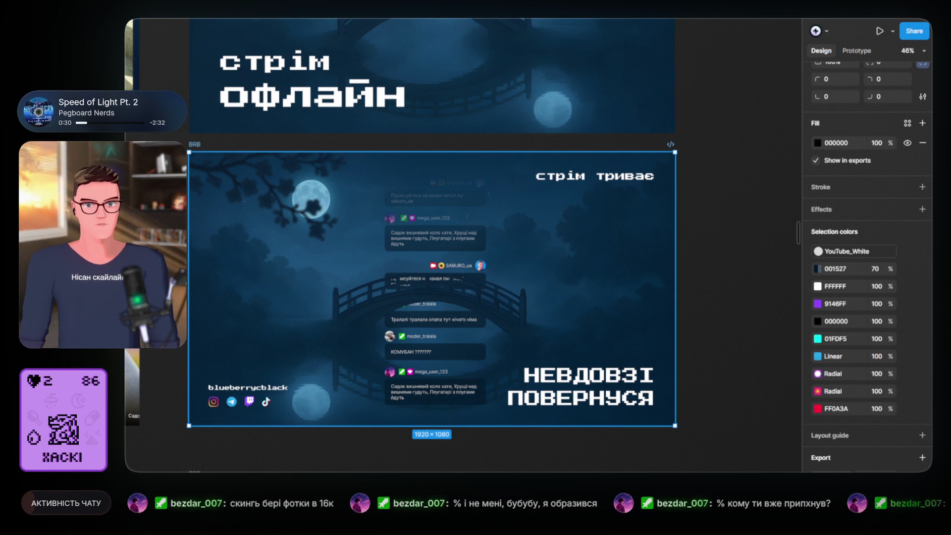
{"action": "key", "text": "ctrl+z"}
{"action": "key", "text": "ctrl+z"}
{"action": "key", "text": "ctrl+z"}
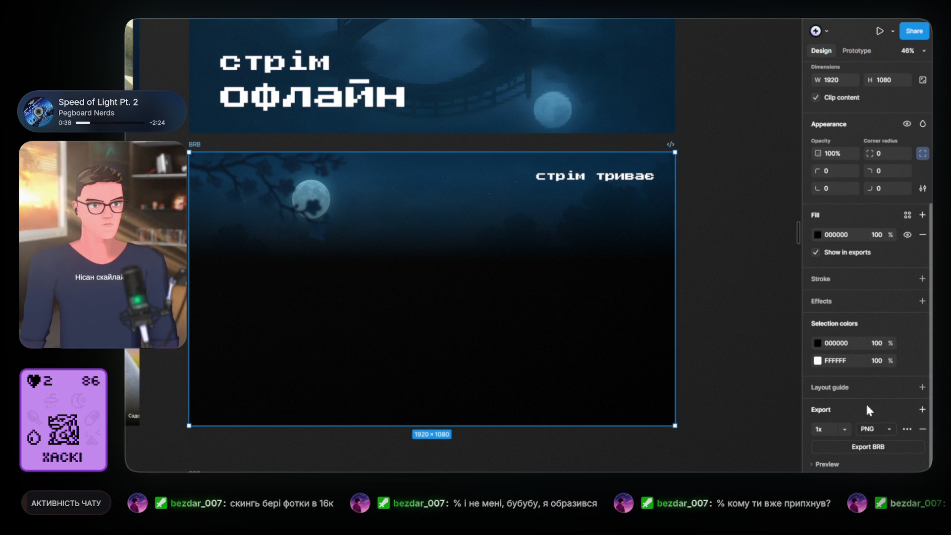
{"action": "left_click", "coordinate": [922, 235]}
{"action": "left_click", "coordinate": [748, 208]}
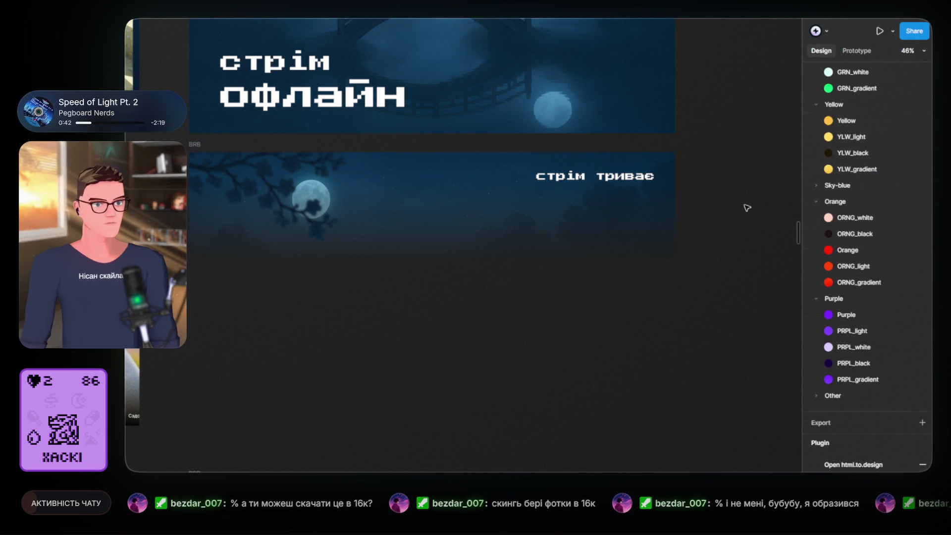
{"action": "left_click", "coordinate": [194, 145]}
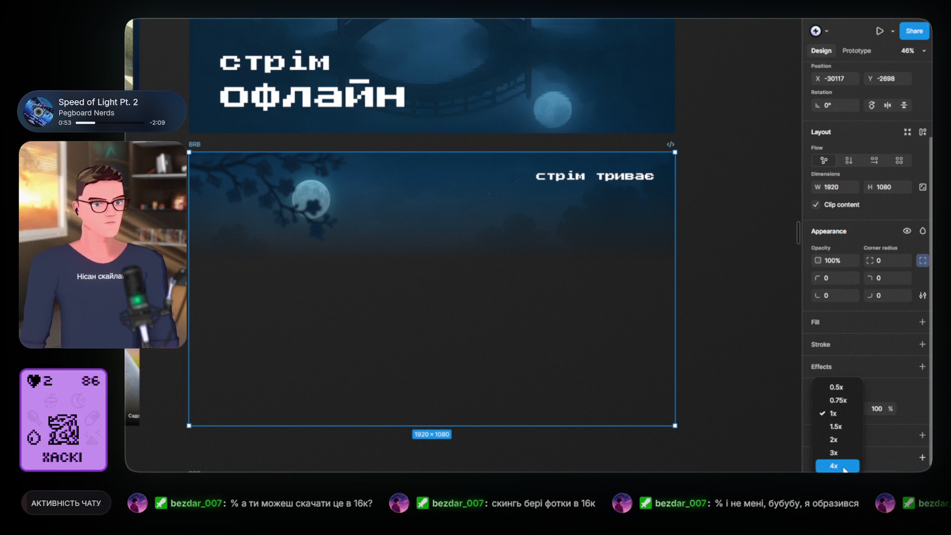
{"action": "left_click", "coordinate": [741, 325]}
{"action": "scroll", "coordinate": [741, 338], "scroll_direction": "down", "scroll_amount": 5}
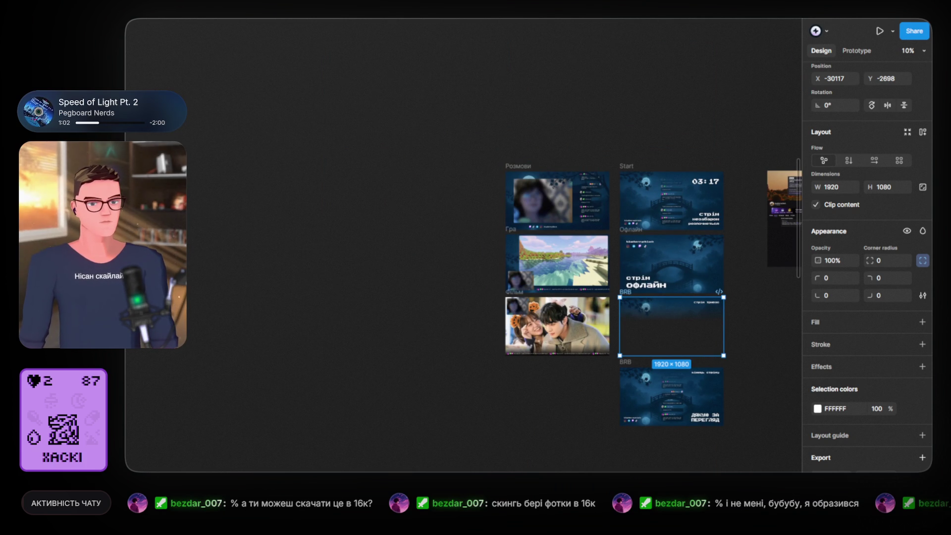
{"action": "left_click", "coordinate": [436, 481]}
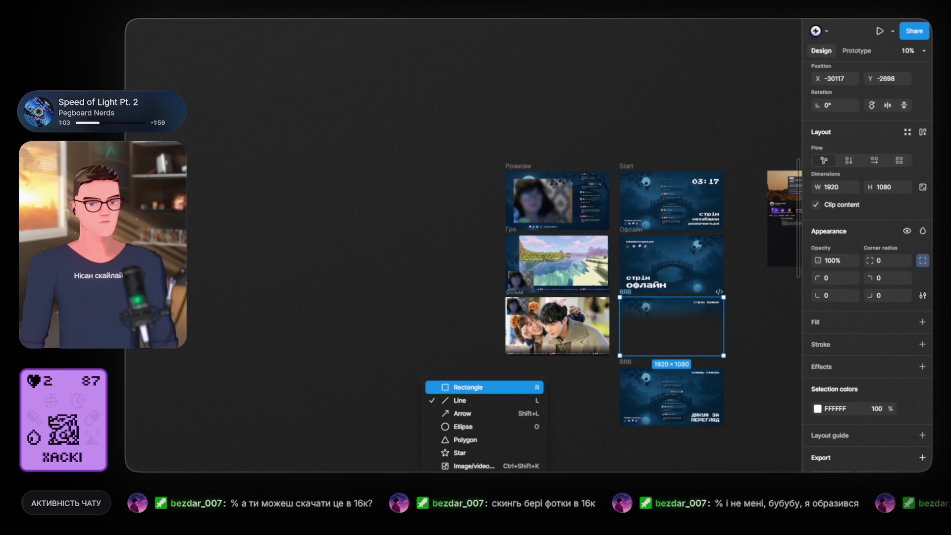
{"action": "left_click", "coordinate": [480, 392]}
{"action": "mouse_move", "coordinate": [172, 123]}
{"action": "left_mouse_down"}
{"action": "mouse_move", "coordinate": [452, 357]}
{"action": "mouse_move", "coordinate": [459, 335]}
{"action": "mouse_move", "coordinate": [454, 429]}
{"action": "left_mouse_up"}
{"action": "left_click_drag", "start_coordinate": [361, 347], "coordinate": [454, 369]}
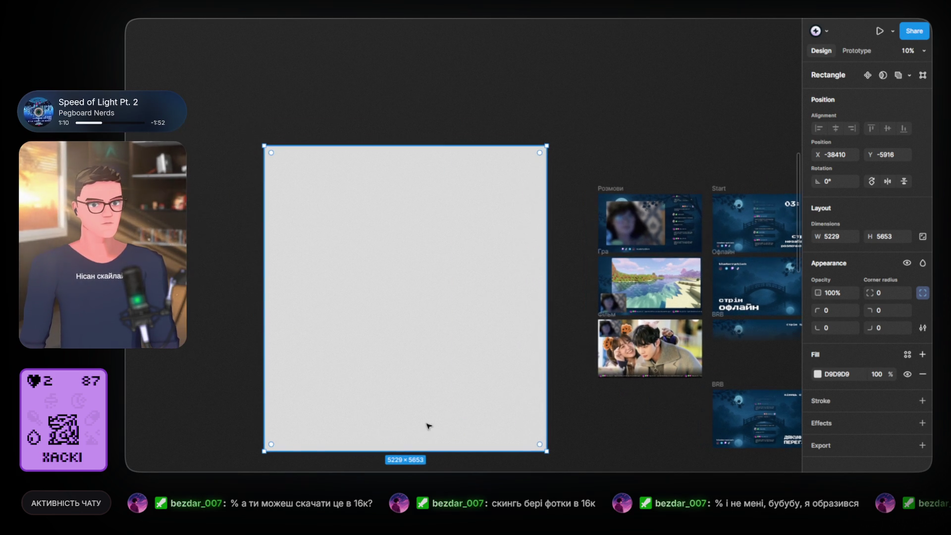
{"action": "left_click_drag", "start_coordinate": [424, 444], "coordinate": [424, 435]}
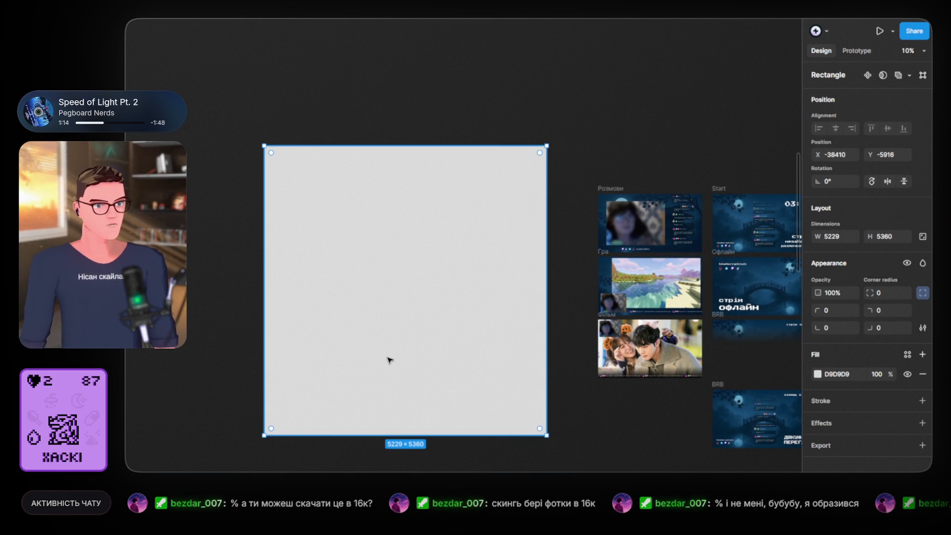
{"action": "scroll", "coordinate": [450, 334], "scroll_direction": "down", "scroll_amount": 5}
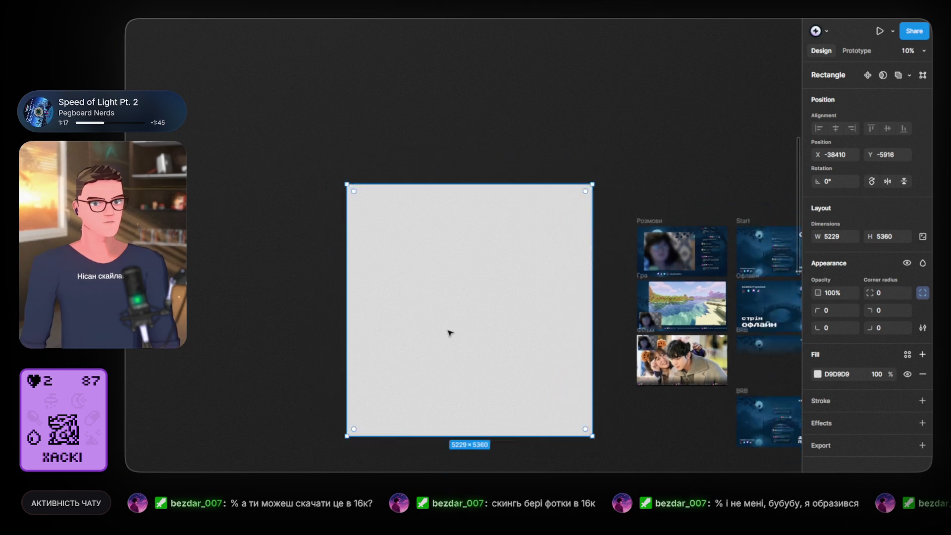
{"action": "mouse_move", "coordinate": [403, 268]}
{"action": "left_mouse_down"}
{"action": "mouse_move", "coordinate": [233, 122]}
{"action": "mouse_move", "coordinate": [169, 32]}
{"action": "mouse_move", "coordinate": [190, 60]}
{"action": "mouse_move", "coordinate": [181, 38]}
{"action": "left_mouse_up"}
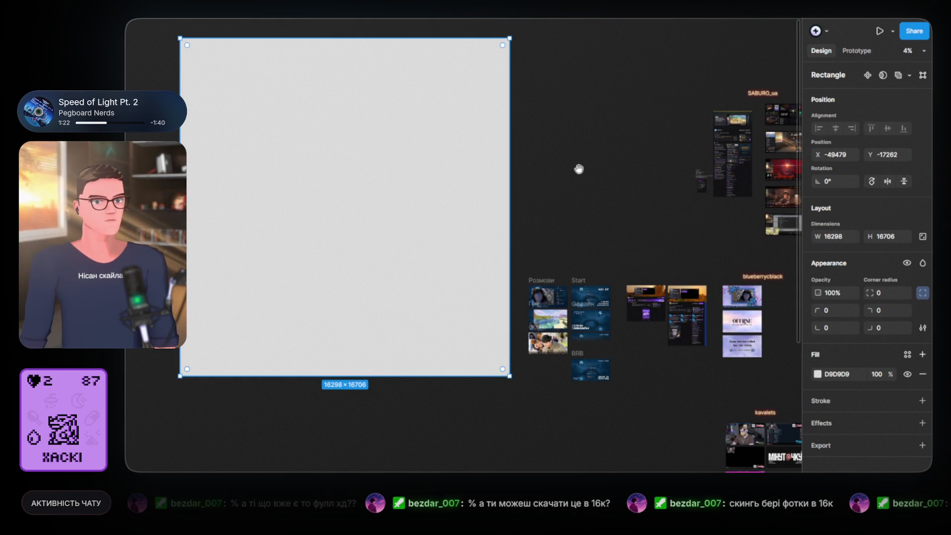
{"action": "left_click", "coordinate": [580, 171]}
{"action": "left_click_drag", "start_coordinate": [580, 170], "coordinate": [663, 220]}
{"action": "left_click", "coordinate": [512, 215]}
{"action": "key", "text": "Delete"}
{"action": "scroll", "coordinate": [471, 314], "scroll_direction": "up", "scroll_amount": 10}
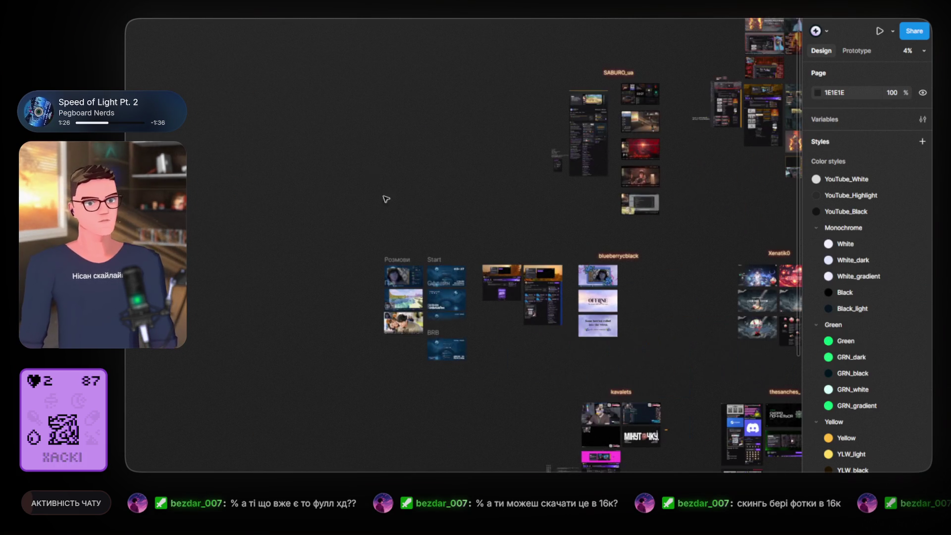
Export the BRB frame as a 1.5x PNG
{"action": "scroll", "coordinate": [471, 314], "scroll_direction": "up", "scroll_amount": 3}
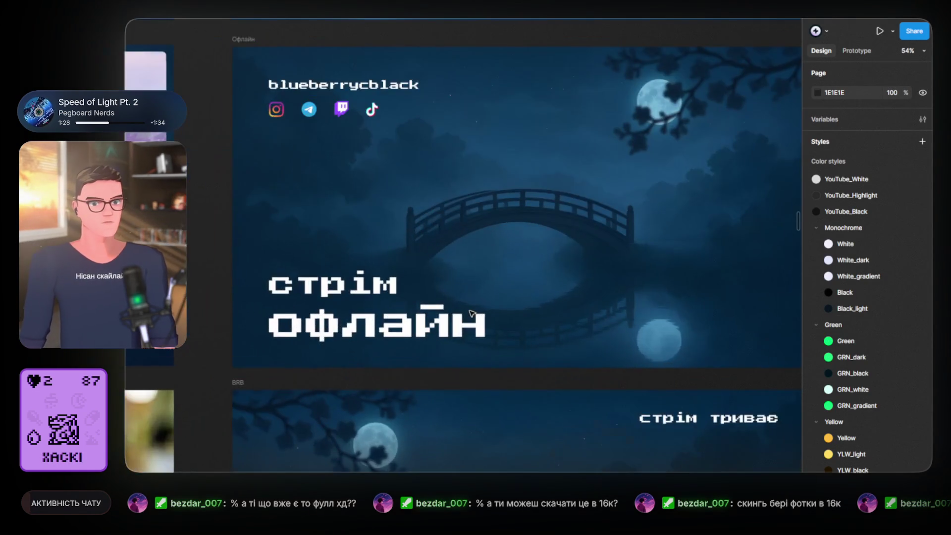
{"action": "scroll", "coordinate": [496, 248], "scroll_direction": "down", "scroll_amount": 3}
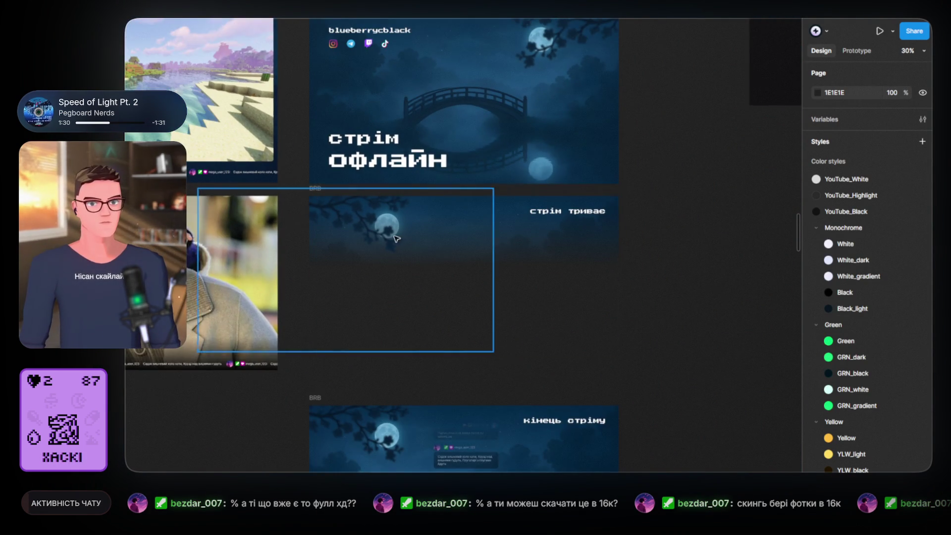
{"action": "scroll", "coordinate": [431, 230], "scroll_direction": "up", "scroll_amount": 2}
{"action": "scroll", "coordinate": [346, 208], "scroll_direction": "right", "scroll_amount": 2}
{"action": "left_click", "coordinate": [267, 169]}
{"action": "scroll", "coordinate": [872, 396], "scroll_direction": "down", "scroll_amount": 5}
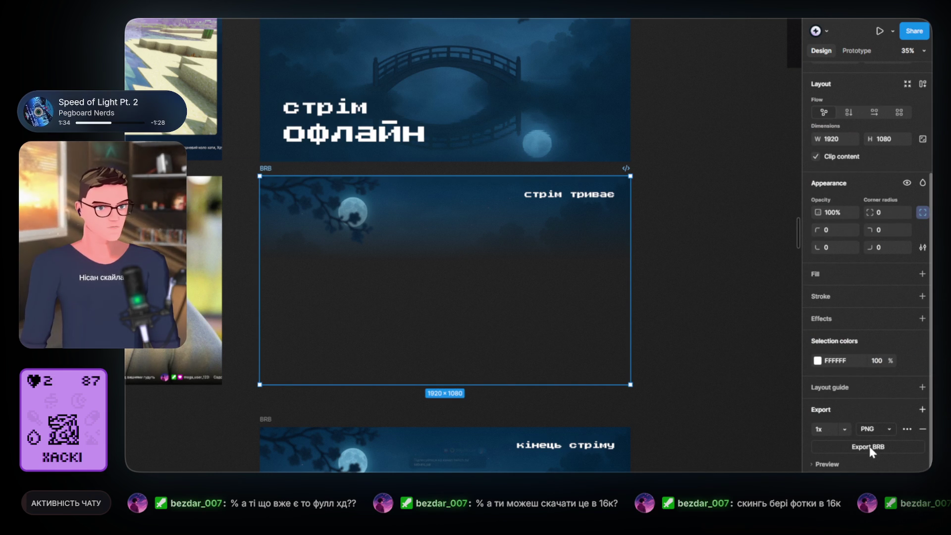
{"action": "left_click", "coordinate": [849, 427]}
{"action": "left_click", "coordinate": [841, 427]}
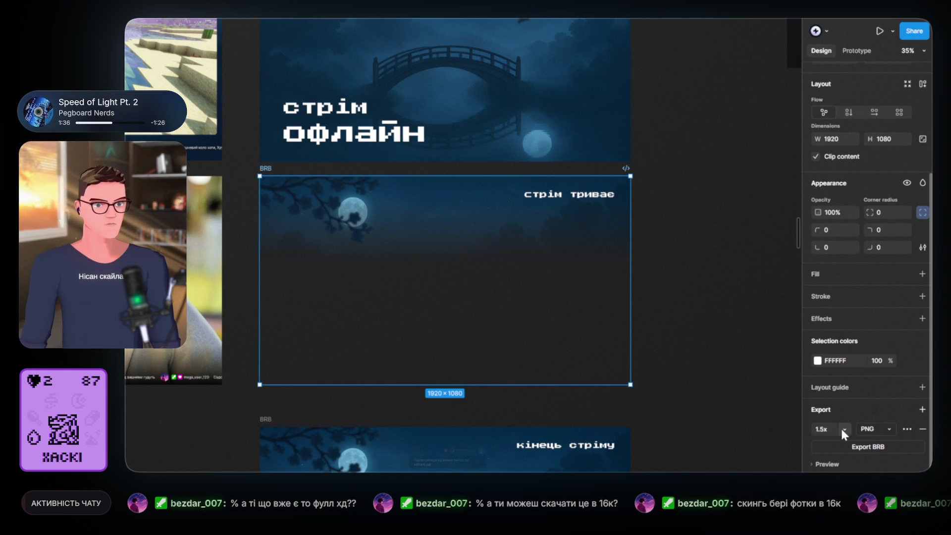
{"action": "left_click", "coordinate": [879, 447]}
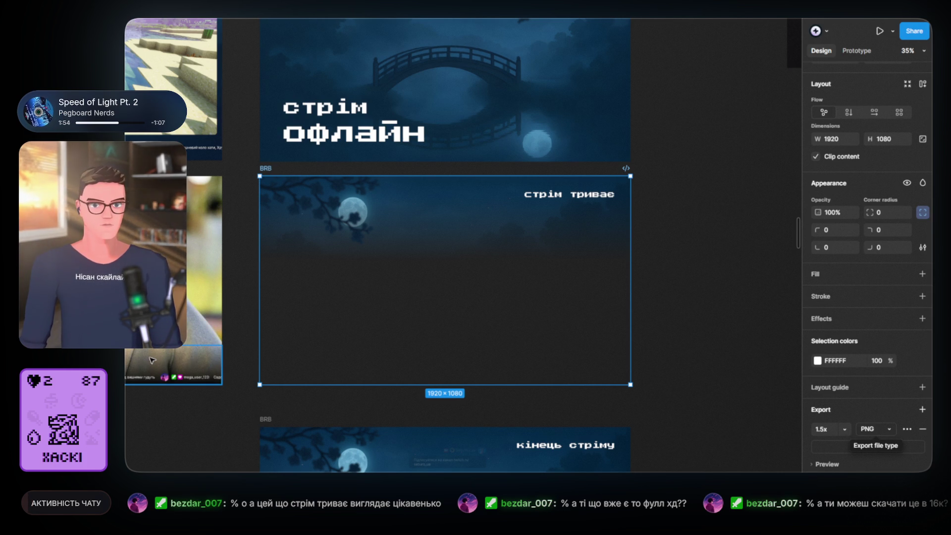
Select the second BRB frame, the one with the chat column and НЕВДОВЗІ ПОВЕРНУСЯ
{"action": "left_click", "coordinate": [689, 191]}
{"action": "scroll", "coordinate": [716, 222], "scroll_direction": "up", "scroll_amount": 2, "text": "ctrl"}
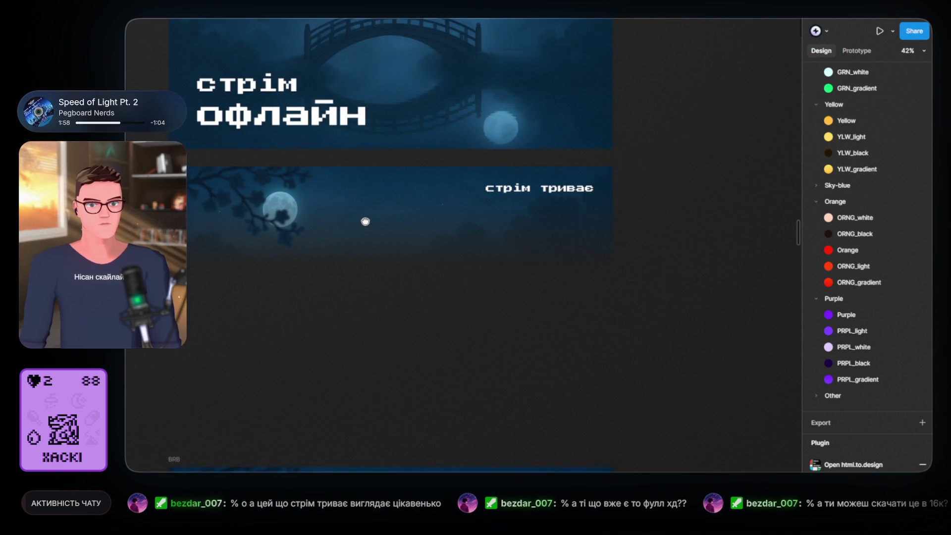
{"action": "scroll", "coordinate": [369, 217], "scroll_direction": "down", "scroll_amount": 1}
{"action": "left_click", "coordinate": [192, 151]}
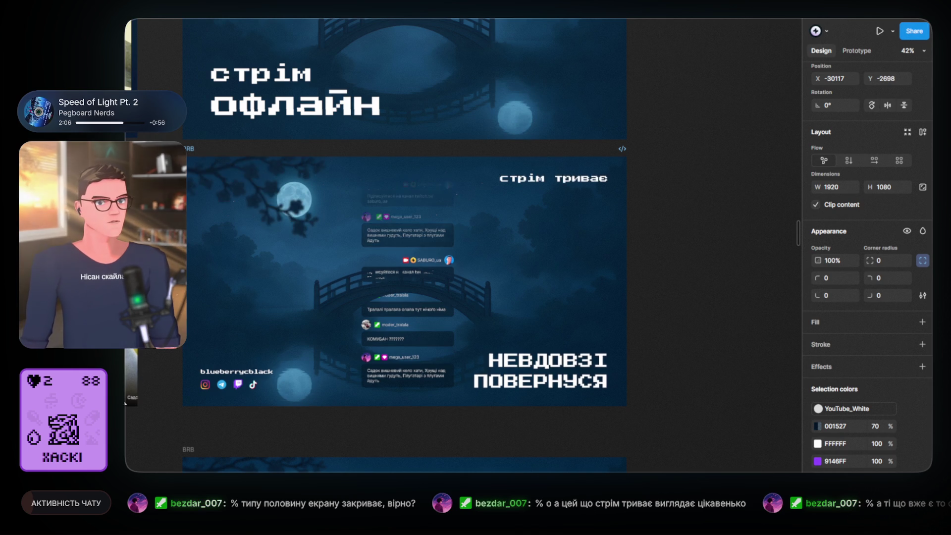
Select the 425×899 chat column inside the BRB frame and nudge it slightly left
{"action": "scroll", "coordinate": [353, 204], "scroll_direction": "up", "scroll_amount": 5}
{"action": "scroll", "coordinate": [421, 347], "scroll_direction": "up", "scroll_amount": 3}
{"action": "scroll", "coordinate": [501, 439], "scroll_direction": "down", "scroll_amount": 6}
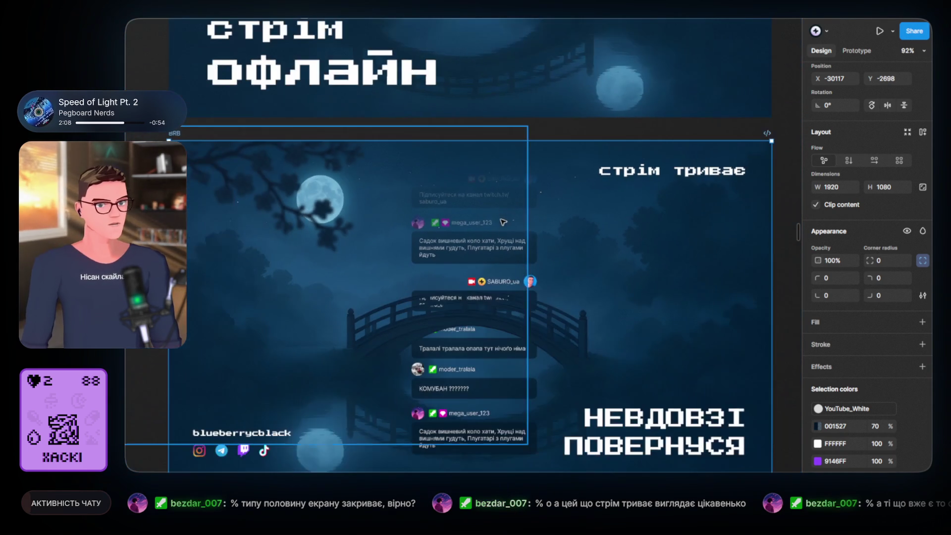
{"action": "left_click", "coordinate": [509, 450]}
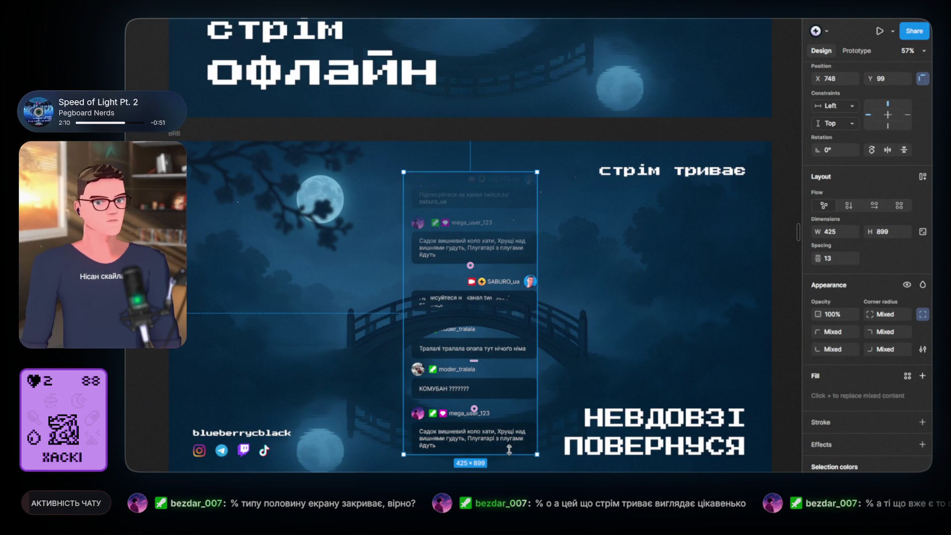
{"action": "mouse_move", "coordinate": [512, 451]}
{"action": "left_mouse_down"}
{"action": "mouse_move", "coordinate": [495, 460]}
{"action": "mouse_move", "coordinate": [501, 178]}
{"action": "mouse_move", "coordinate": [512, 470]}
{"action": "mouse_move", "coordinate": [518, 447]}
{"action": "left_mouse_up"}
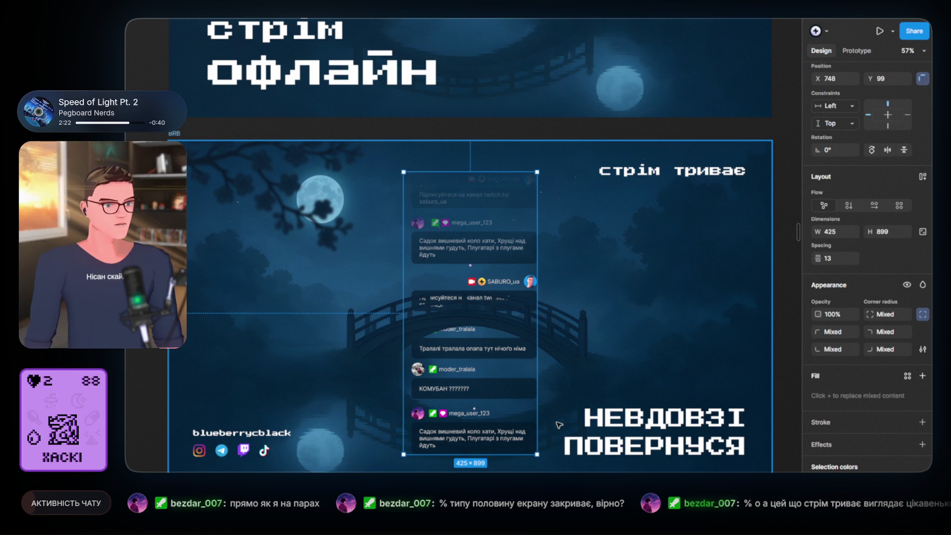
{"action": "left_click_drag", "start_coordinate": [566, 367], "coordinate": [479, 352]}
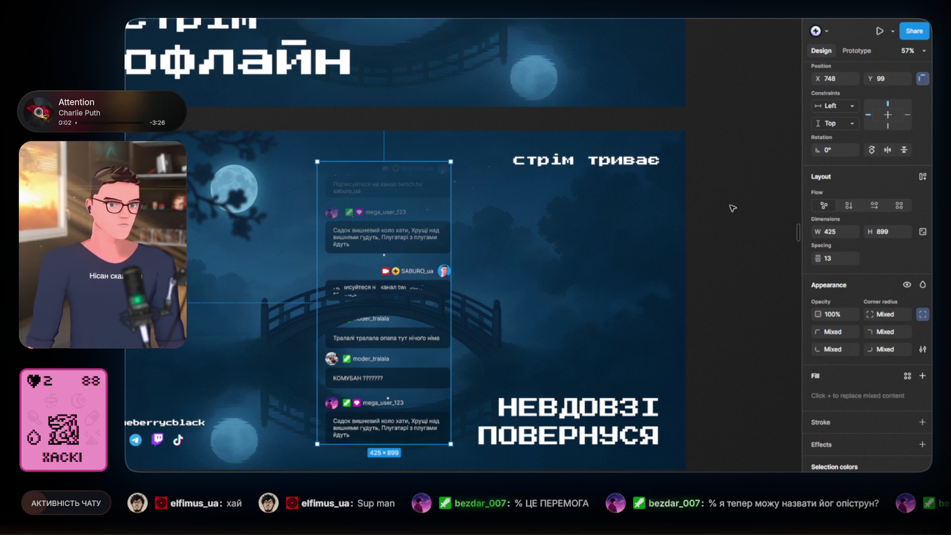
{"action": "left_click", "coordinate": [733, 206]}
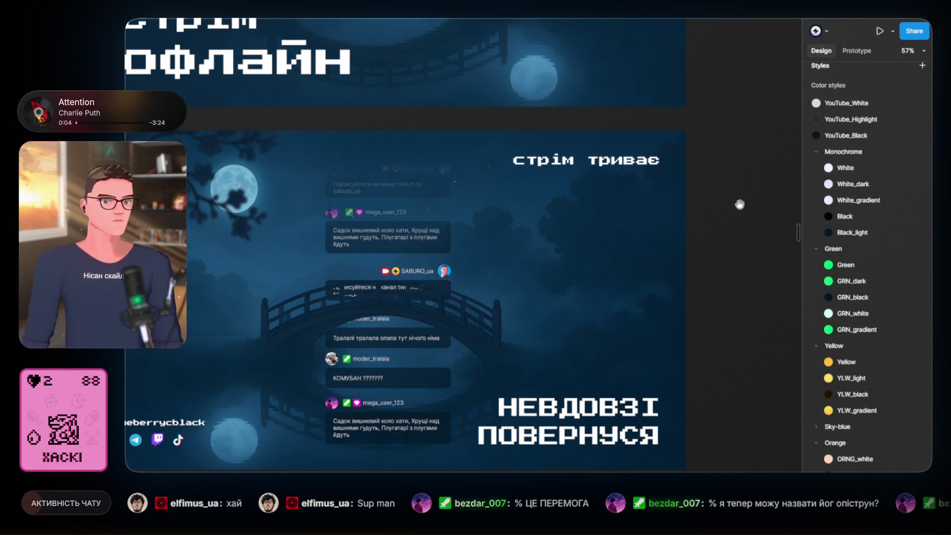
{"action": "scroll", "coordinate": [756, 198], "scroll_direction": "down", "scroll_amount": 3}
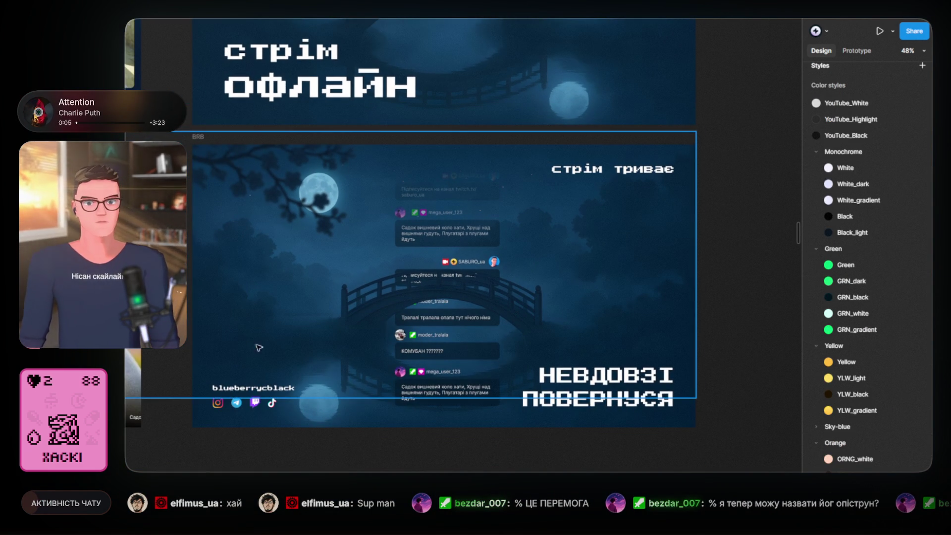
{"action": "left_click", "coordinate": [258, 347]}
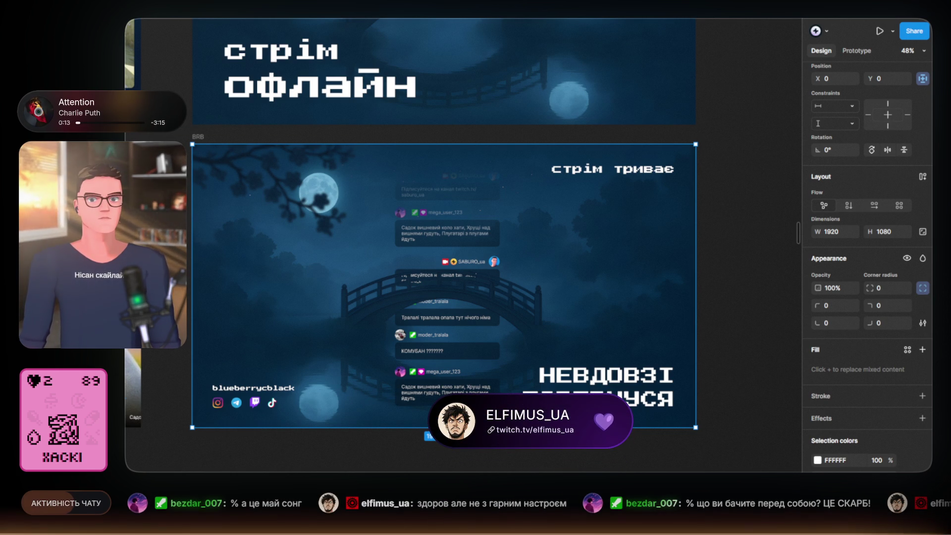
{"action": "left_click", "coordinate": [742, 254]}
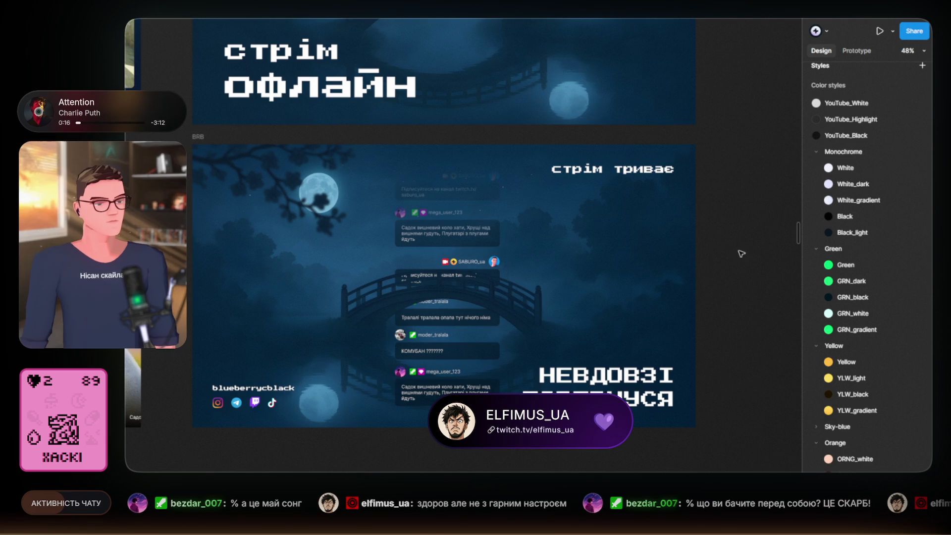
{"action": "scroll", "coordinate": [742, 254], "scroll_direction": "up", "scroll_amount": 1}
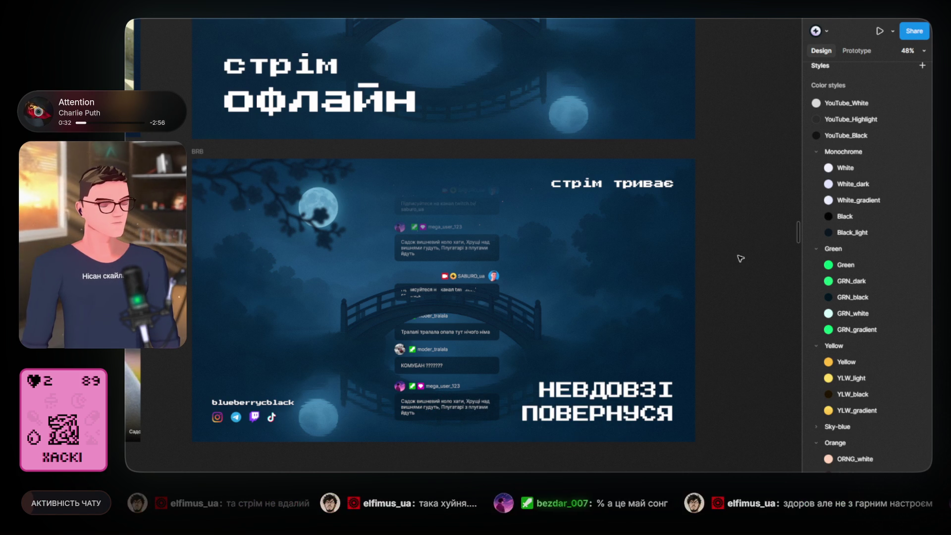
{"action": "left_click_drag", "start_coordinate": [739, 247], "coordinate": [737, 255]}
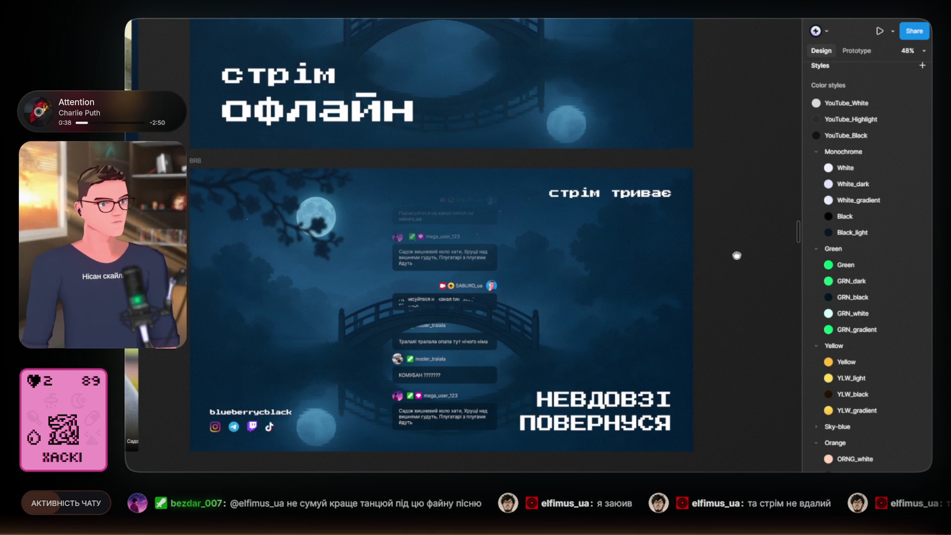
{"action": "left_click_drag", "start_coordinate": [736, 256], "coordinate": [733, 268]}
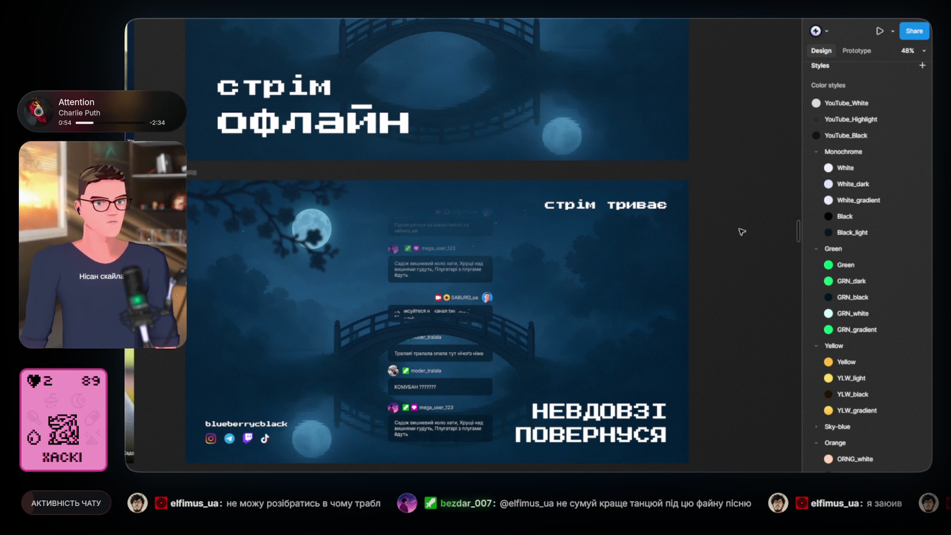
{"action": "left_click_drag", "start_coordinate": [753, 224], "coordinate": [753, 208]}
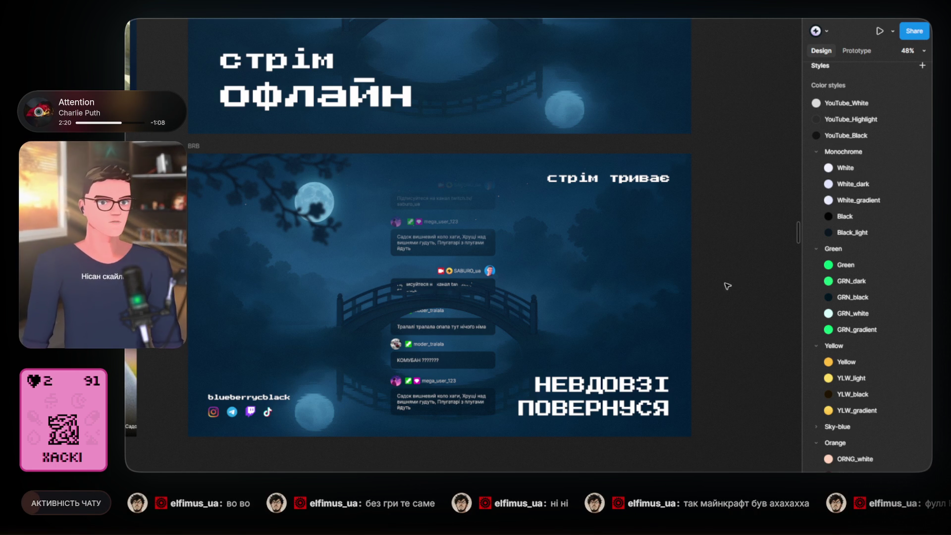
{"action": "left_click", "coordinate": [502, 308]}
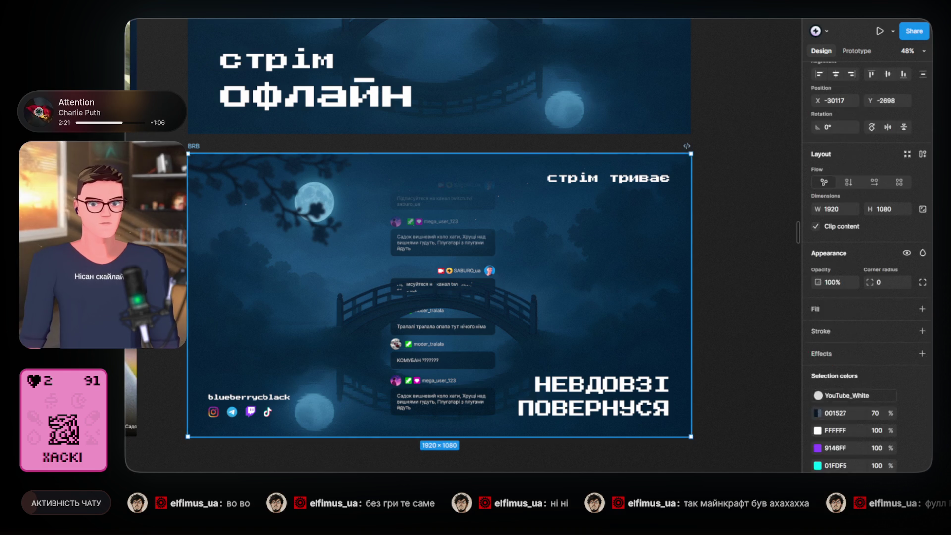
Export the 4_Background layer as a 1.5x PNG
{"action": "key", "text": "Return"}
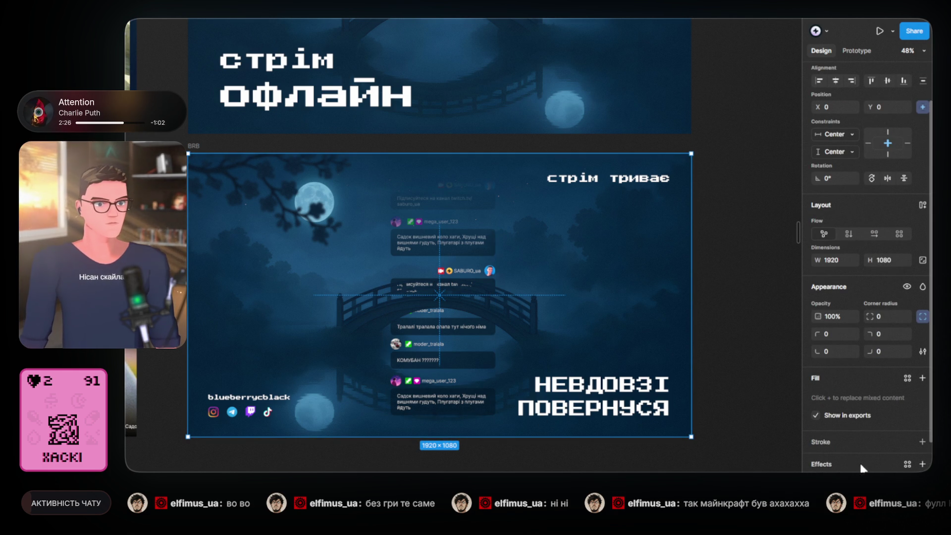
{"action": "left_click", "coordinate": [923, 469]}
{"action": "scroll", "coordinate": [850, 436], "scroll_direction": "down", "scroll_amount": 2}
{"action": "left_click", "coordinate": [845, 430]}
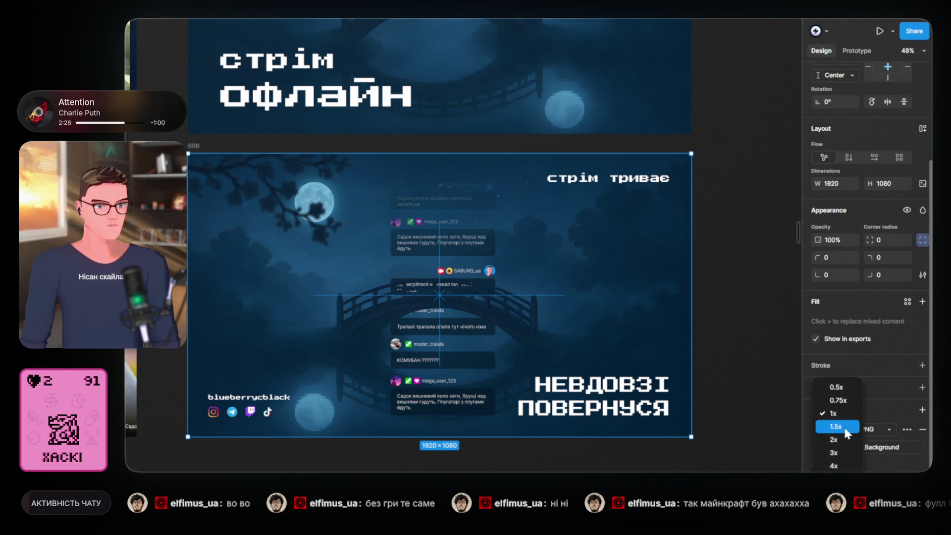
{"action": "left_click", "coordinate": [837, 441]}
{"action": "left_click", "coordinate": [873, 449]}
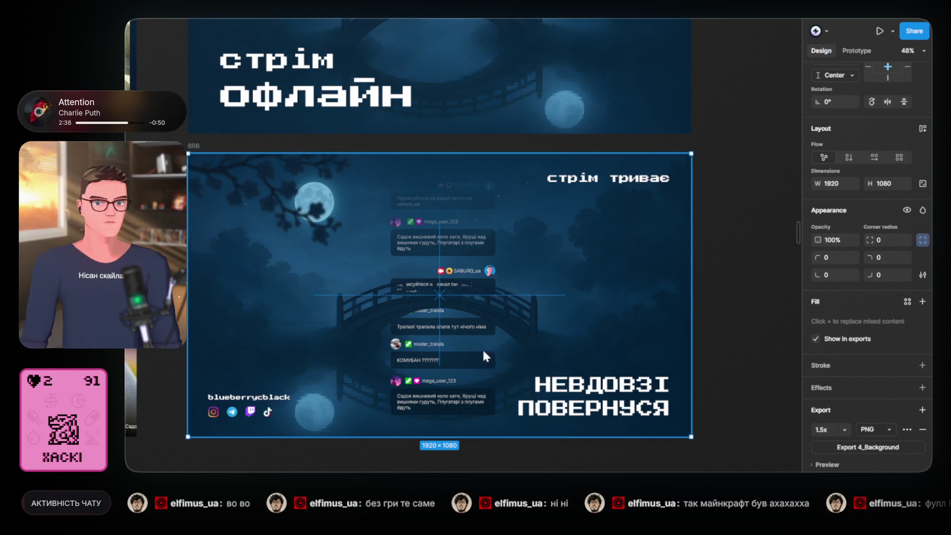
Hide the text, chat and icon layers over the background with Ctrl+Shift+H
{"action": "key", "text": "Return"}
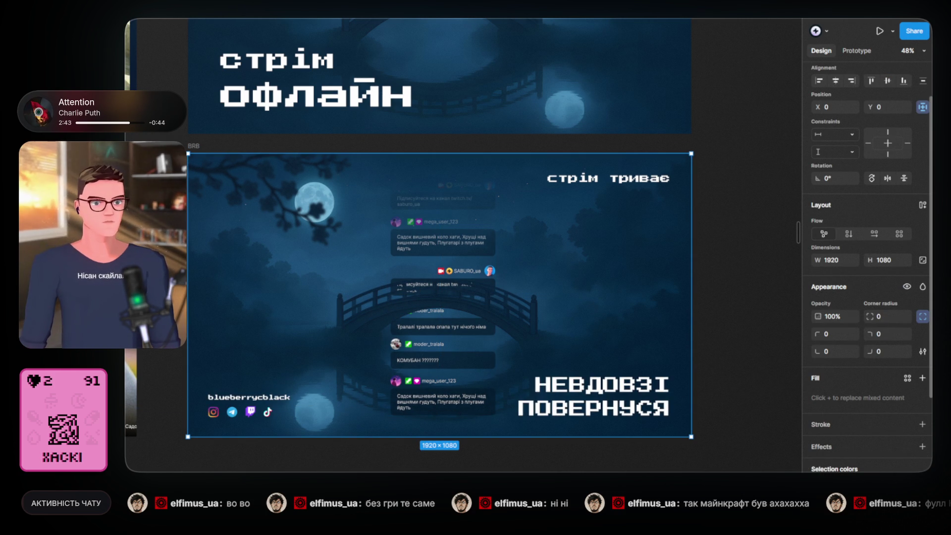
{"action": "scroll", "coordinate": [827, 445], "scroll_direction": "down", "scroll_amount": 3}
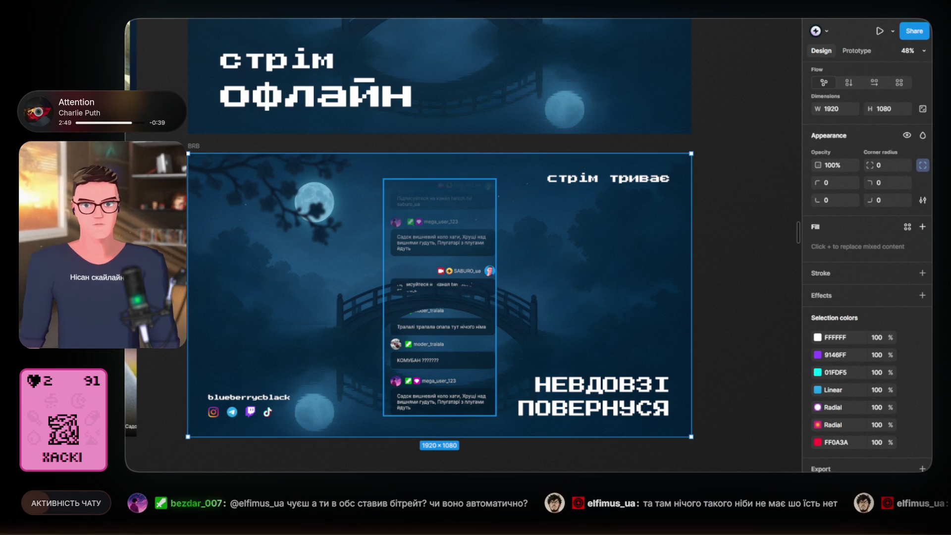
{"action": "key", "text": "ctrl+shift+h"}
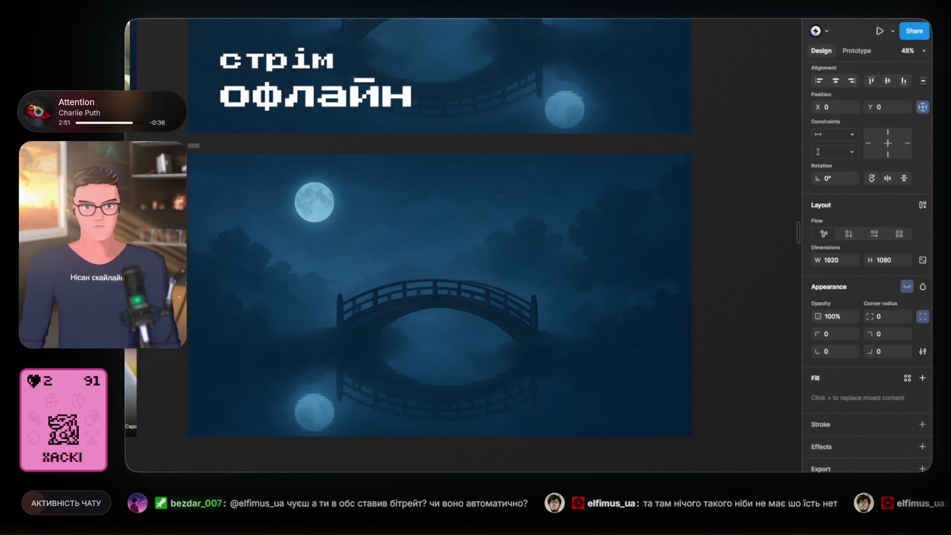
{"action": "key", "text": "Escape"}
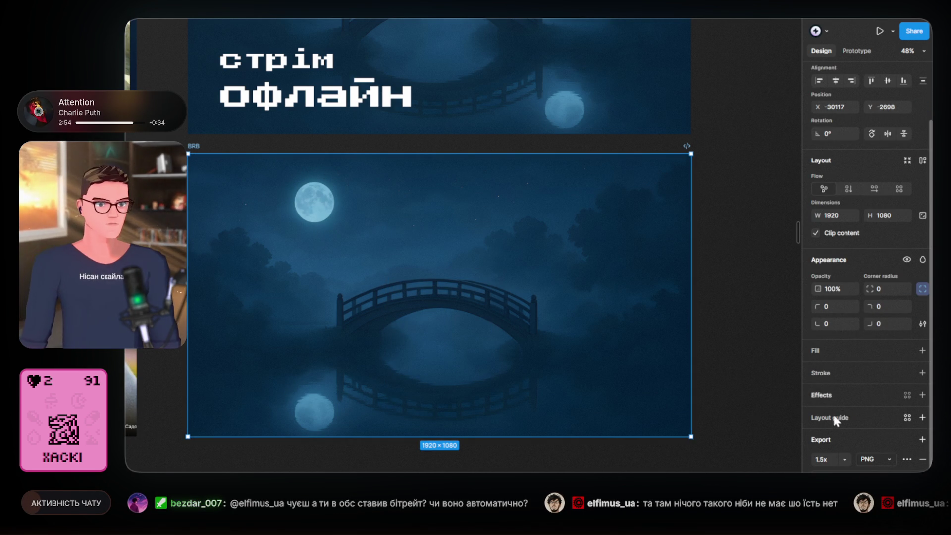
{"action": "key", "text": "Return"}
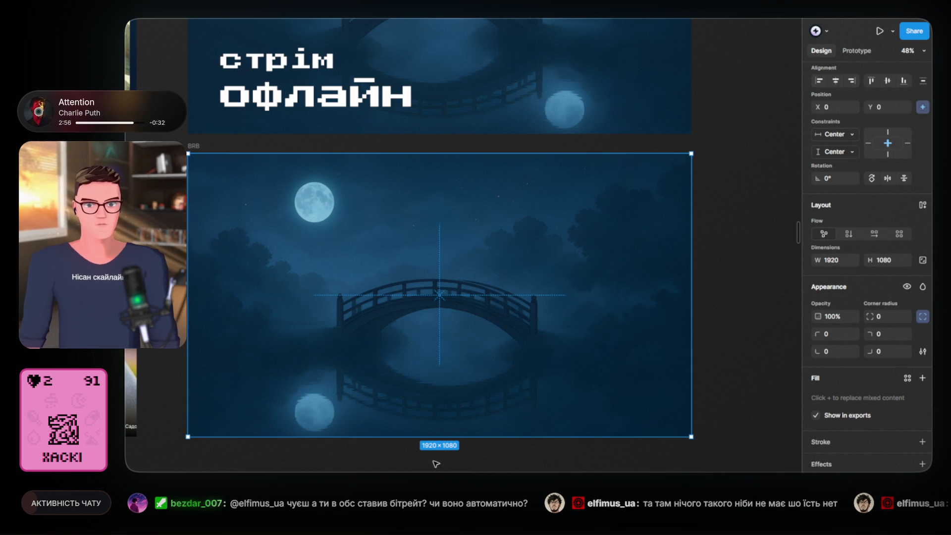
{"action": "scroll", "coordinate": [867, 267], "scroll_direction": "down", "scroll_amount": 2}
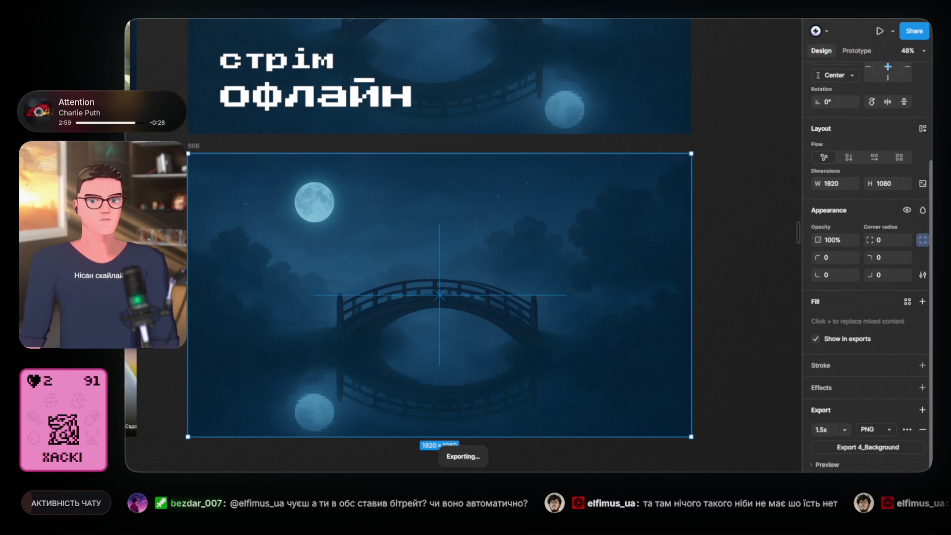
{"action": "key", "text": "Escape"}
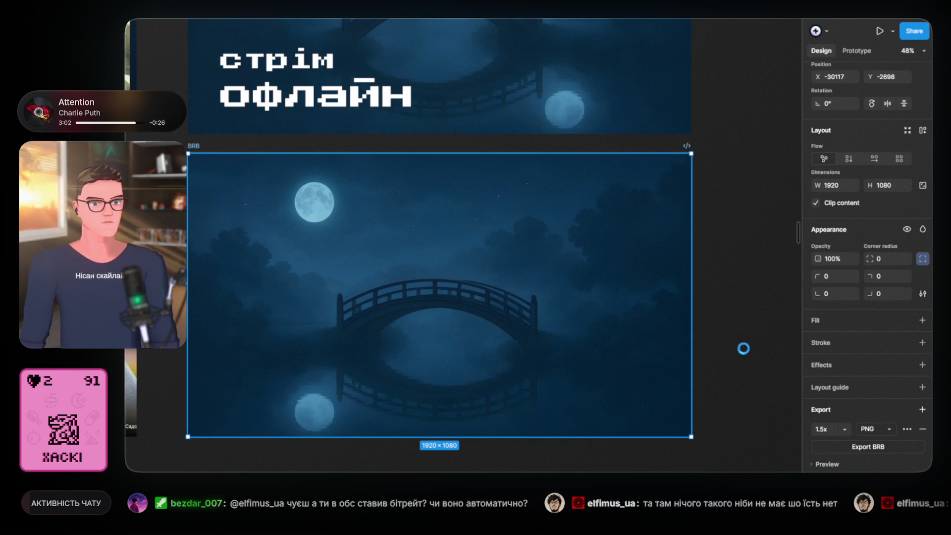